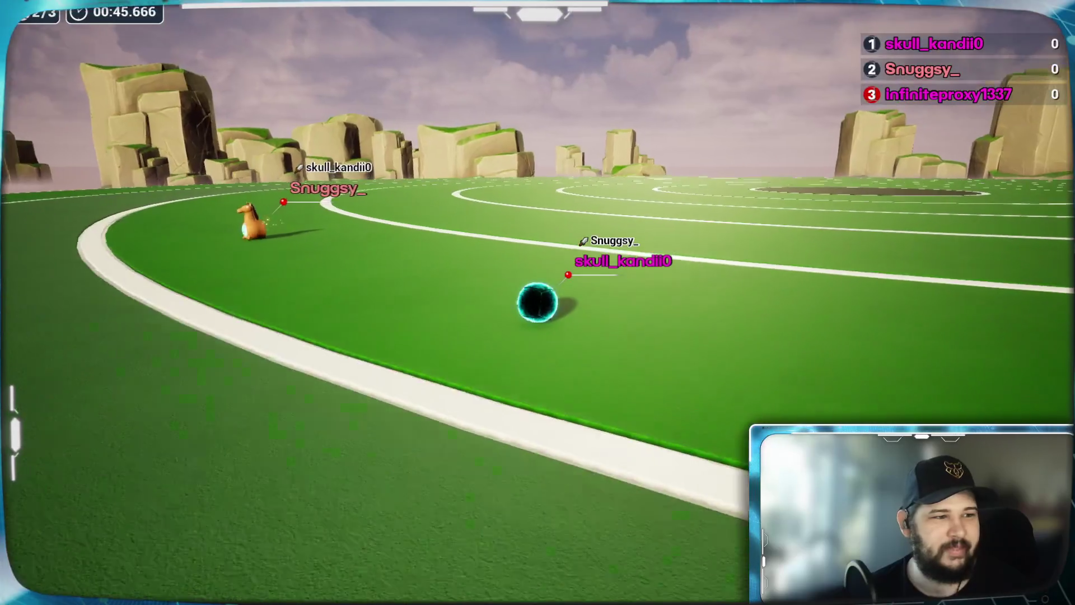
key("a")
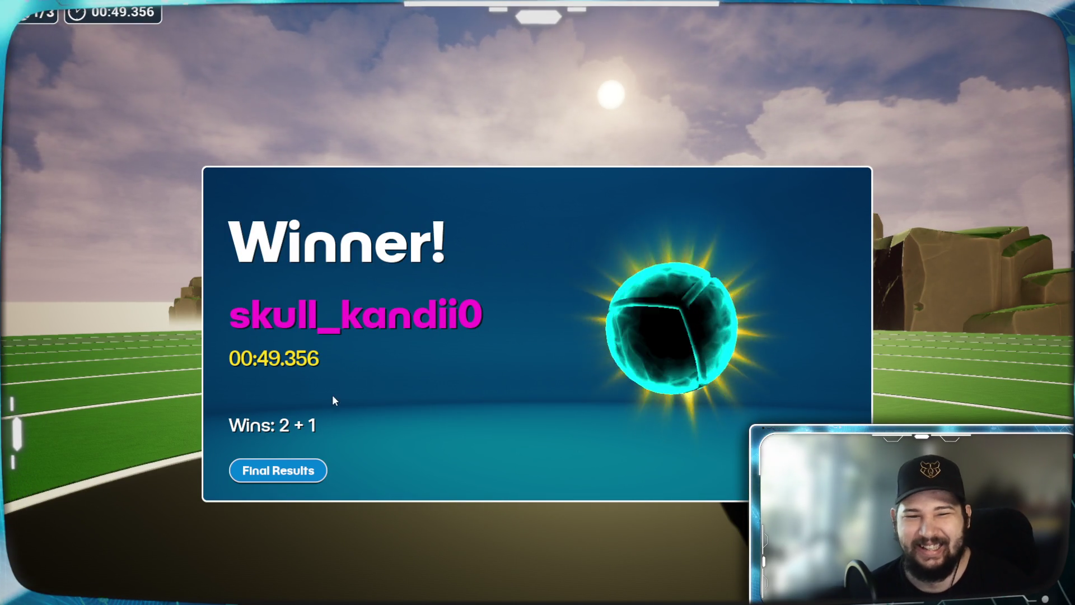
Swing the race camera, view the final results table, then load a new random track lobby
left_click(302, 471)
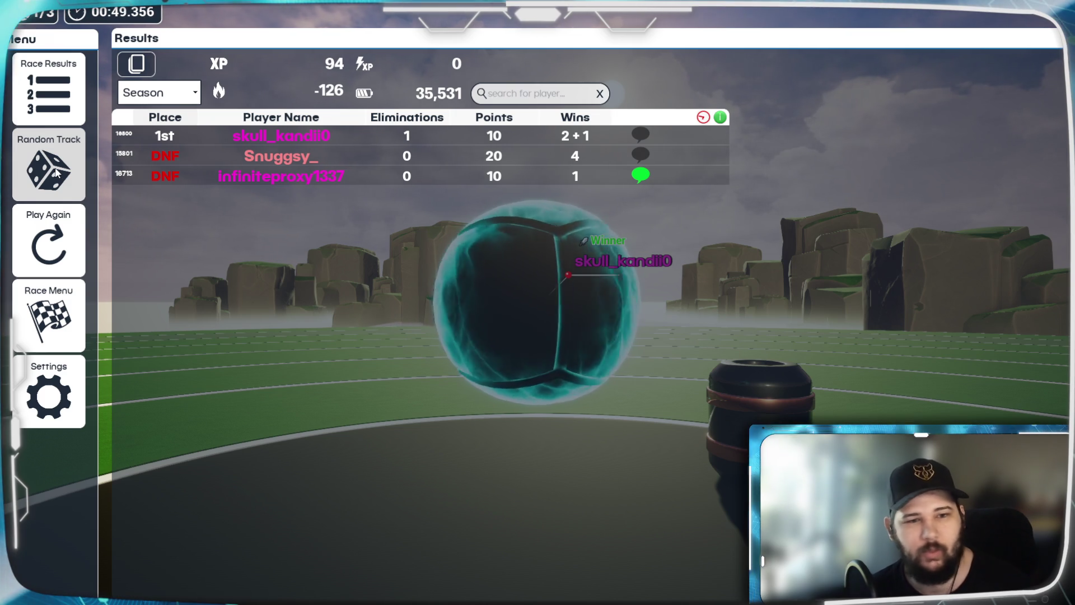
left_click(56, 175)
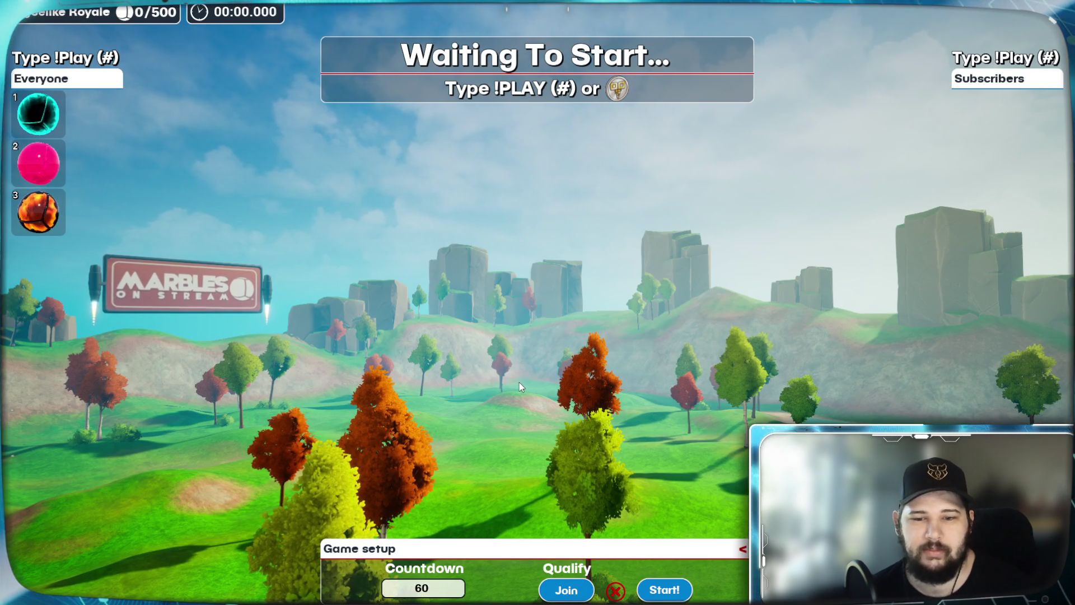
Join the race with the streamer's marble and start the race countdown
left_click(567, 589)
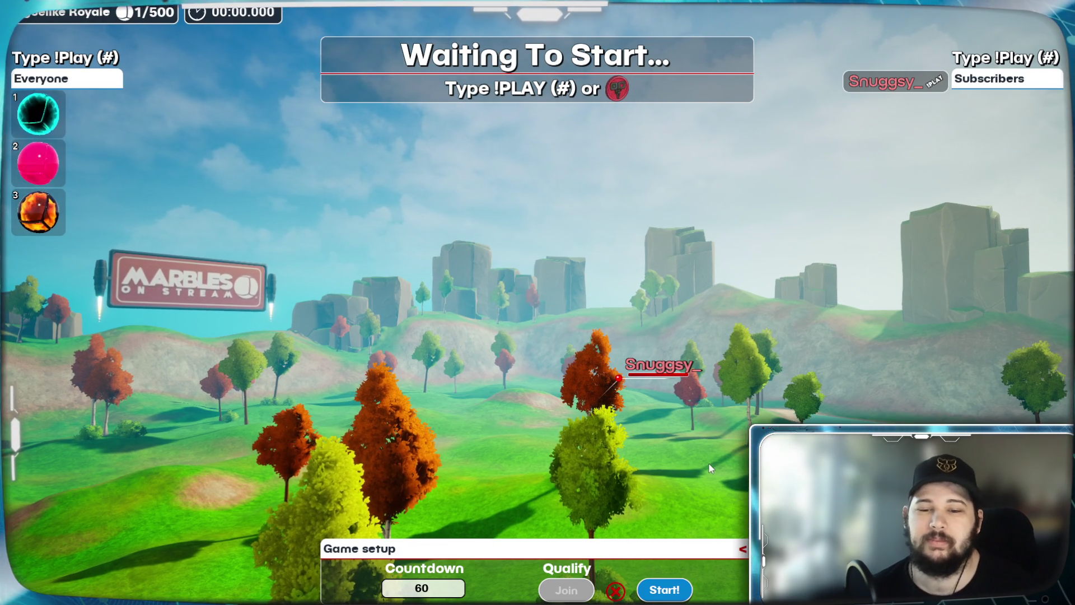
left_click(671, 588)
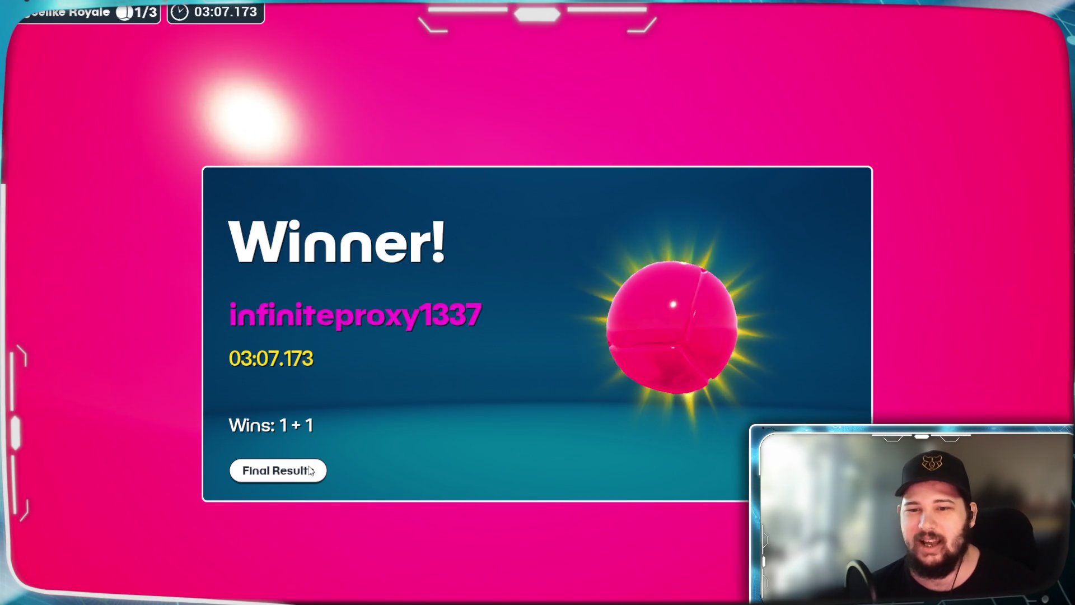
View the final results table, then leave the results for the shop's Featured page
left_click(309, 471)
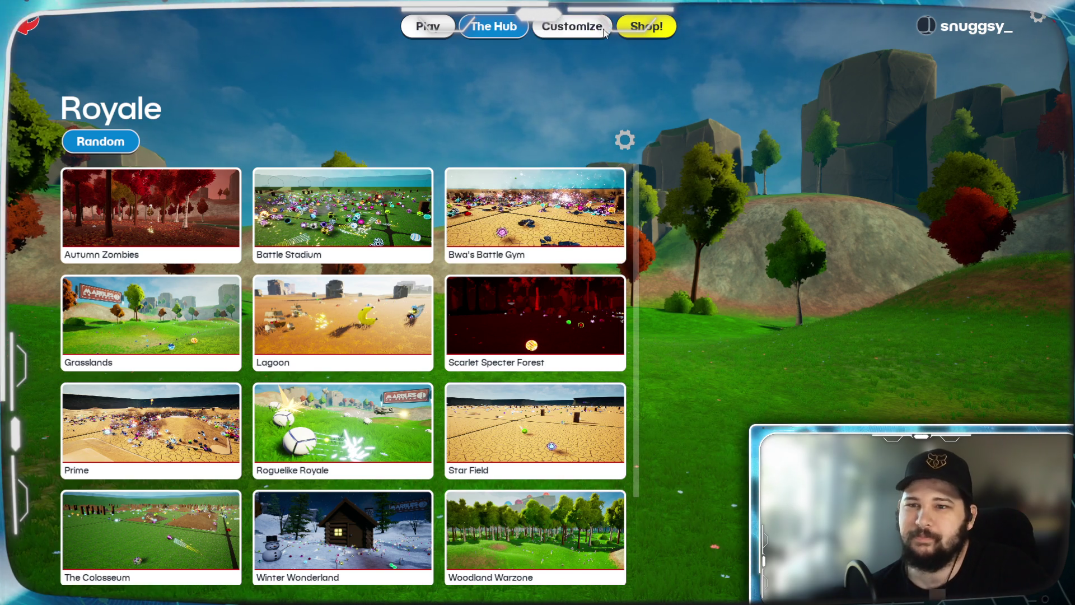
left_click(604, 30)
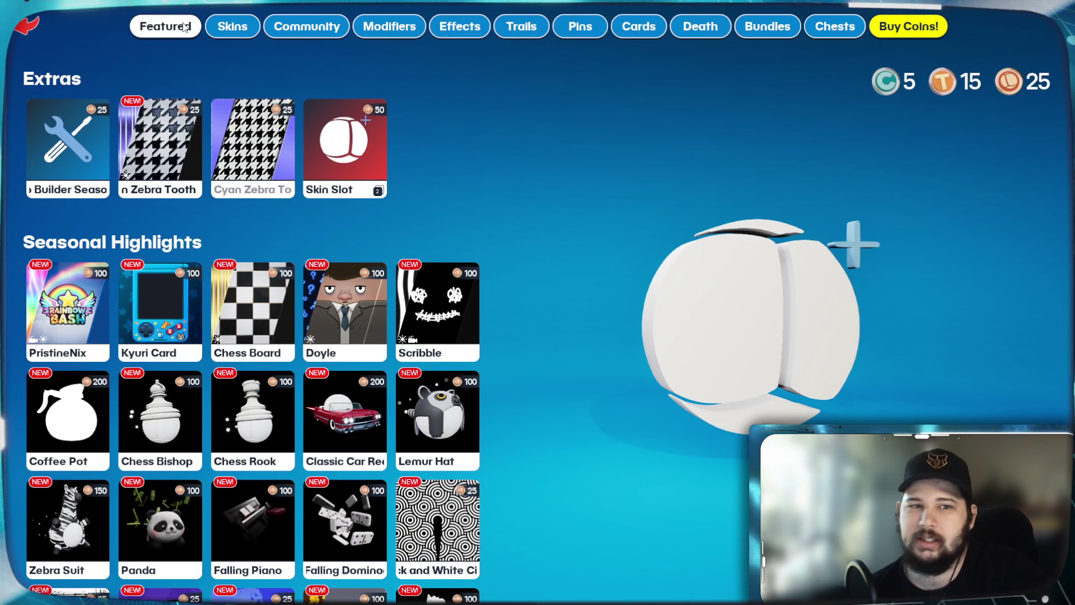
Open the skins inventory for the viewer's own marble and rotate the horse preview sideways
left_click(17, 33)
left_click(565, 26)
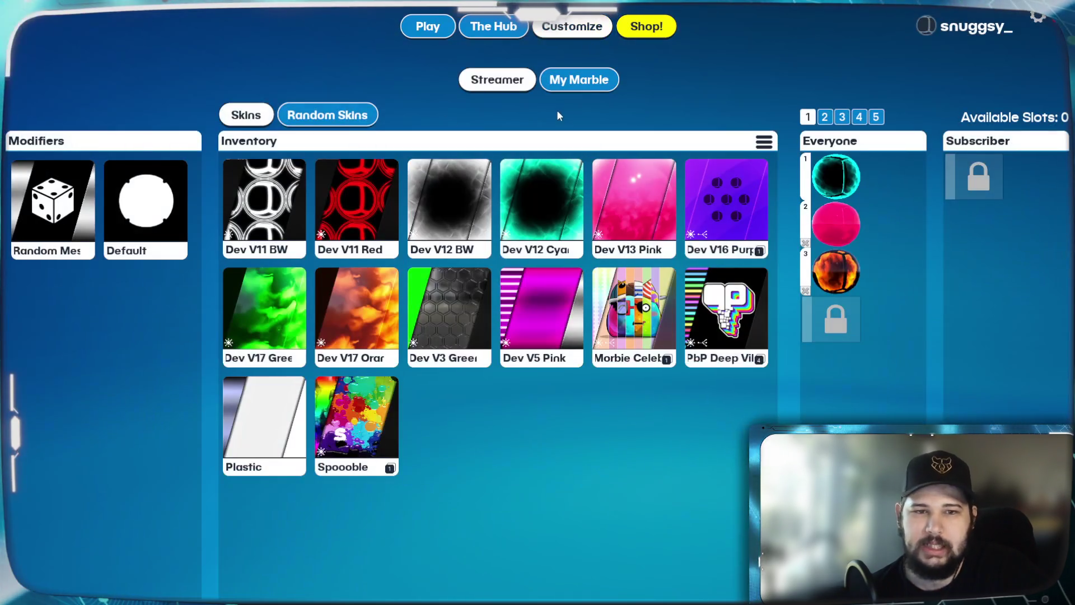
left_click(579, 80)
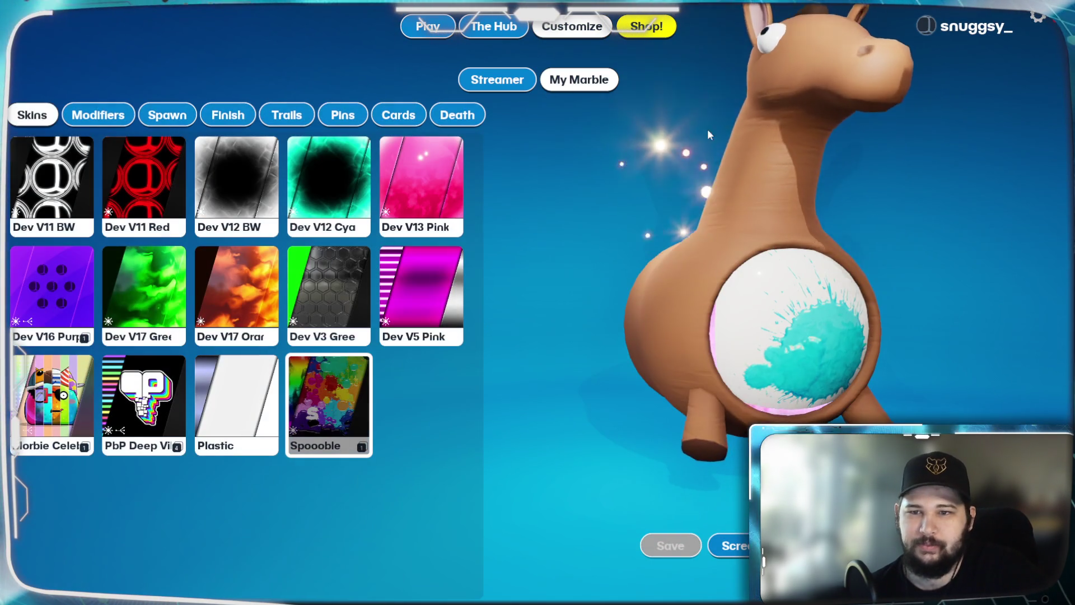
mouse_move(868, 245)
left_mouse_down()
mouse_move(808, 324)
mouse_move(780, 313)
left_mouse_up()
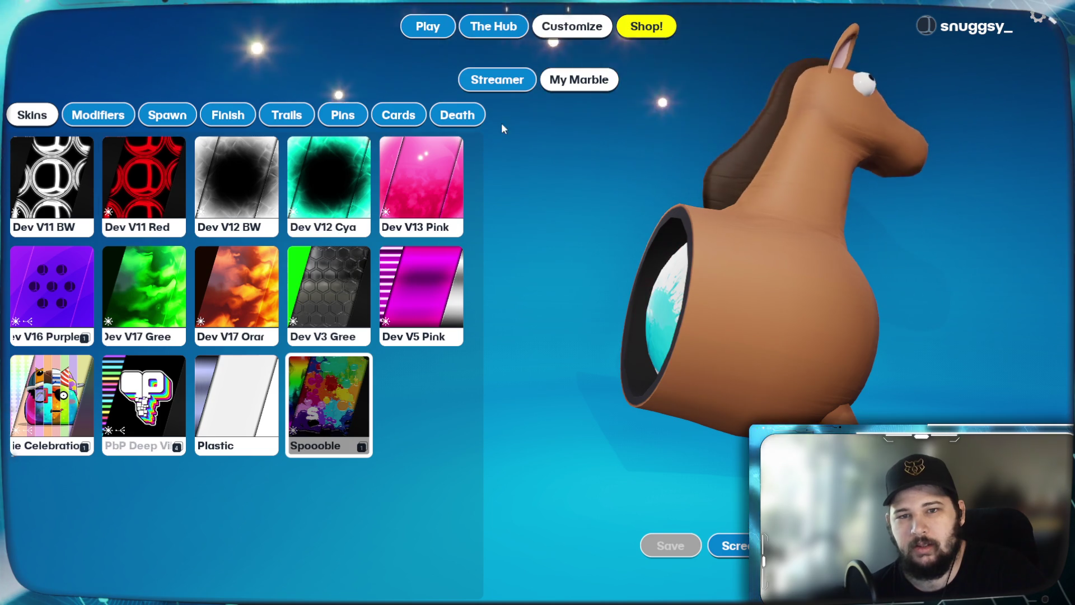
Browse marble modifiers, spawn effects, trails and skins, reach game mode selection, then quit
left_click(115, 118)
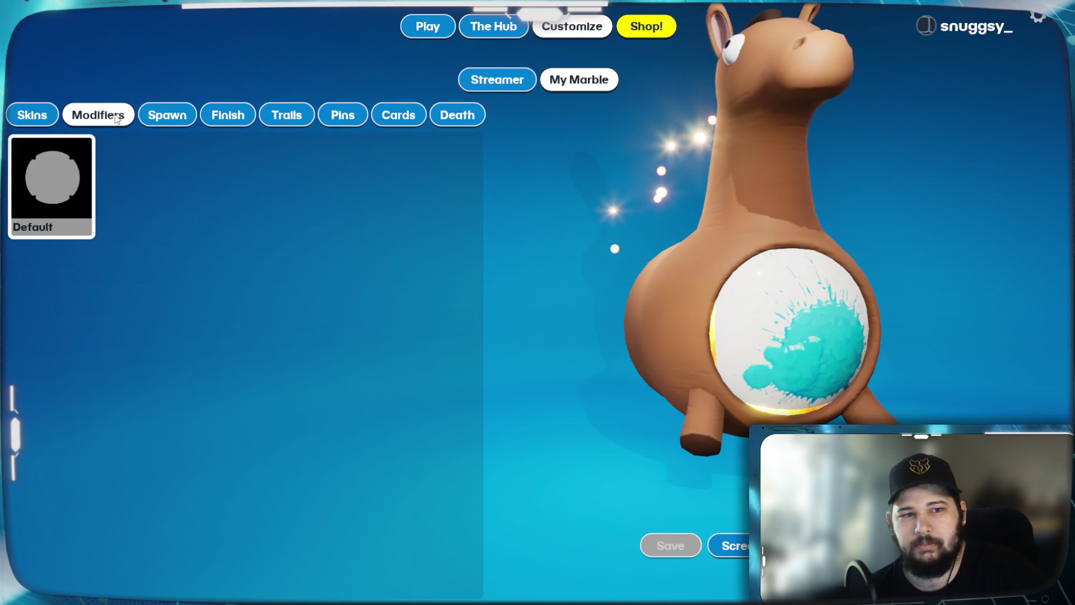
left_click(168, 116)
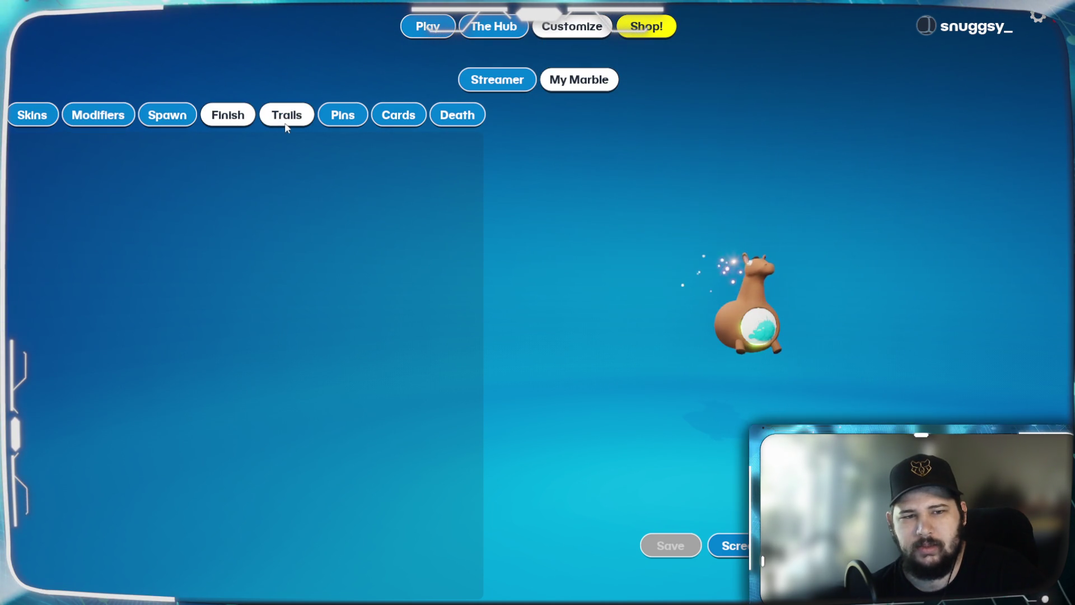
left_click(280, 124)
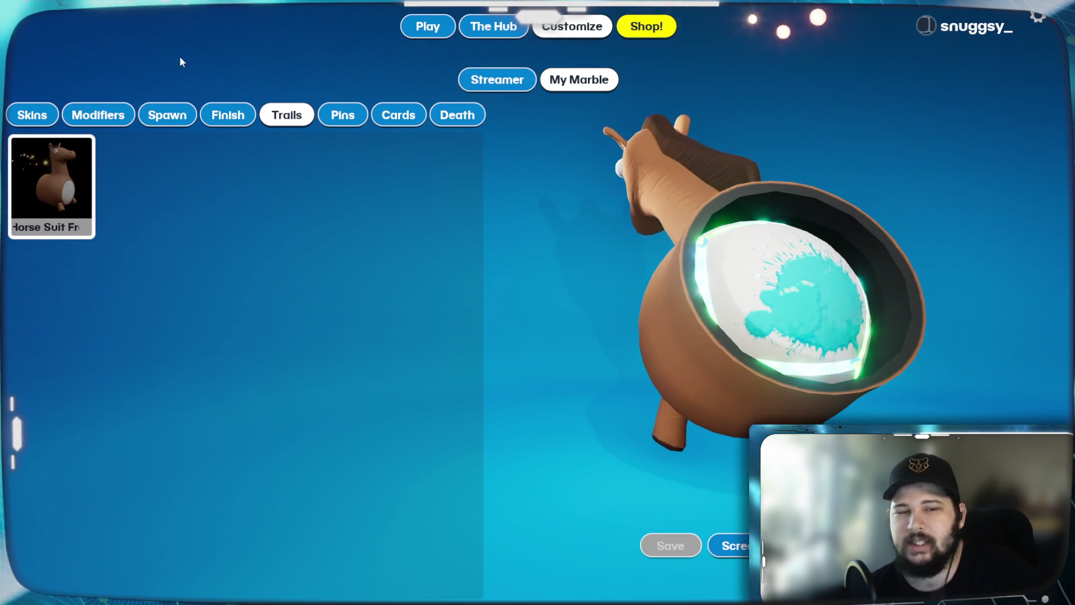
left_click(32, 115)
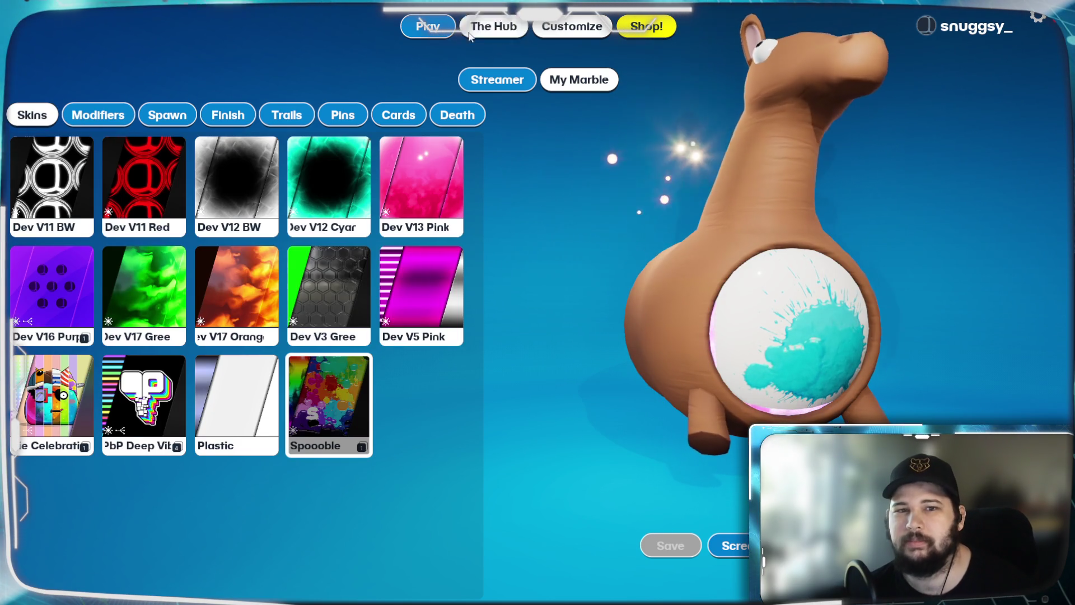
left_click(428, 26)
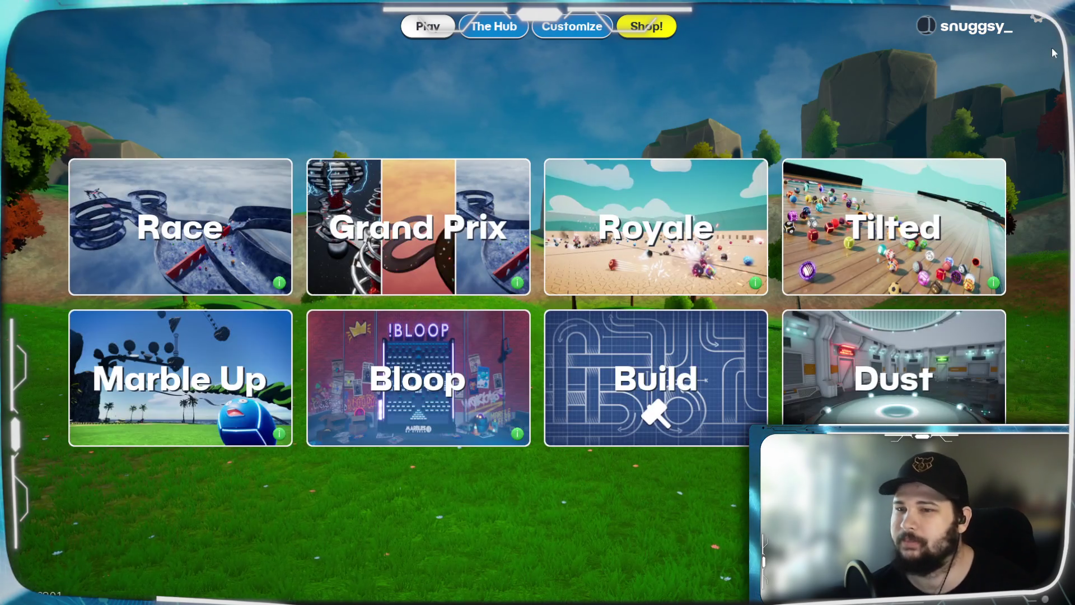
key("Escape")
key("Escape")
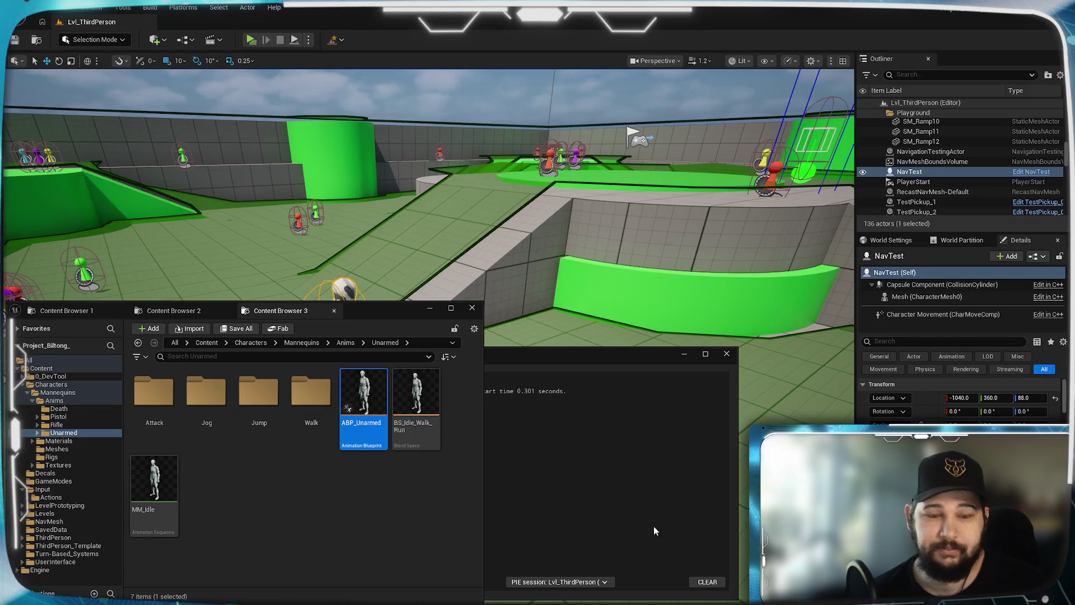
Move the Message Log window off the content assets and send it behind the editor
left_click(684, 361)
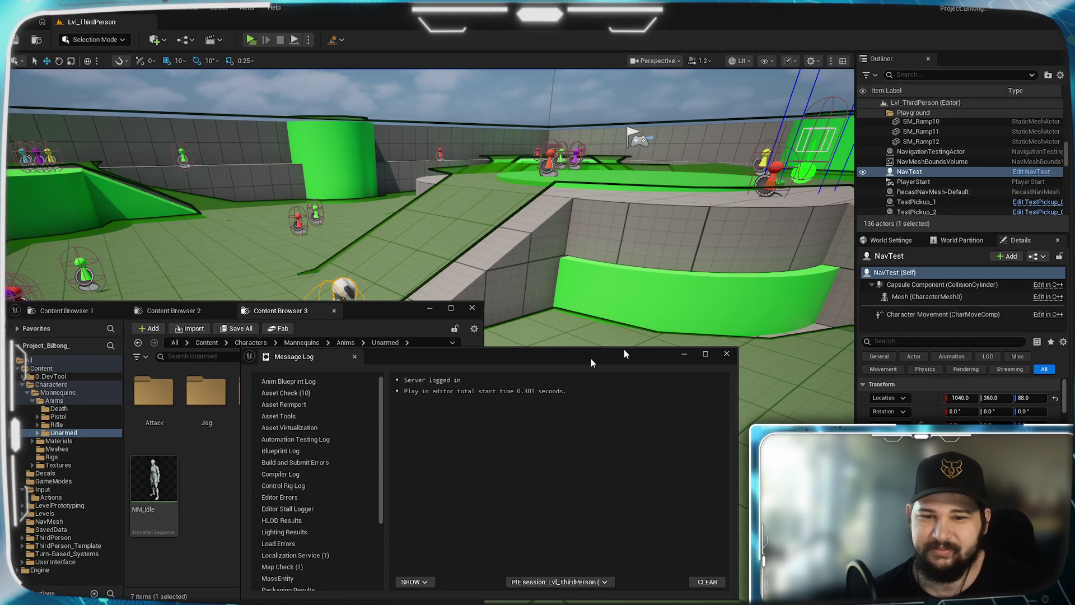
mouse_move(598, 364)
left_mouse_down()
mouse_move(623, 392)
mouse_move(736, 450)
left_mouse_up()
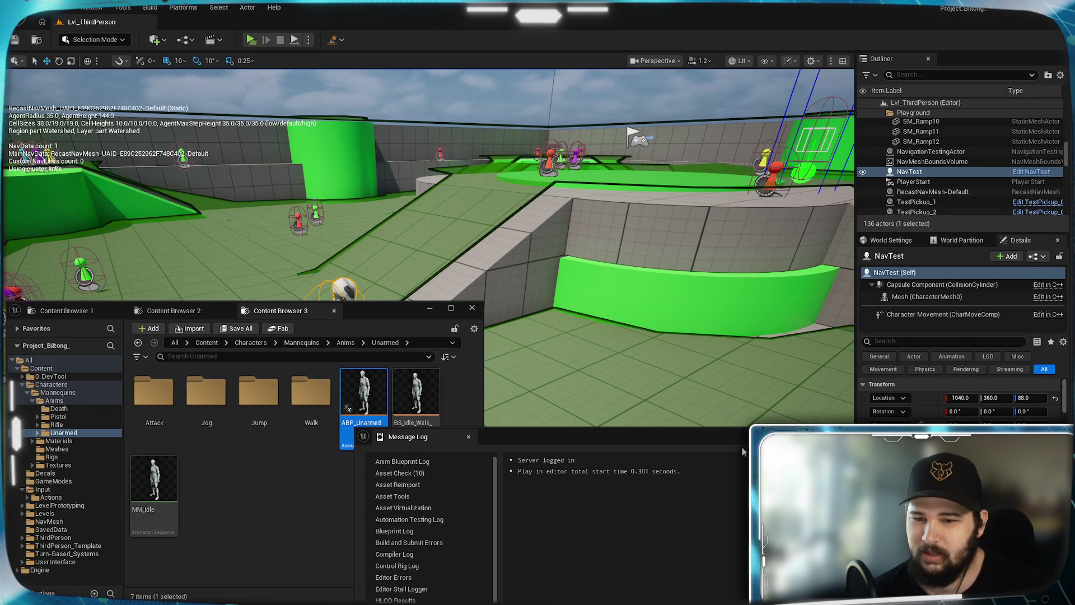
left_click(49, 156)
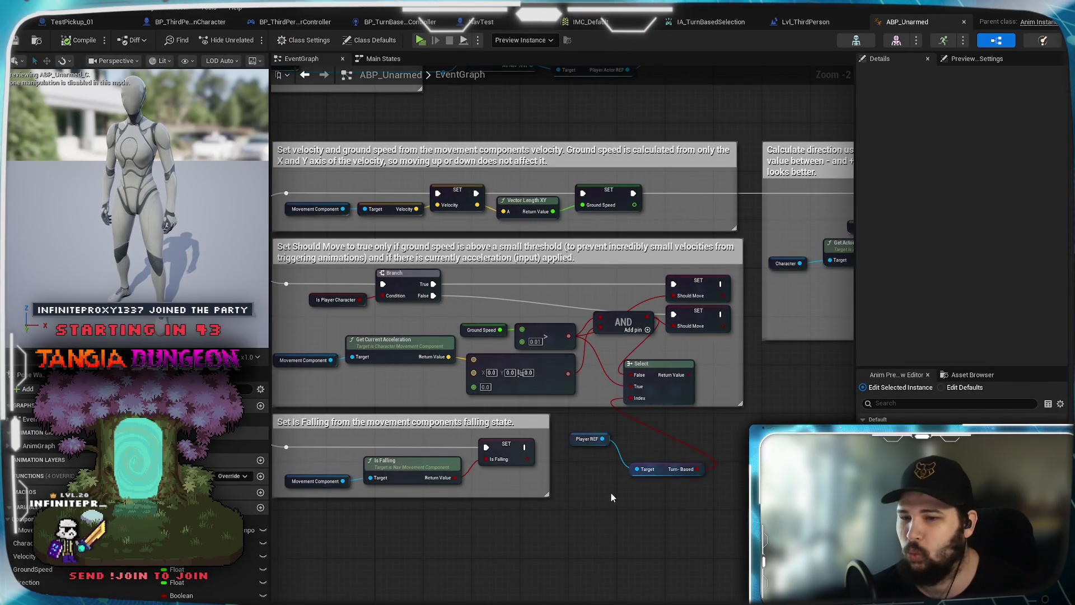
Review ABP_Unarmed's EventGraph initialization, Cast To NavTest, Print String and Sequence nodes
mouse_move(592, 479)
left_mouse_down()
mouse_move(739, 507)
mouse_move(662, 504)
left_mouse_up()
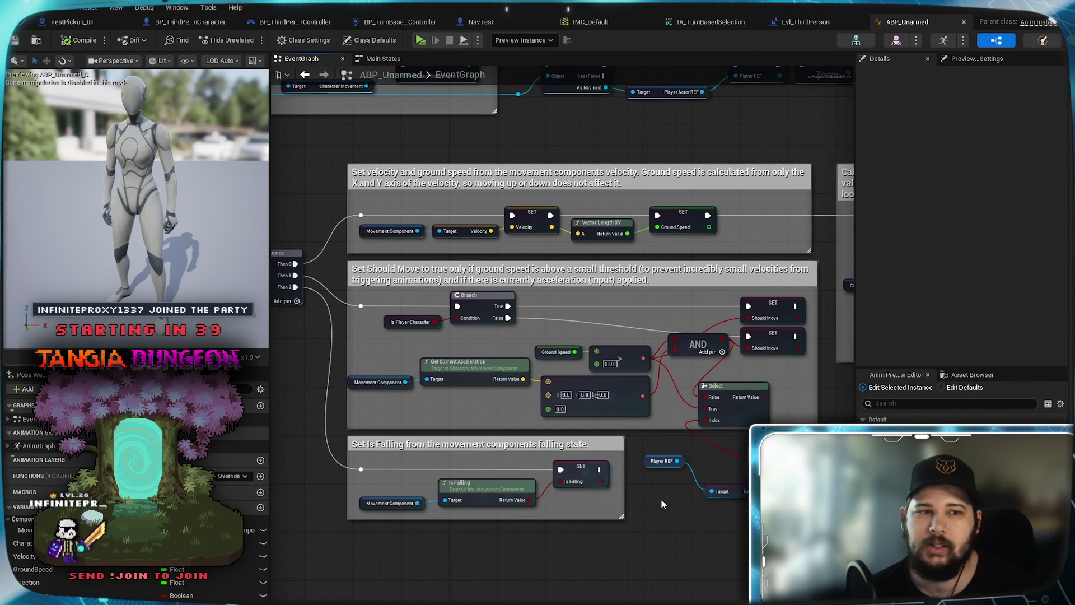
left_click_drag(378, 306, 453, 371)
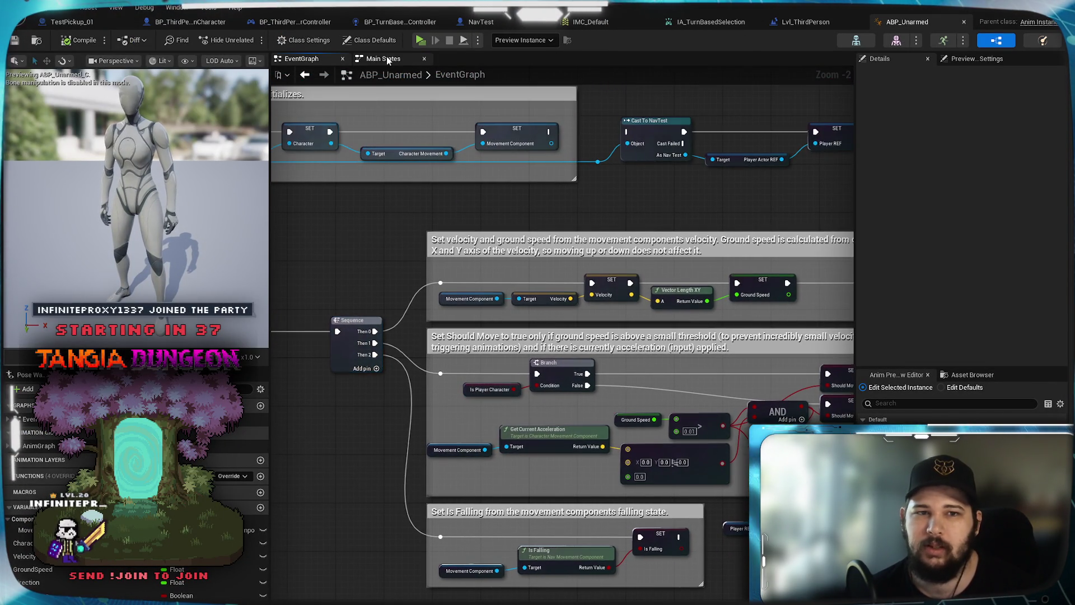
left_click(383, 58)
left_click(301, 58)
left_click_drag(480, 408, 742, 429)
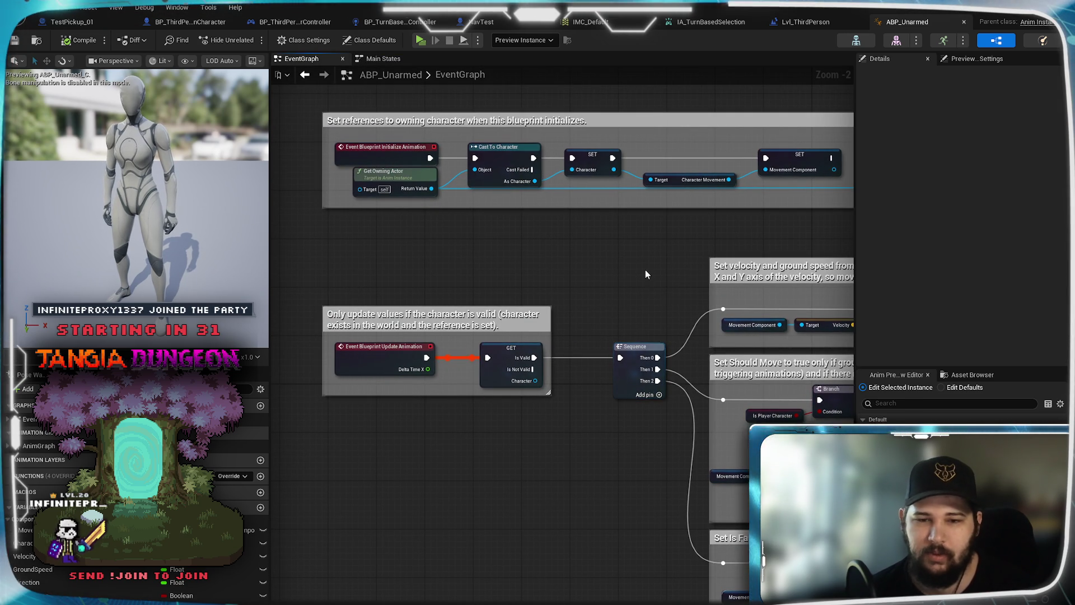
left_click_drag(644, 270, 633, 373)
mouse_move(732, 343)
left_mouse_down()
mouse_move(641, 343)
mouse_move(667, 333)
mouse_move(543, 342)
left_mouse_up()
left_click_drag(665, 351, 515, 347)
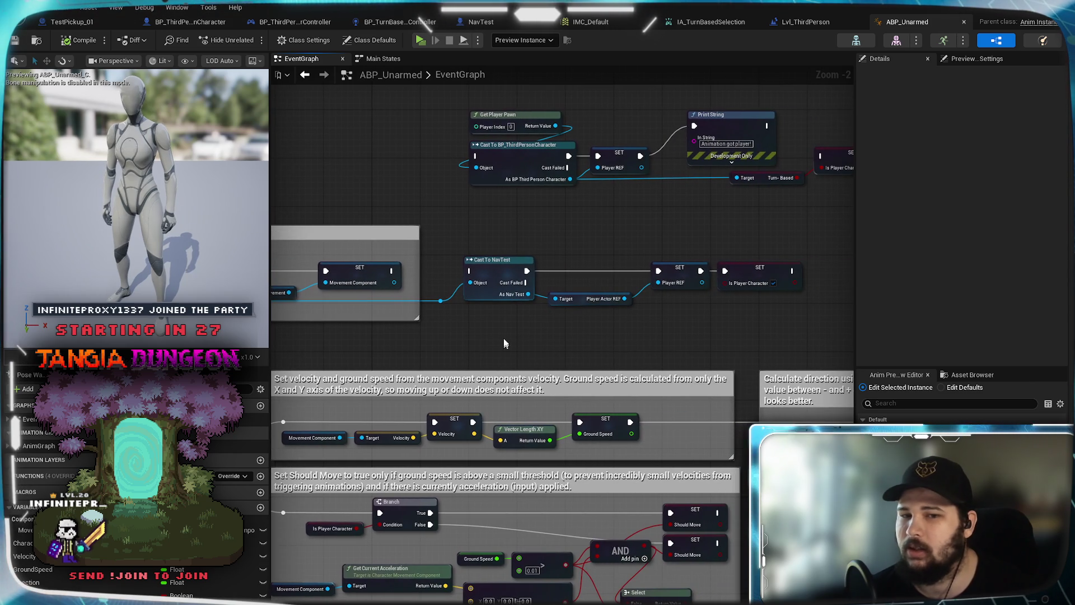
mouse_move(521, 354)
left_mouse_down()
mouse_move(764, 369)
mouse_move(521, 375)
left_mouse_up()
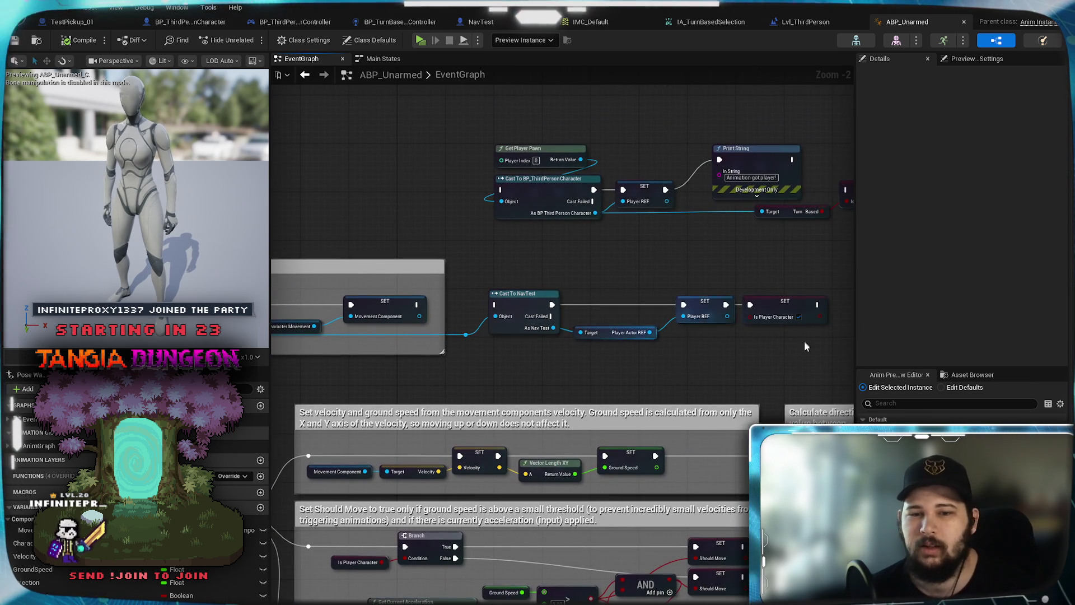
Check the Should Move and Get Player Pawn cast nodes, then save ABP_Unarmed
left_click_drag(787, 332, 737, 141)
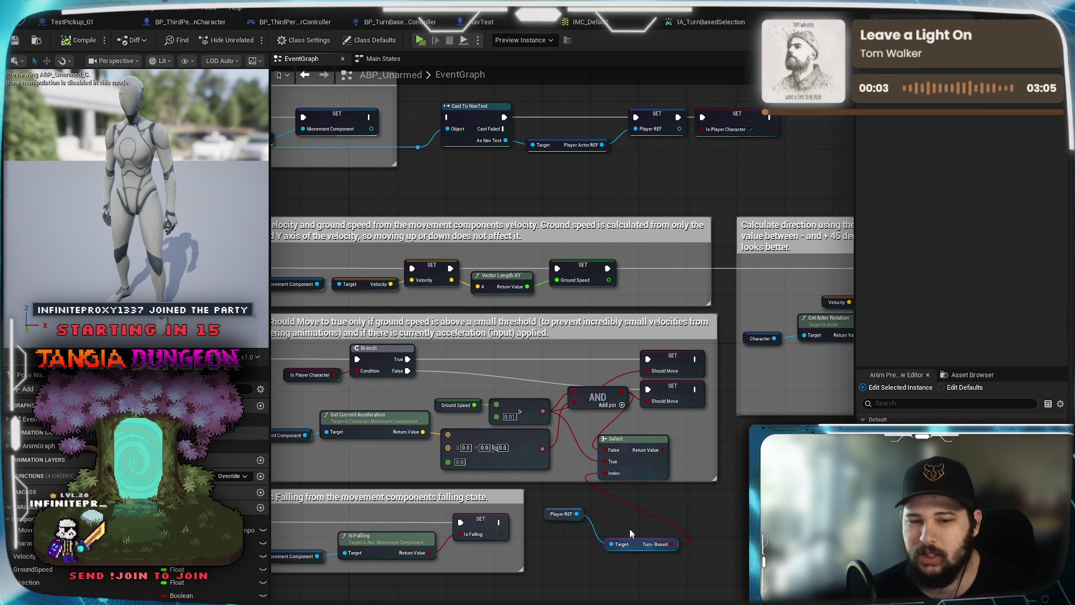
left_click_drag(580, 322, 671, 395)
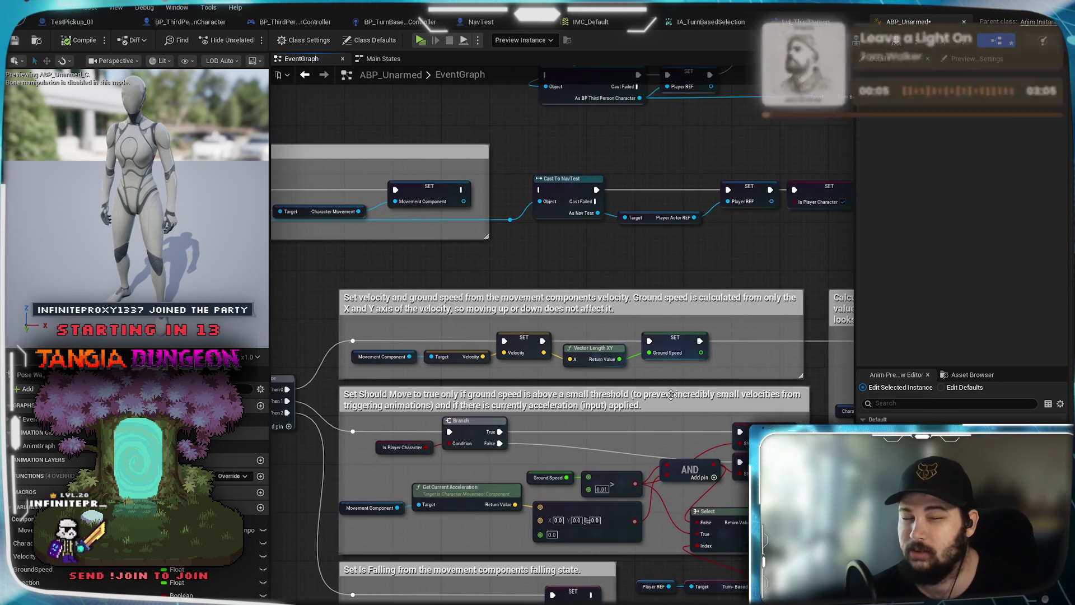
mouse_move(547, 421)
left_mouse_down()
mouse_move(648, 421)
mouse_move(748, 370)
mouse_move(438, 348)
left_mouse_up()
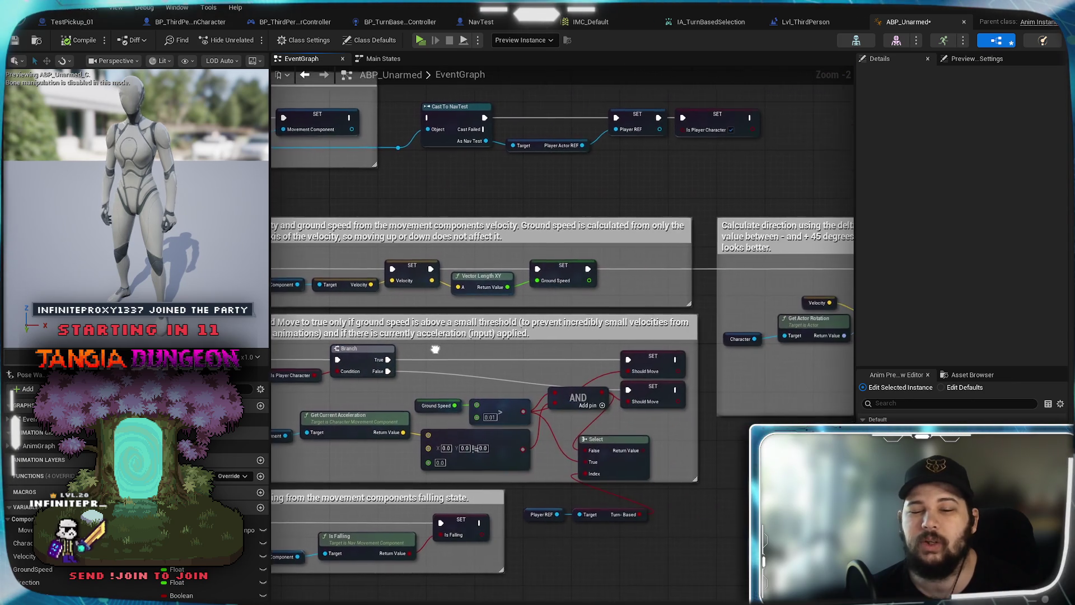
left_click_drag(363, 228, 527, 371)
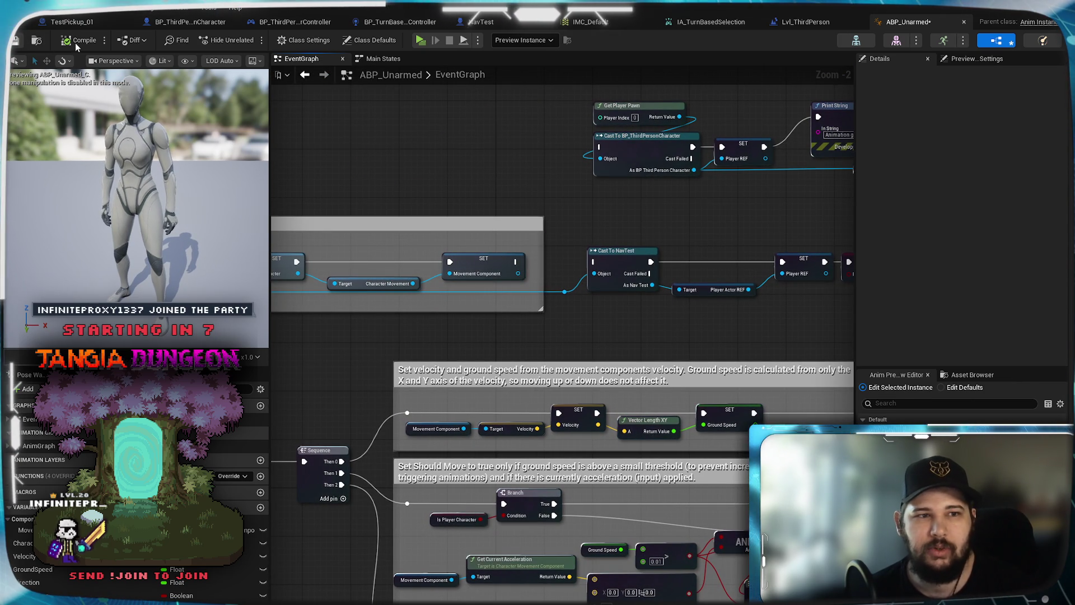
key("ctrl+s")
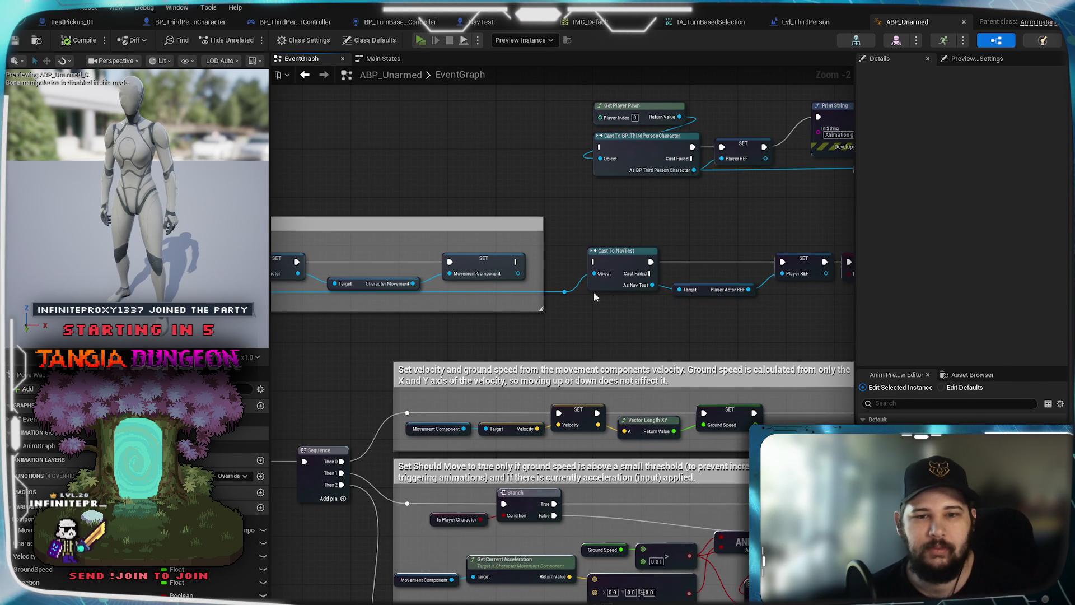
left_click(420, 40)
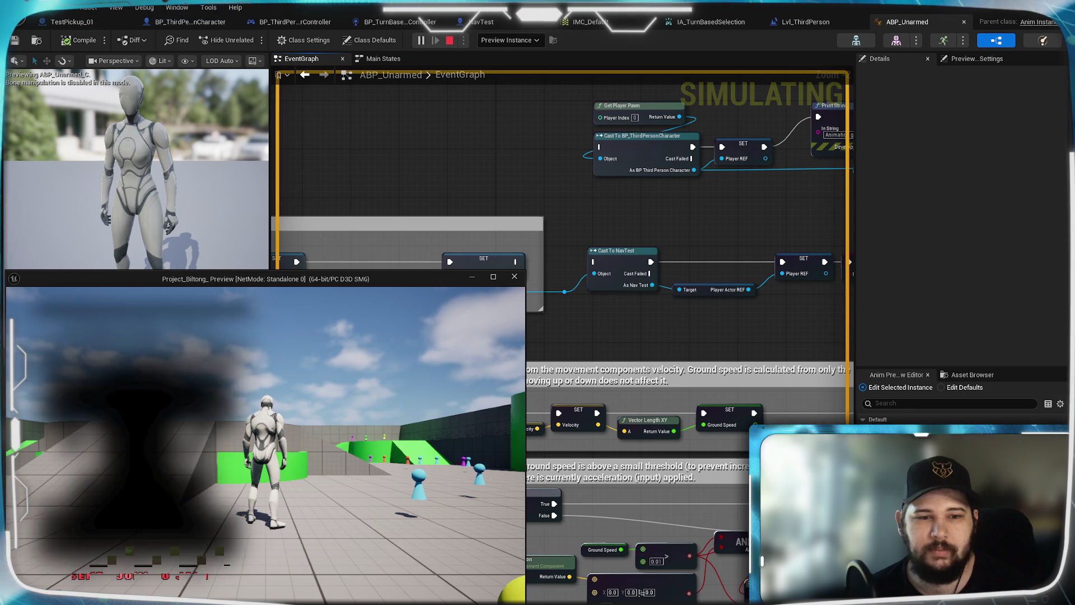
key("super")
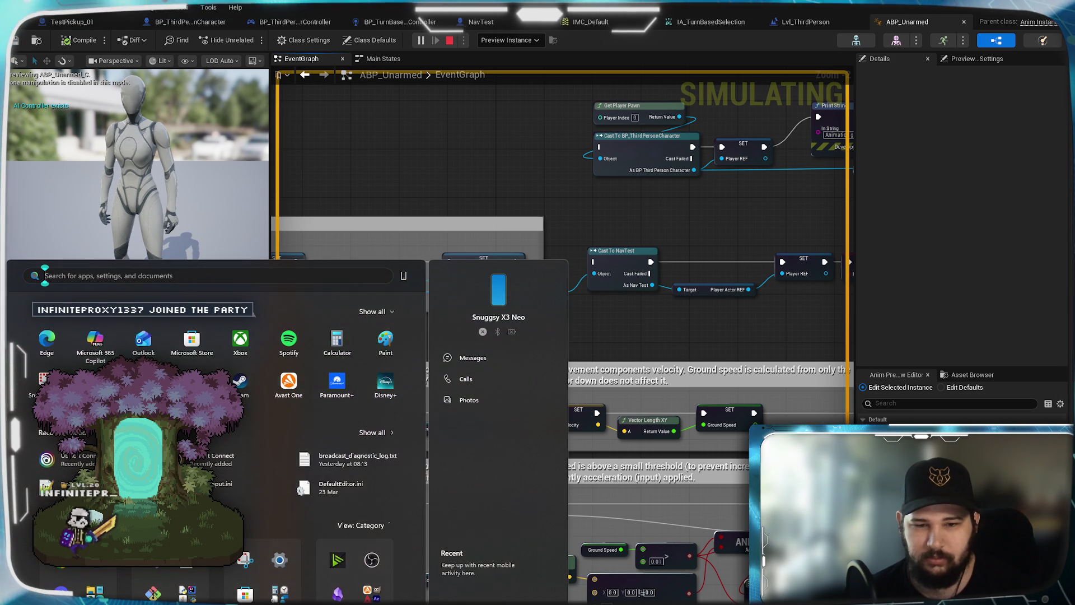
key("Escape")
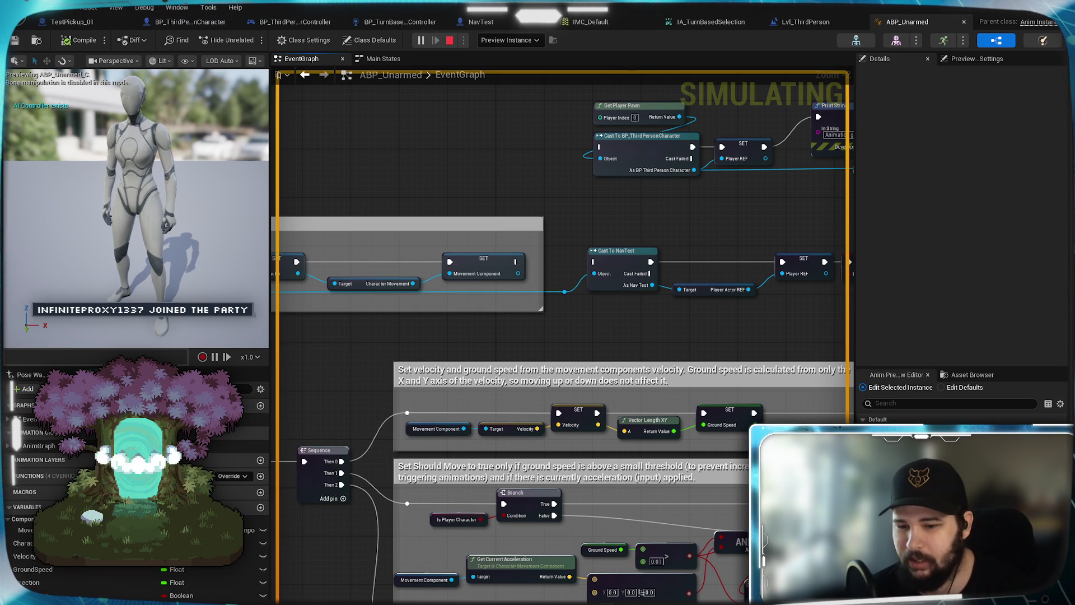
key("alt+Tab")
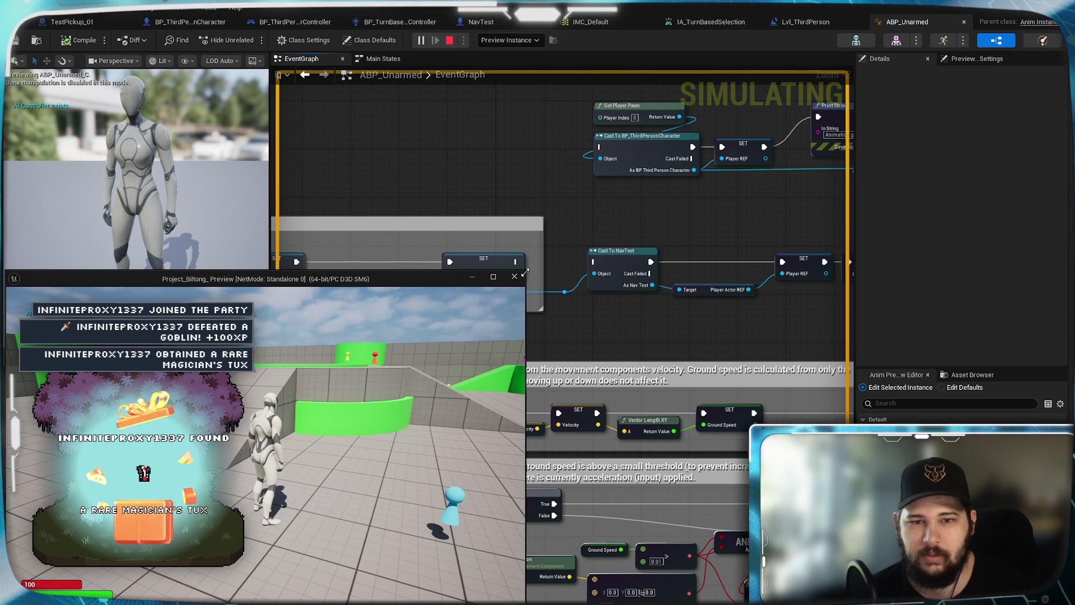
mouse_move(524, 274)
left_mouse_down()
mouse_move(829, 165)
mouse_move(863, 104)
left_mouse_up()
mouse_move(700, 112)
left_mouse_down()
mouse_move(761, 91)
mouse_move(750, 87)
left_mouse_up()
key("w")
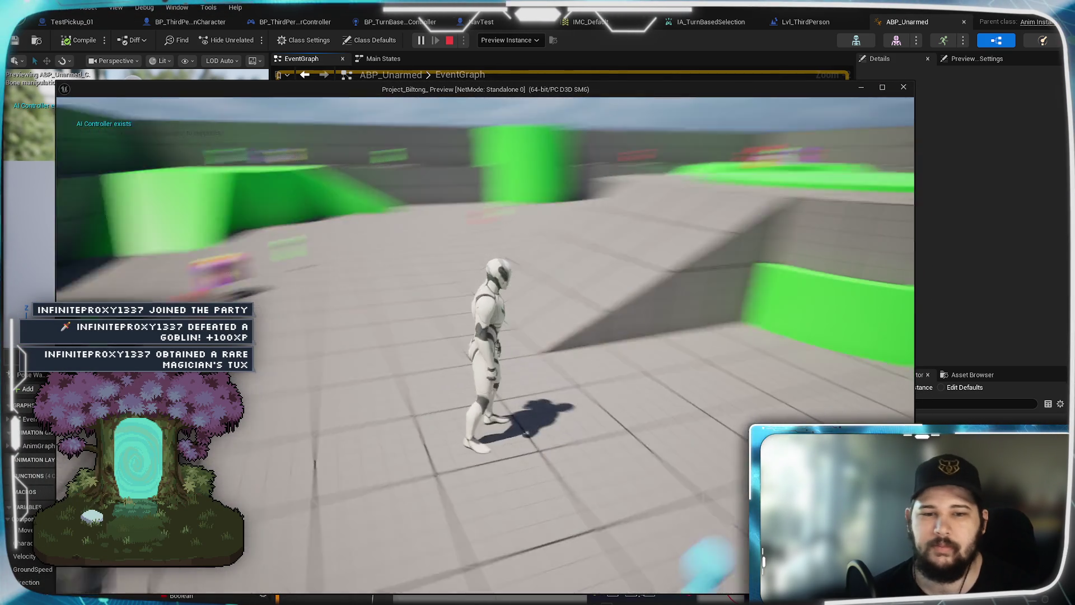
key("s")
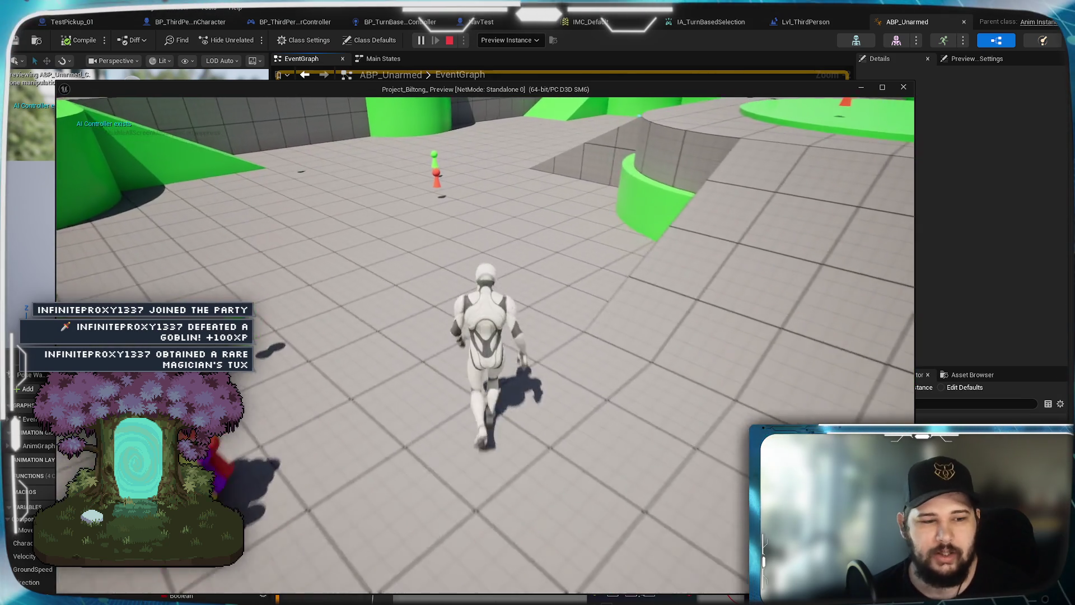
key("w")
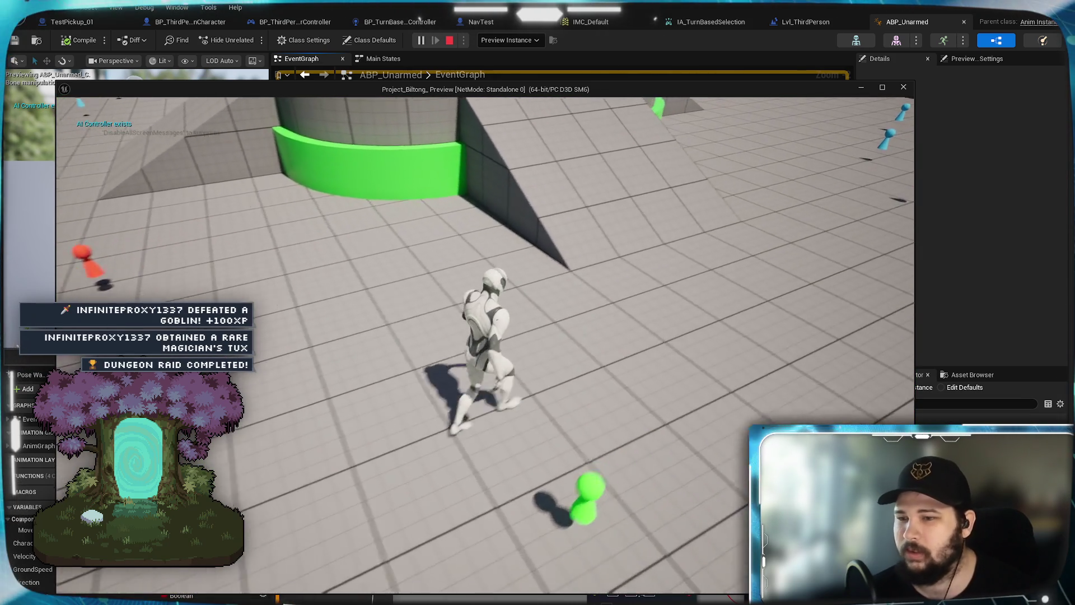
key("s")
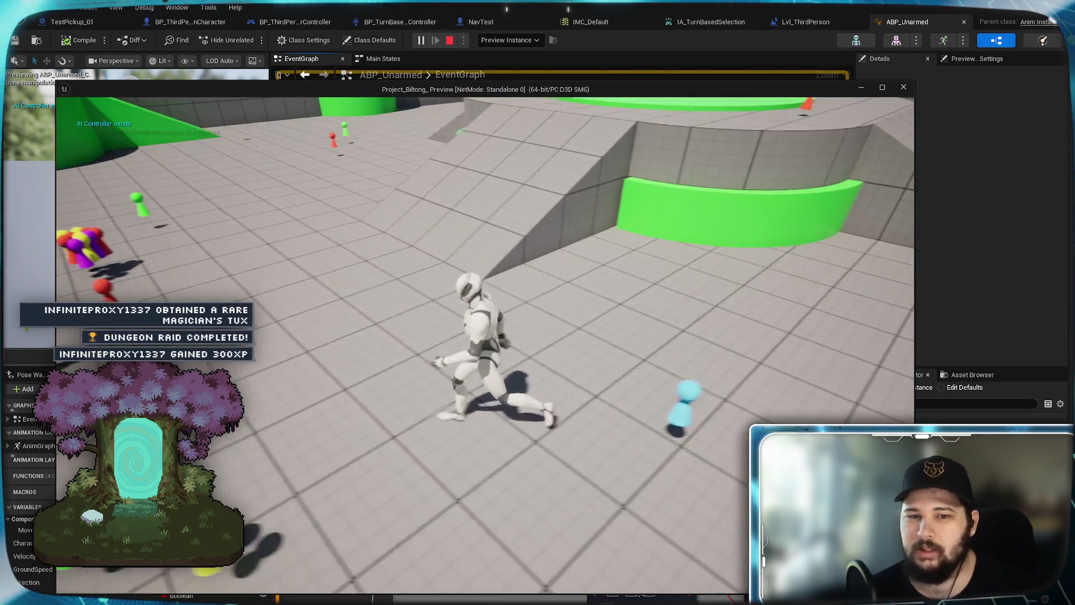
left_click(542, 371)
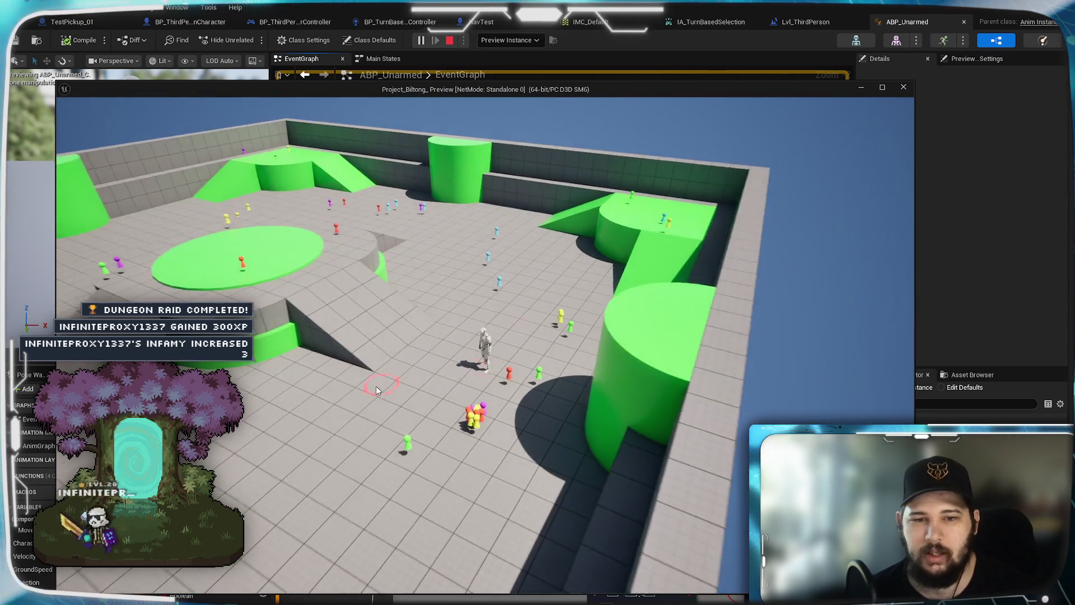
left_click(314, 434)
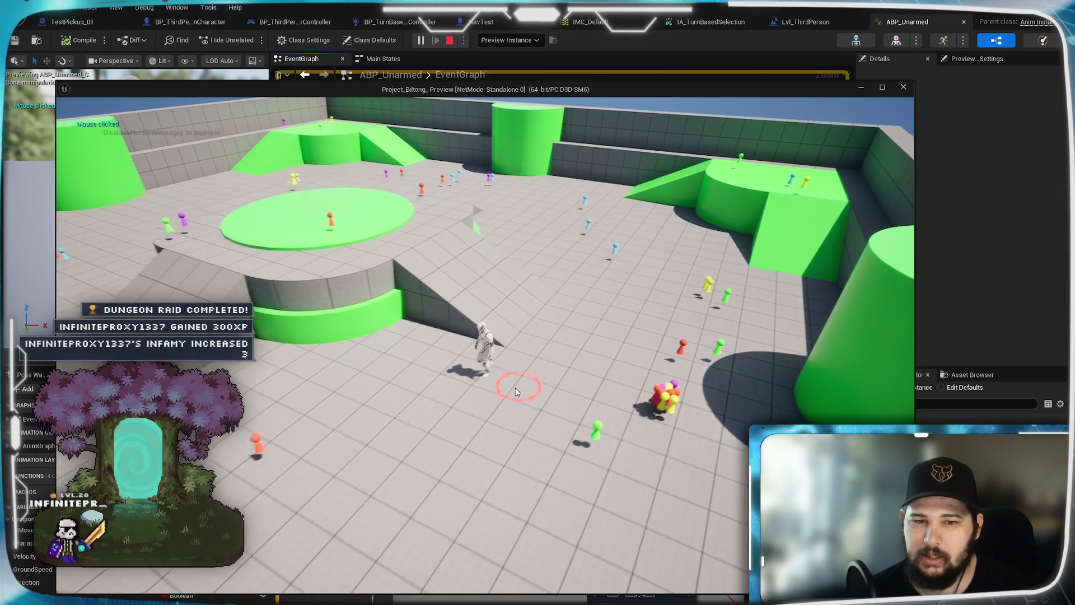
left_click(516, 387)
left_click(631, 413)
left_click(513, 419)
left_click(639, 251)
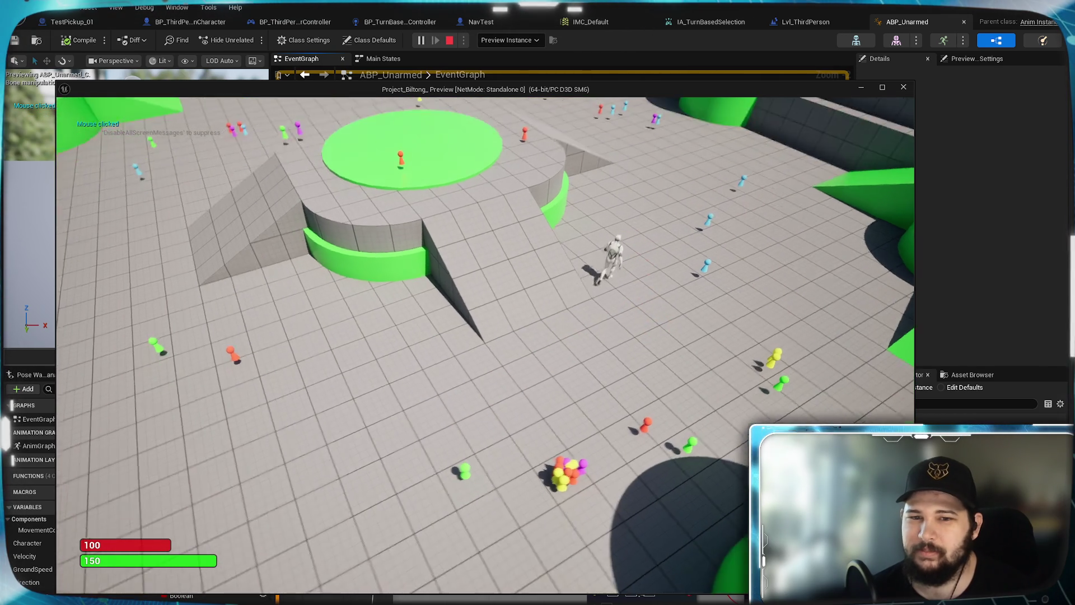
left_click(532, 350)
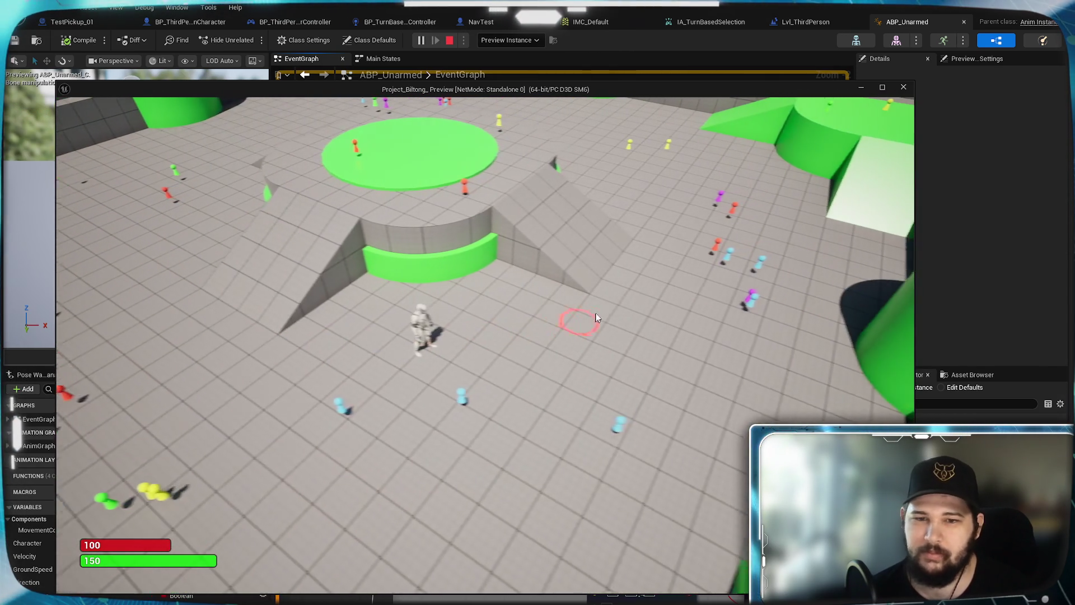
left_click(618, 334)
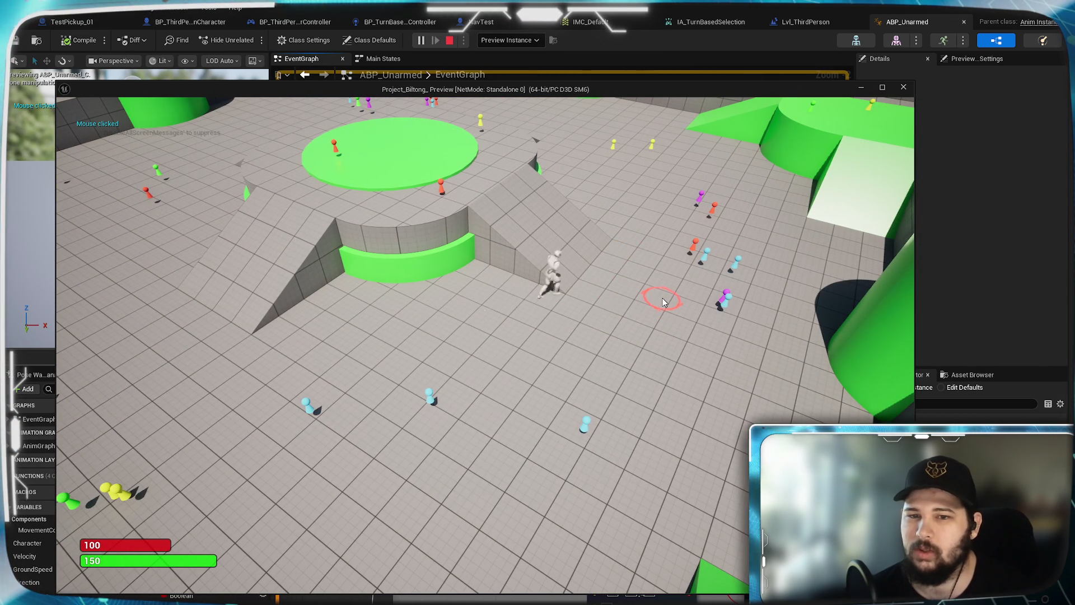
left_click(648, 360)
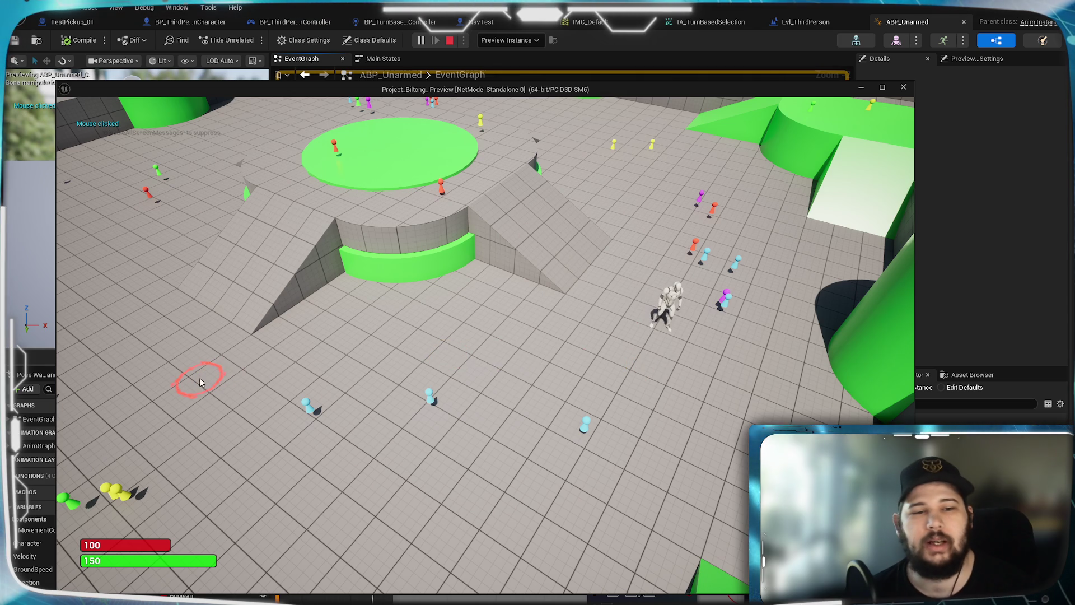
left_click(122, 315)
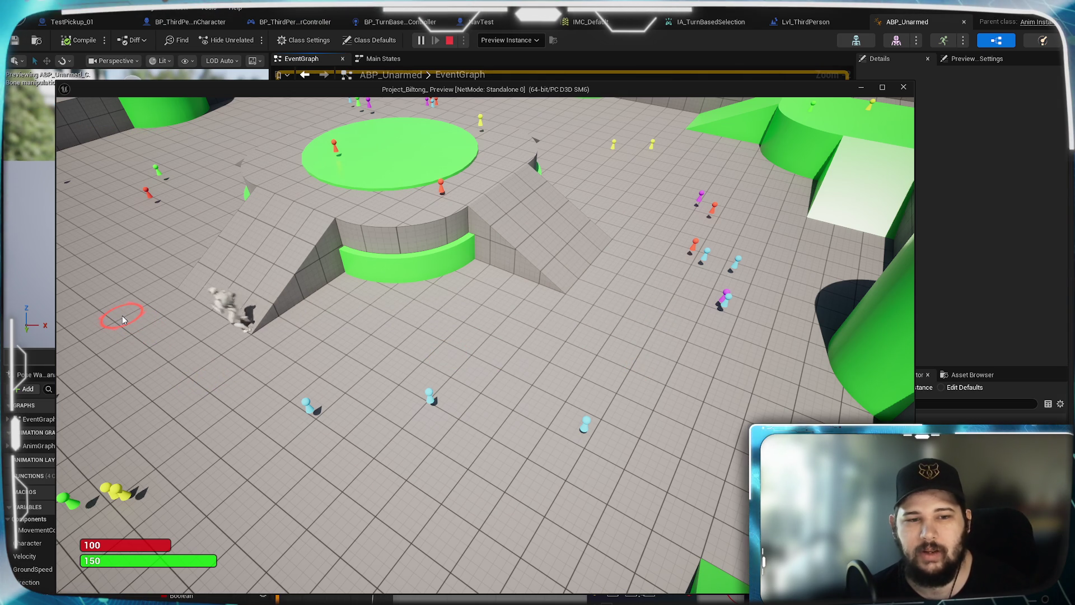
mouse_move(288, 479)
left_mouse_down()
mouse_move(401, 493)
mouse_move(334, 484)
mouse_move(566, 414)
mouse_move(510, 335)
left_mouse_up()
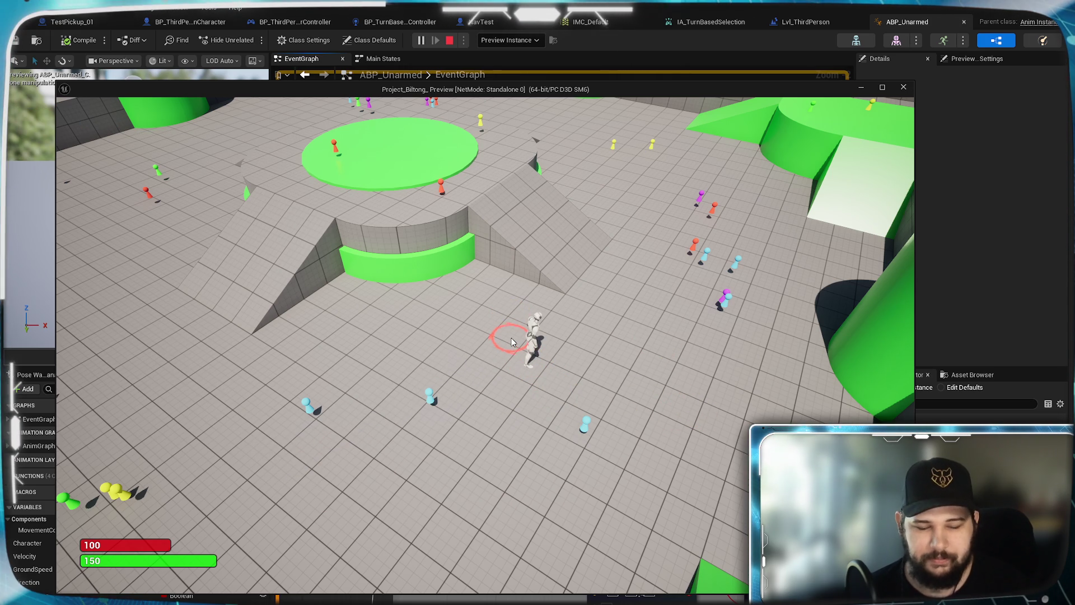
key("Tab")
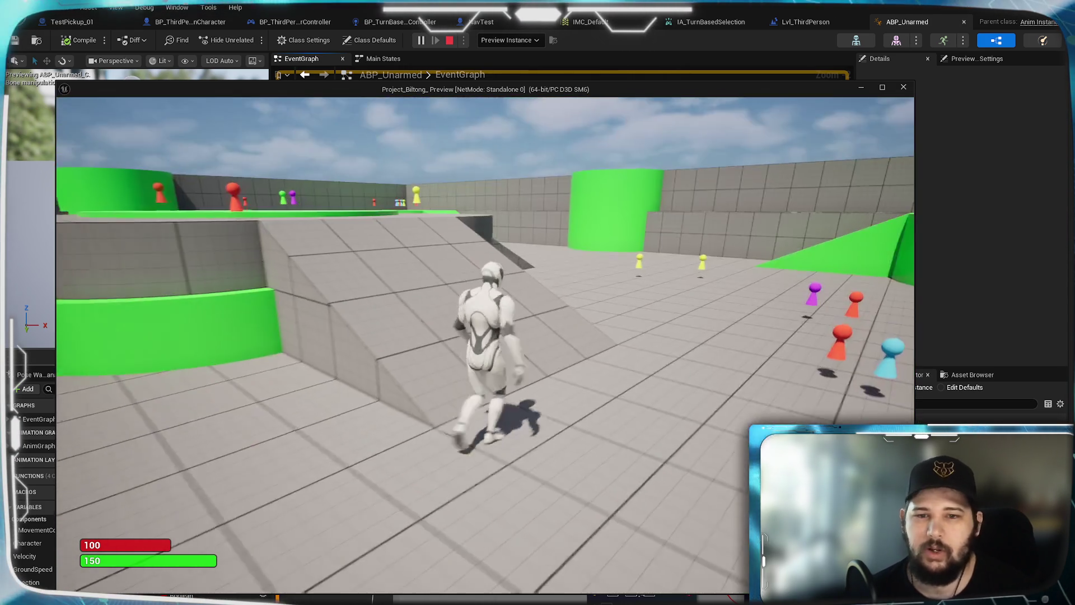
key("w")
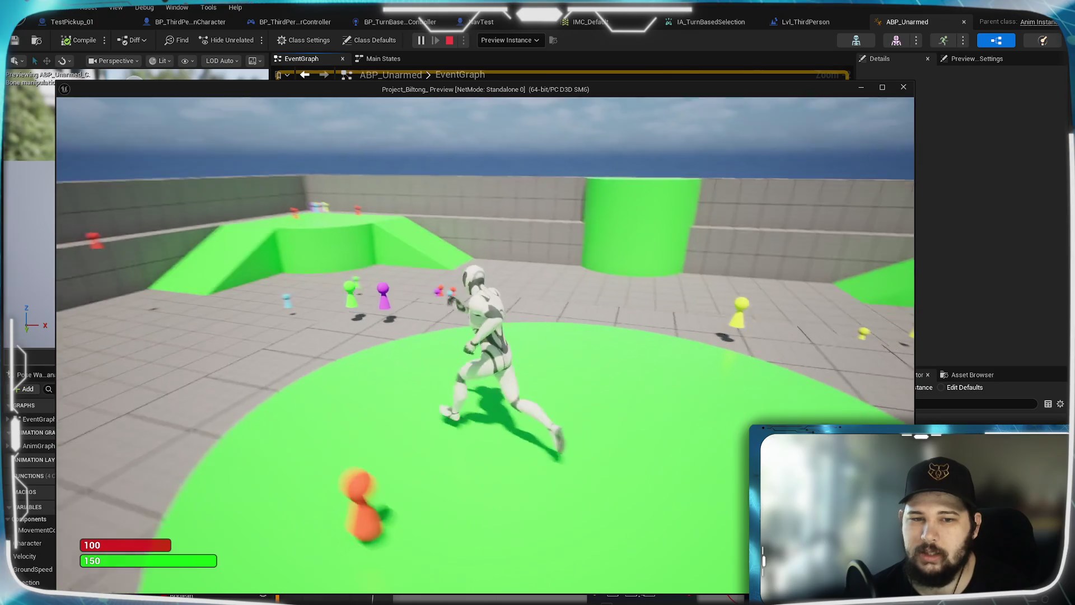
key("space")
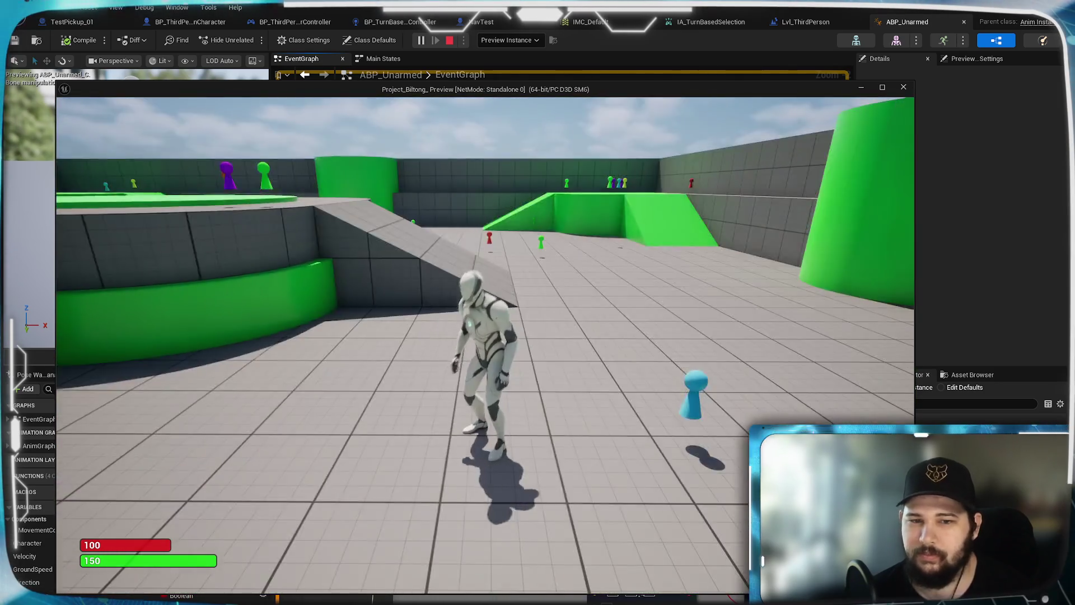
key("Escape")
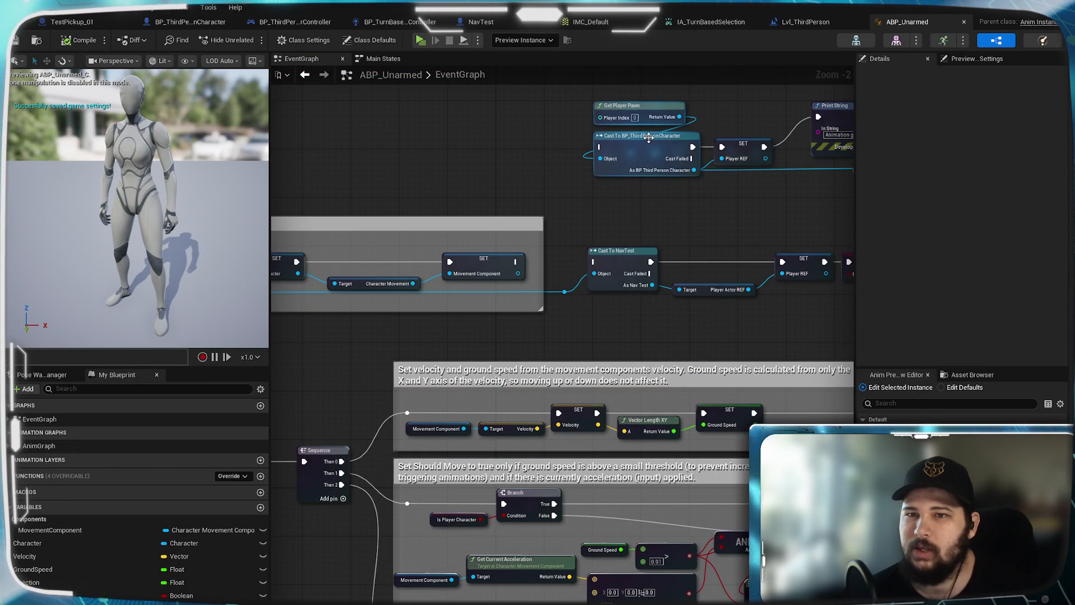
Connect the first Toggle Turn Based node to the second in BP_ThirdPersonCharacter's EventGraph
left_click(181, 24)
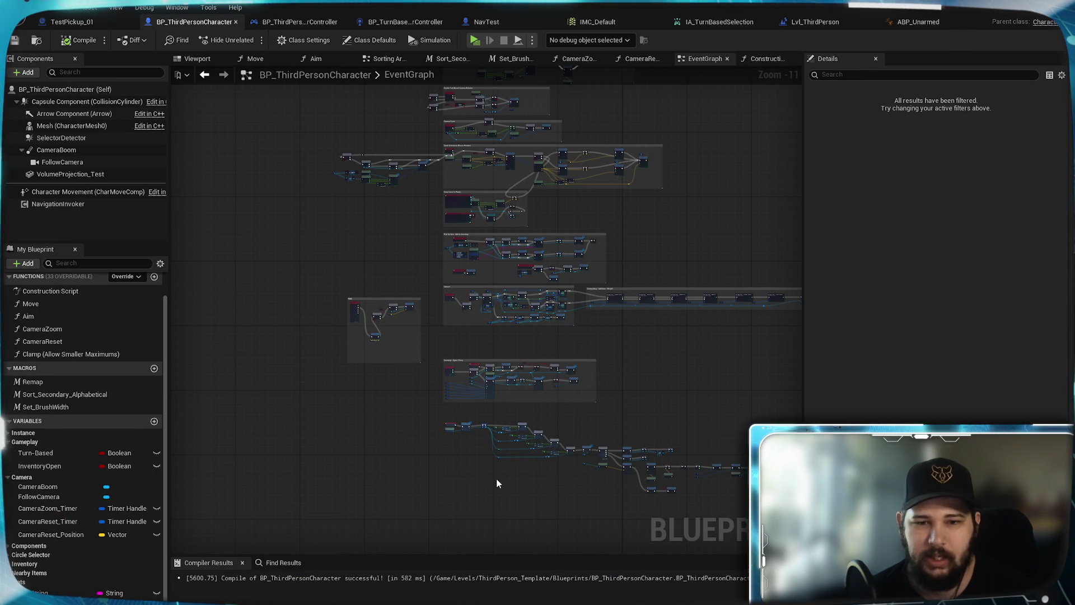
scroll(667, 404, "up", 8)
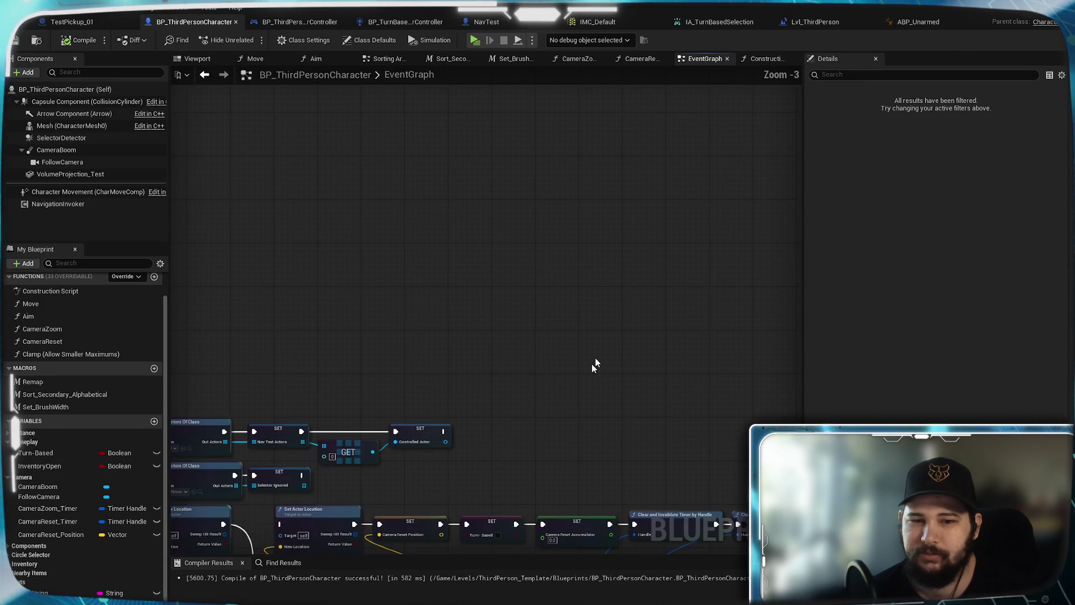
scroll(489, 373, "up", 3)
left_click(370, 386)
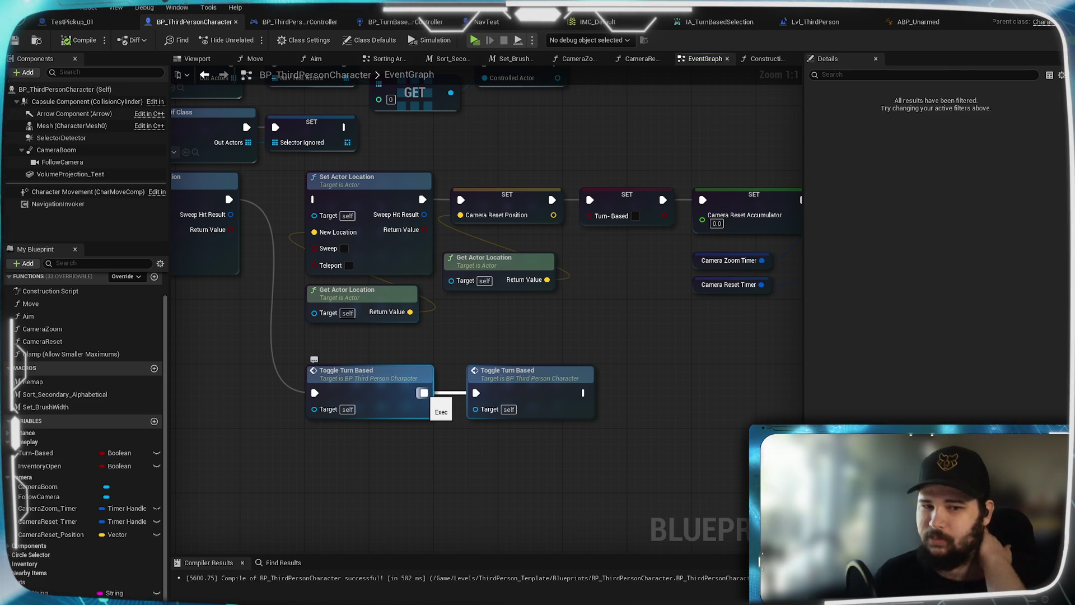
left_click_drag(465, 393, 476, 393)
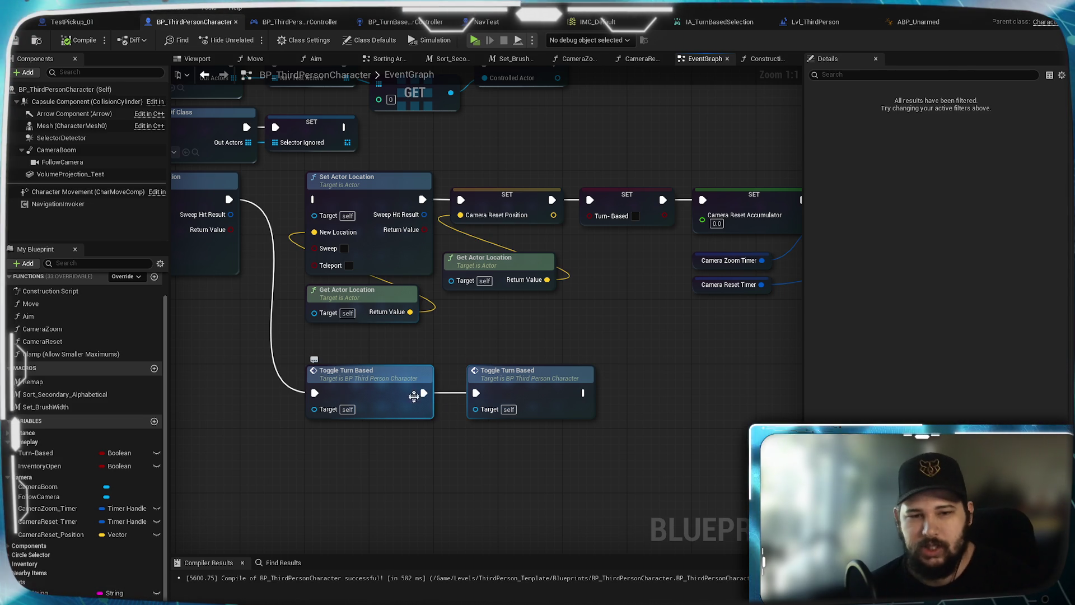
left_click(532, 392)
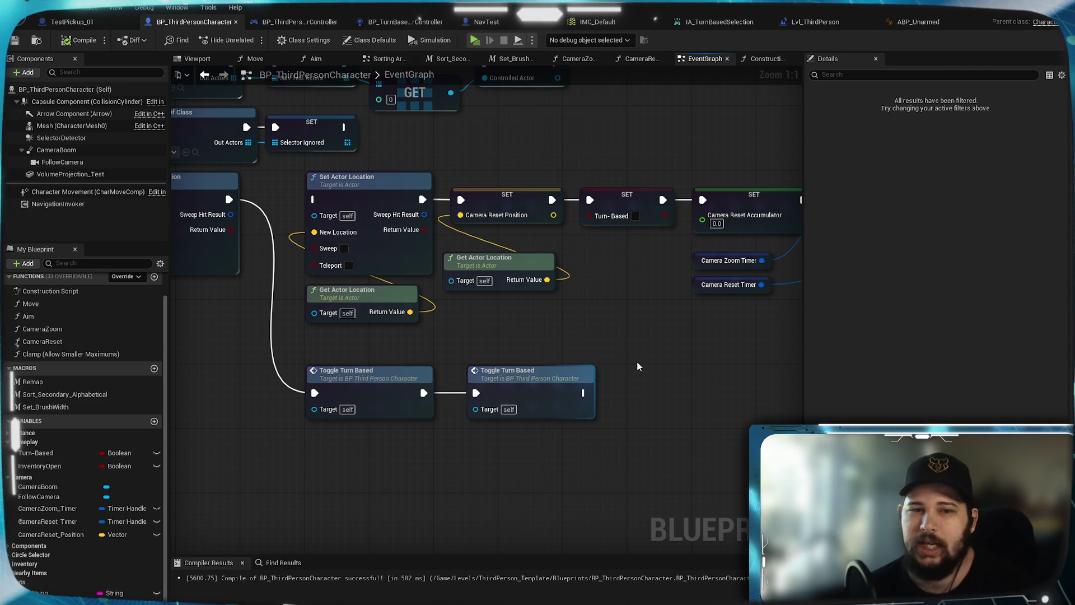
Pan across the Clear Timer, Set Input Mode, Sequence and Get All Actors Of Class nodes
mouse_move(641, 359)
left_mouse_down()
mouse_move(56, 426)
mouse_move(593, 377)
left_mouse_up()
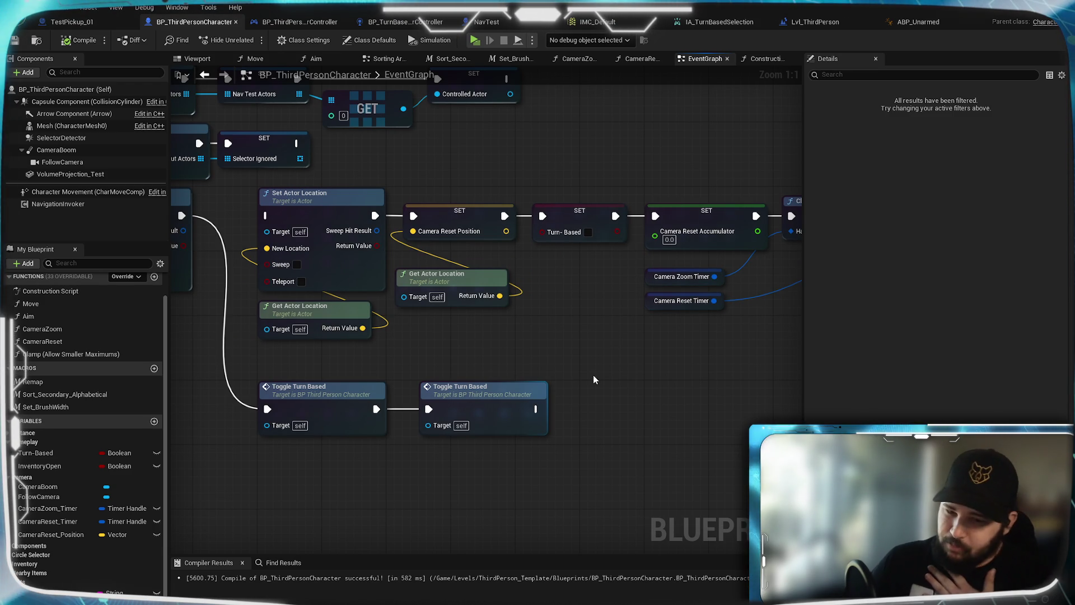
mouse_move(593, 375)
left_mouse_down()
mouse_move(670, 373)
mouse_move(448, 368)
mouse_move(339, 391)
mouse_move(710, 360)
mouse_move(689, 348)
left_mouse_up()
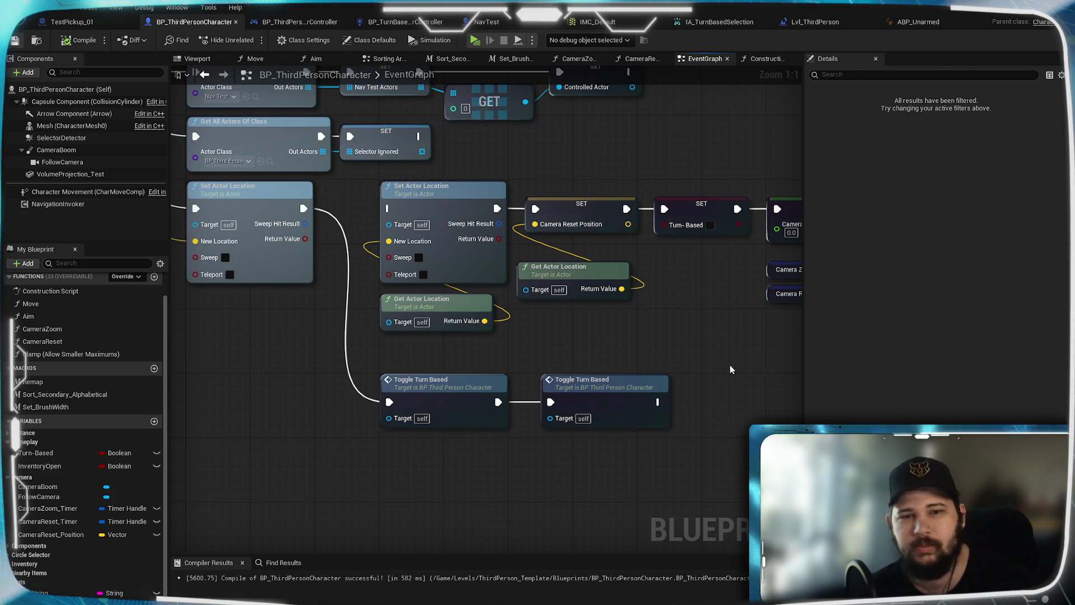
mouse_move(701, 329)
left_mouse_down()
mouse_move(319, 374)
mouse_move(190, 372)
mouse_move(185, 336)
mouse_move(578, 364)
left_mouse_up()
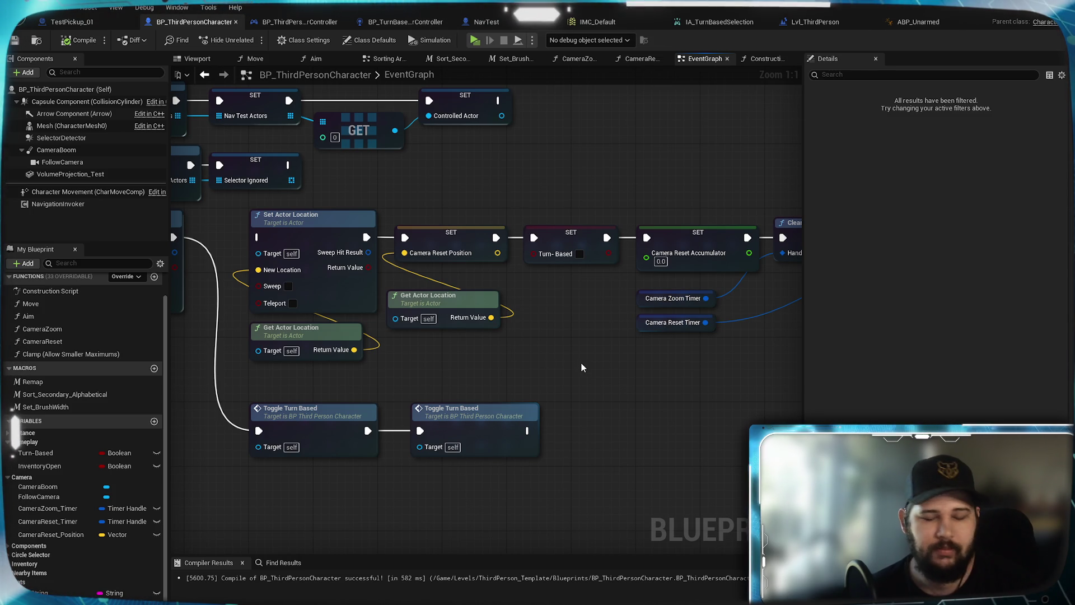
mouse_move(577, 362)
left_mouse_down()
mouse_move(688, 352)
mouse_move(796, 420)
mouse_move(518, 435)
mouse_move(617, 392)
mouse_move(392, 341)
mouse_move(313, 392)
mouse_move(31, 404)
mouse_move(543, 399)
left_mouse_up()
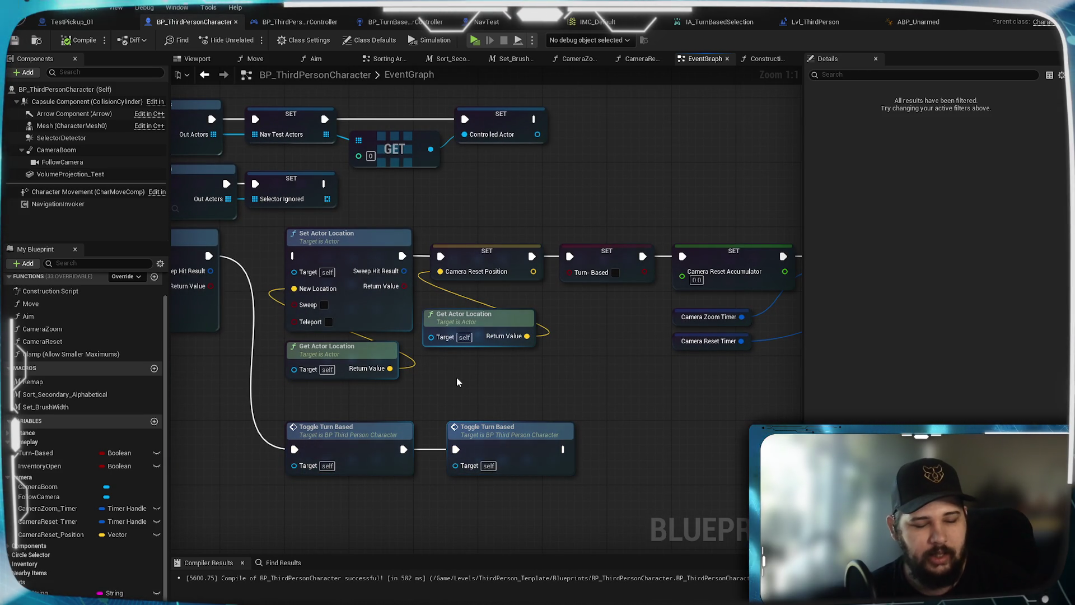
mouse_move(456, 378)
left_mouse_down()
mouse_move(610, 391)
mouse_move(775, 515)
mouse_move(592, 354)
left_mouse_up()
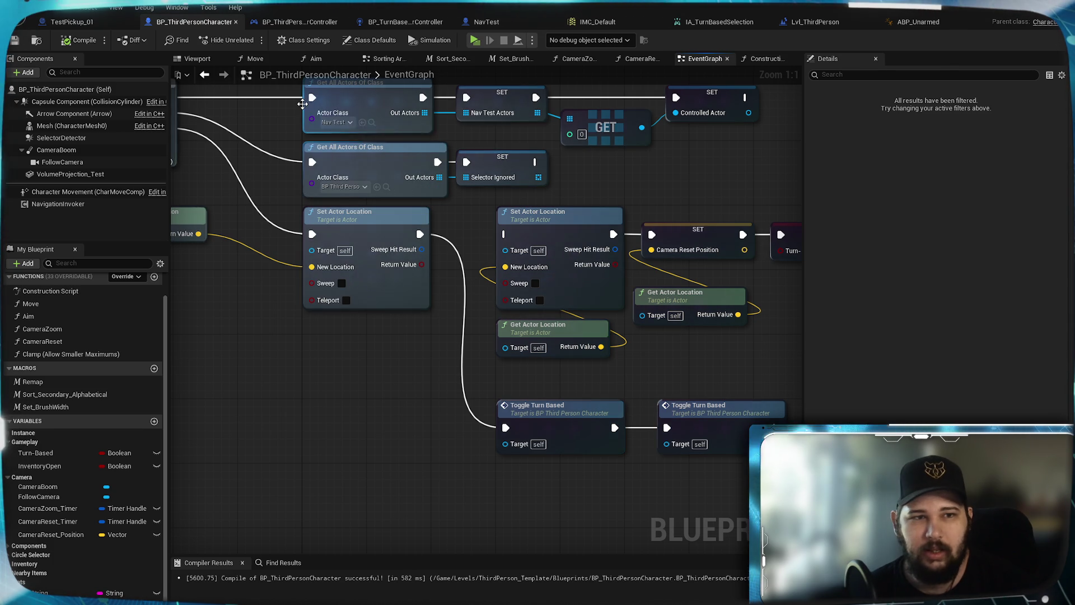
Save BP_ThirdPersonCharacter, review the actor-gathering and BeginPlay HUD nodes, then switch to ABP_Unarmed
left_click(23, 45)
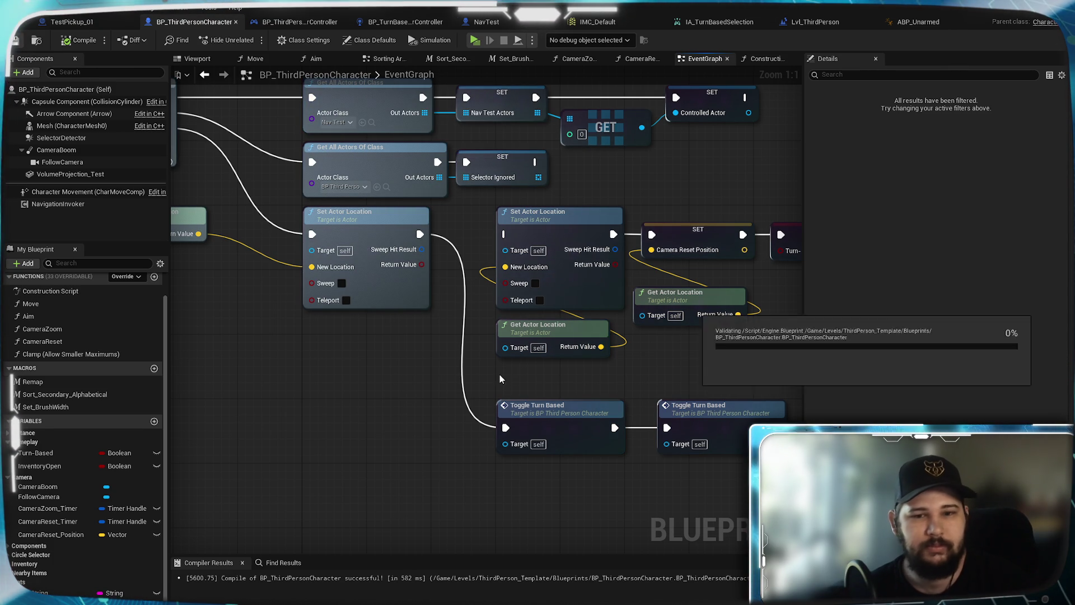
left_click_drag(610, 381, 532, 465)
scroll(532, 465, "down", 1)
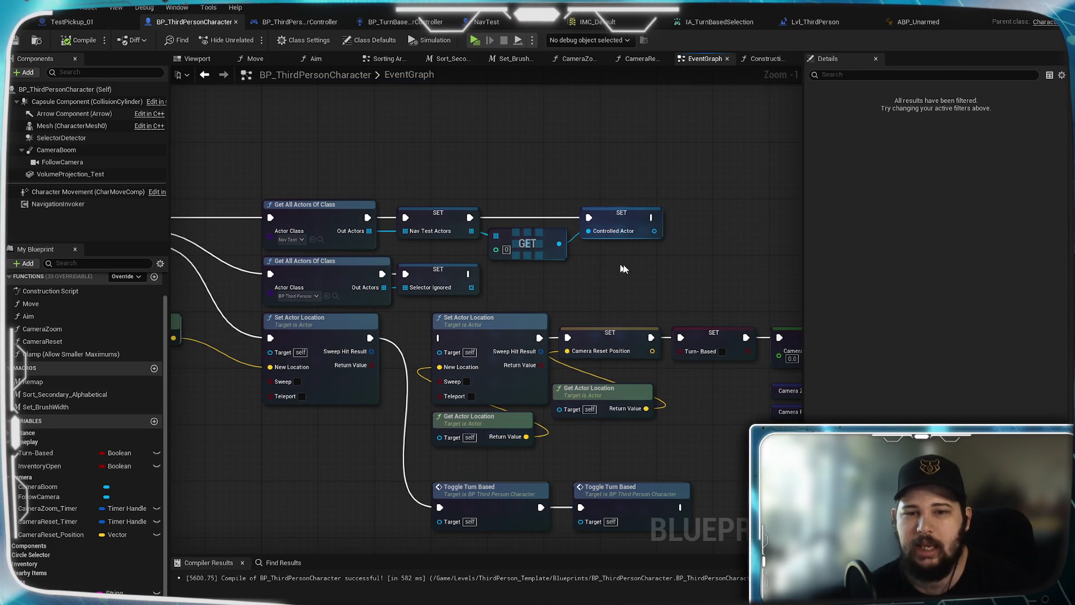
left_click_drag(584, 297, 635, 201)
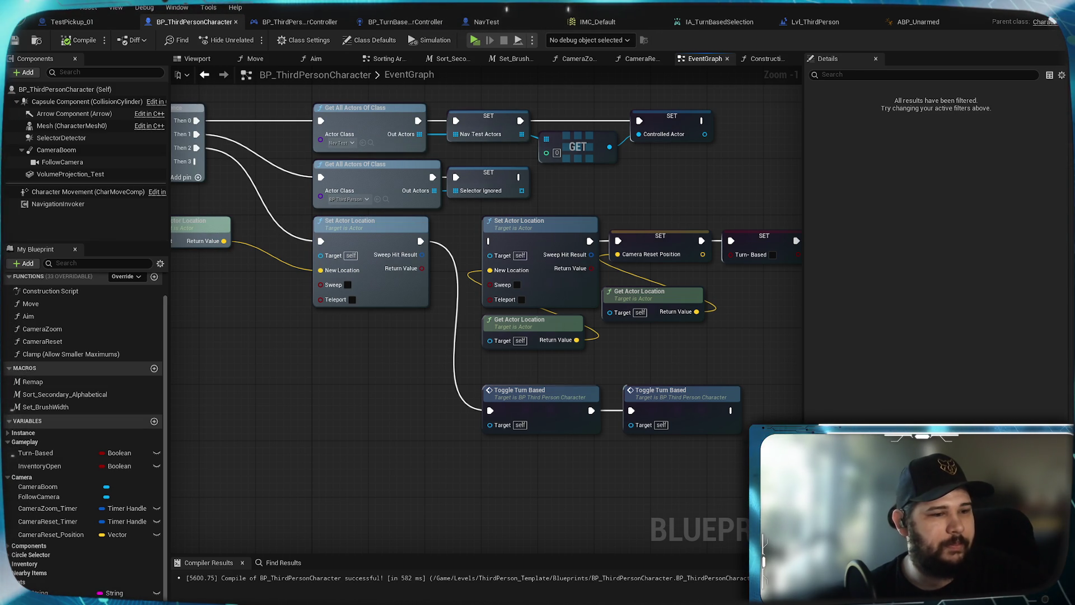
left_click(491, 487)
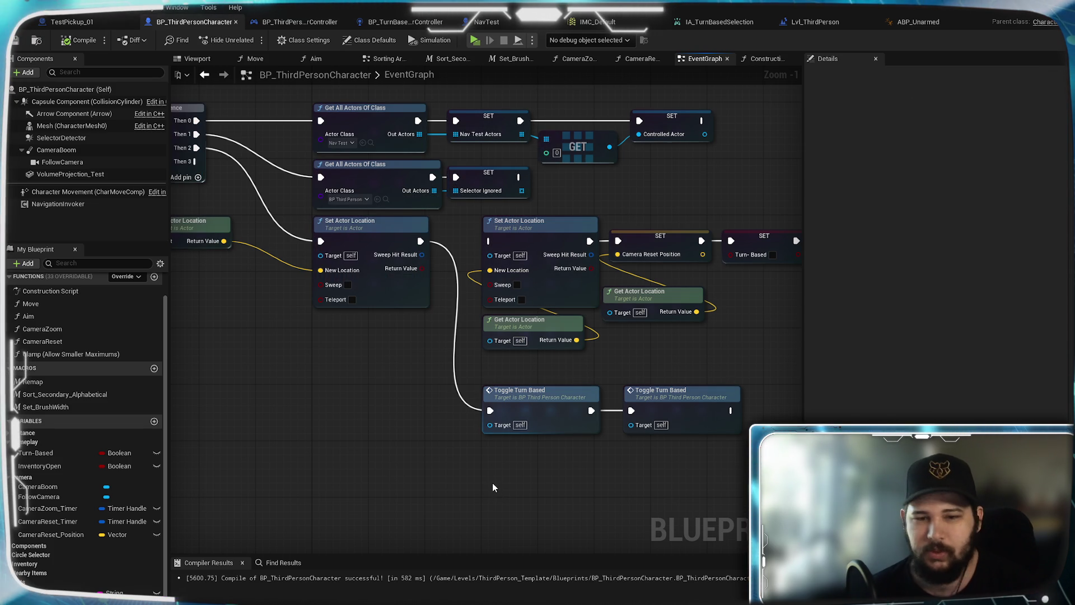
scroll(492, 483, "down", 3)
mouse_move(421, 449)
left_mouse_down()
mouse_move(684, 463)
mouse_move(545, 239)
mouse_move(749, 336)
mouse_move(616, 291)
left_mouse_up()
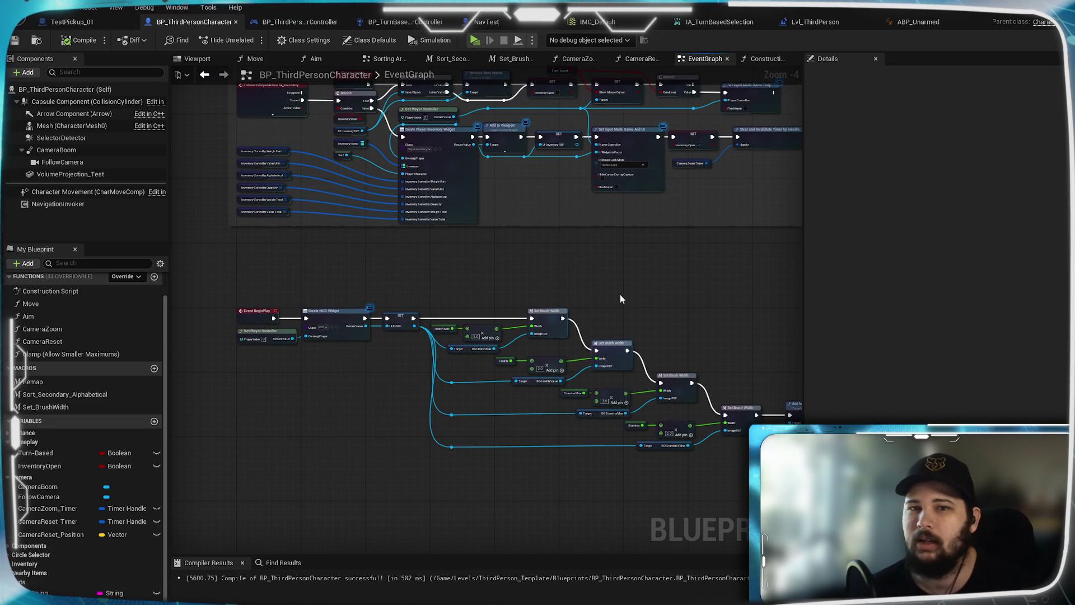
left_click(934, 22)
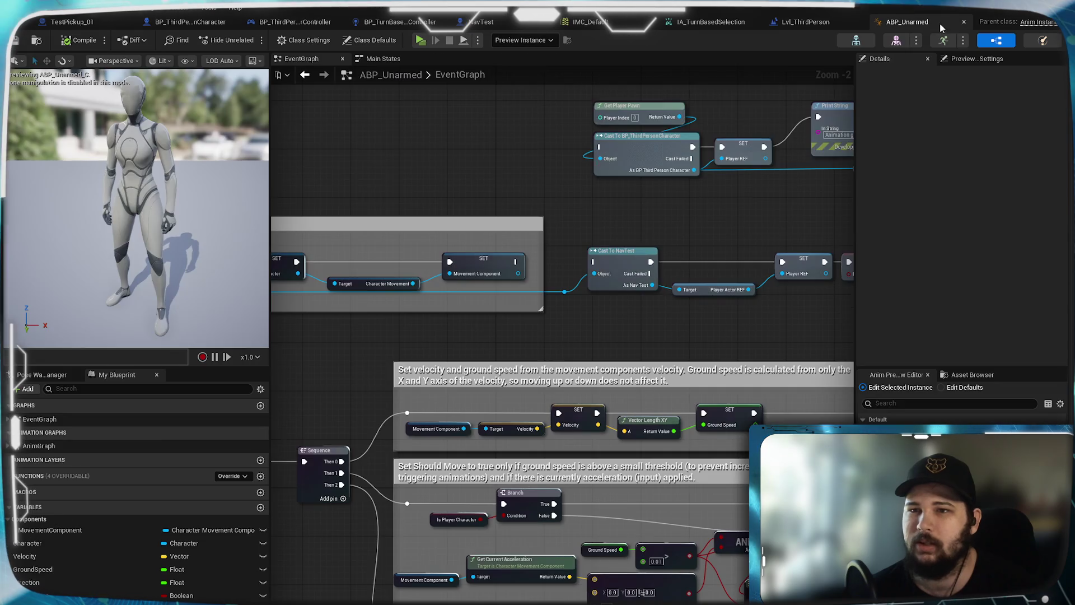
Look through the Lvl_ThirdPerson and IMC_Default tabs, then close IA_TurnBasedSelection
left_click(806, 23)
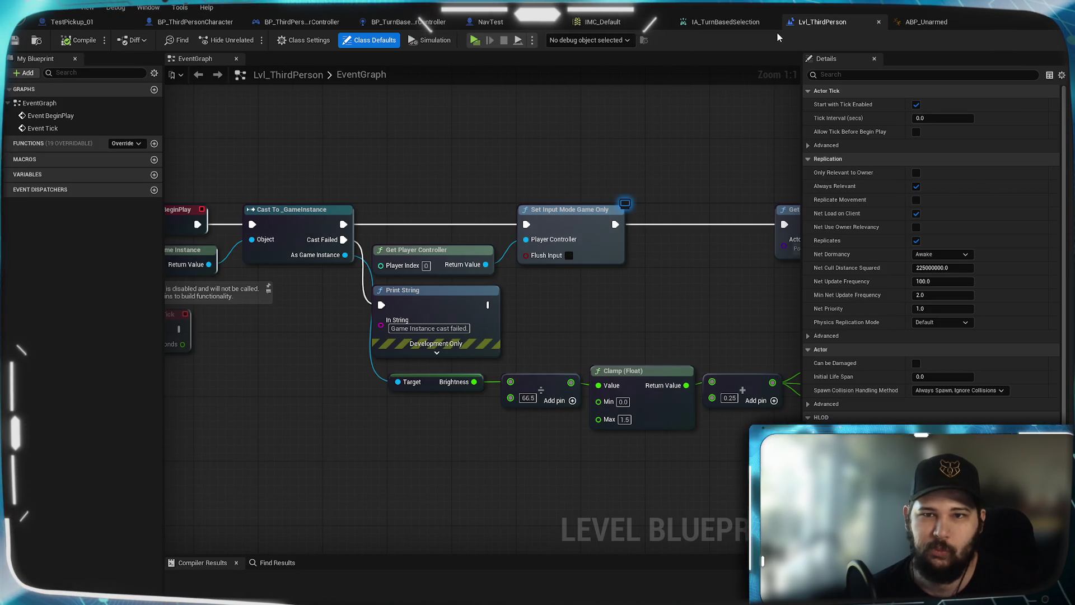
left_click(712, 25)
left_click(591, 24)
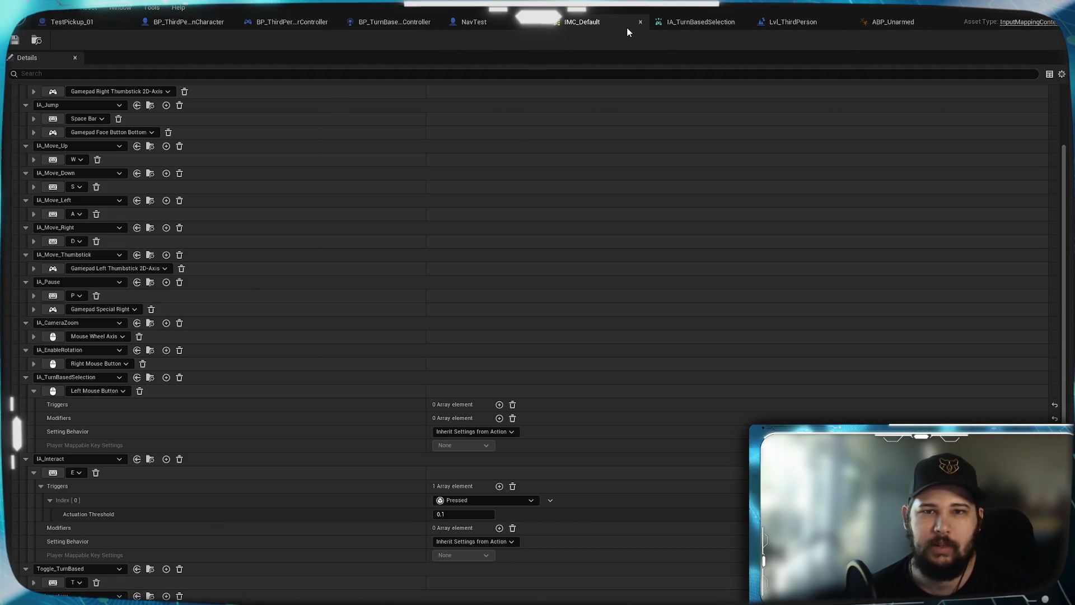
left_click(707, 26)
left_click(765, 22)
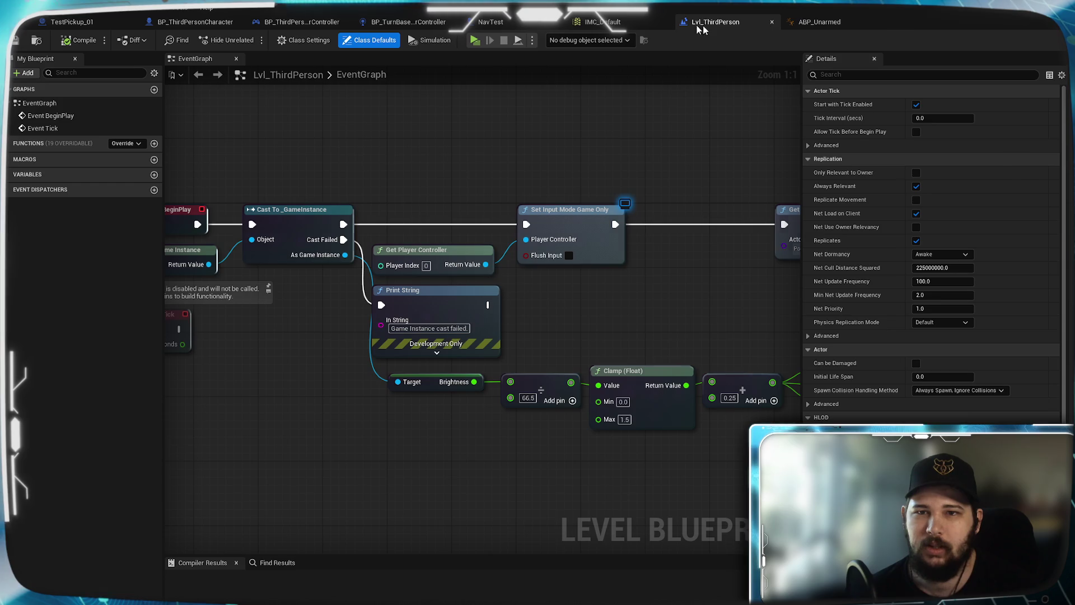
Return to BP_ThirdPersonCharacter's graph and recentre it on the BeginPlay chain
left_click(188, 24)
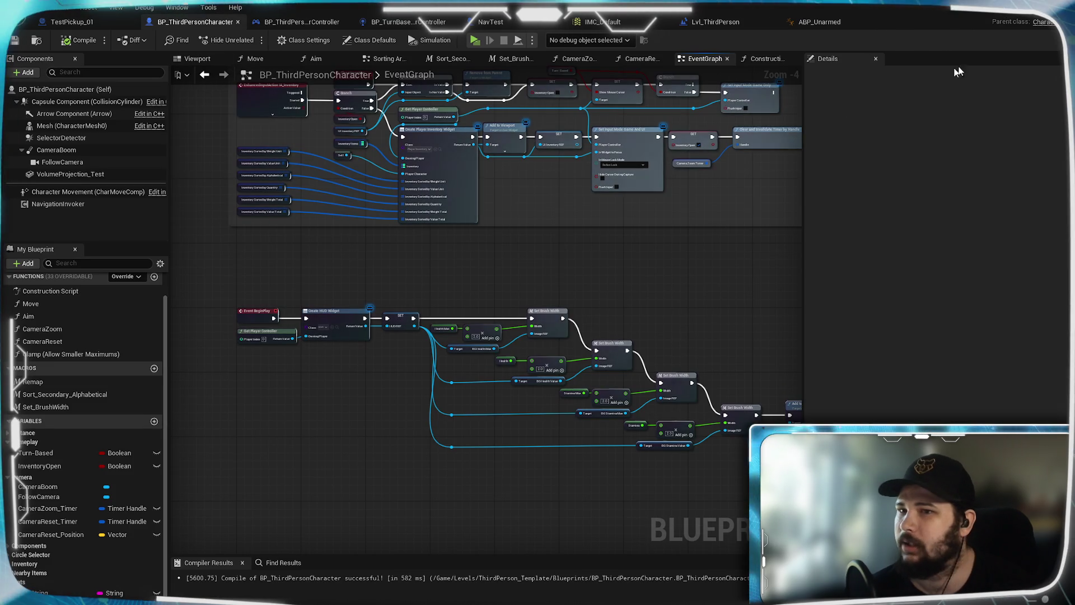
left_click_drag(542, 270, 590, 467)
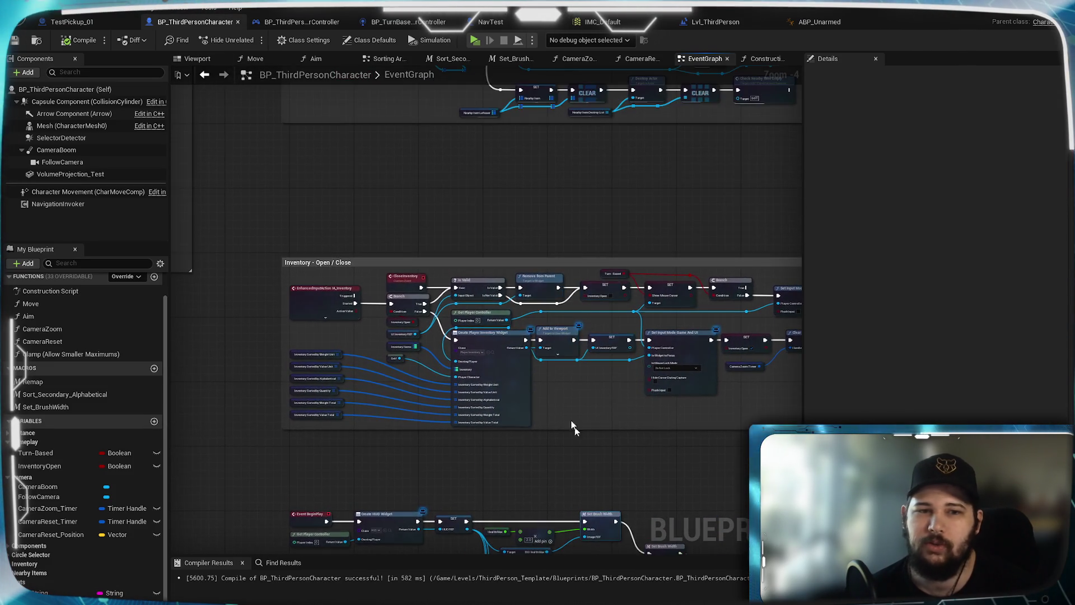
mouse_move(449, 204)
left_mouse_down()
mouse_move(609, 379)
mouse_move(688, 379)
mouse_move(453, 154)
left_mouse_up()
left_click_drag(723, 468, 578, 284)
left_click_drag(672, 292, 570, 292)
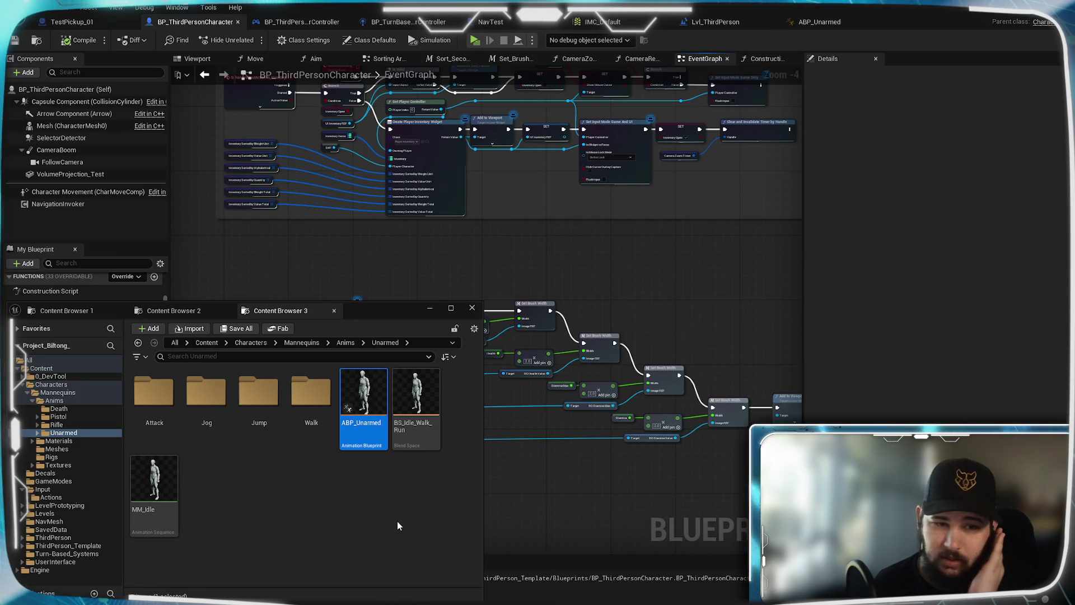
Open the HUD widget blueprint from the UserInterface folder in Content Browser 2
left_click(398, 525)
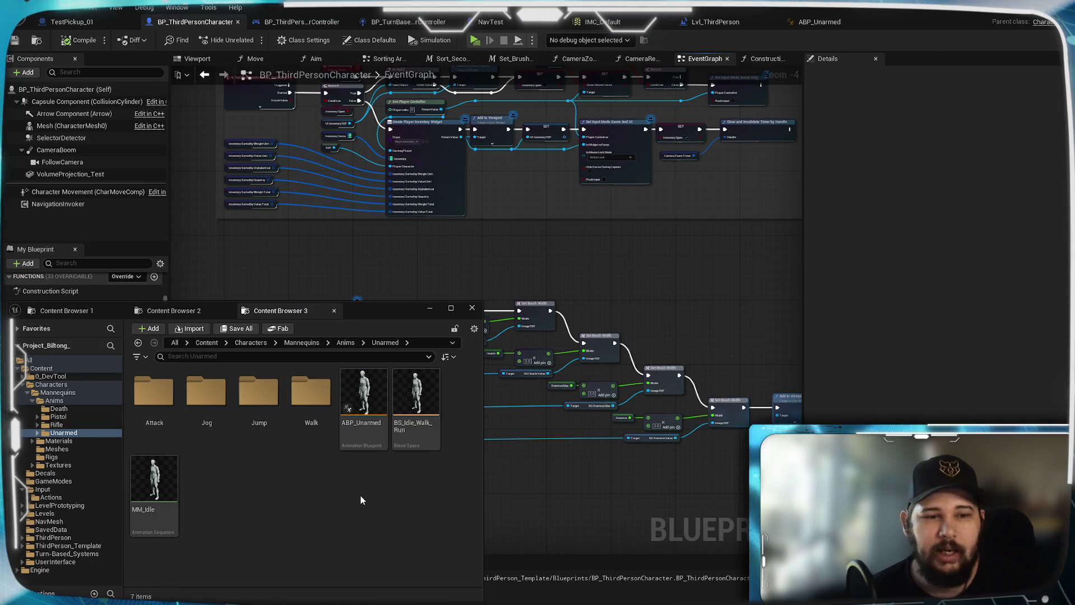
left_click(174, 310)
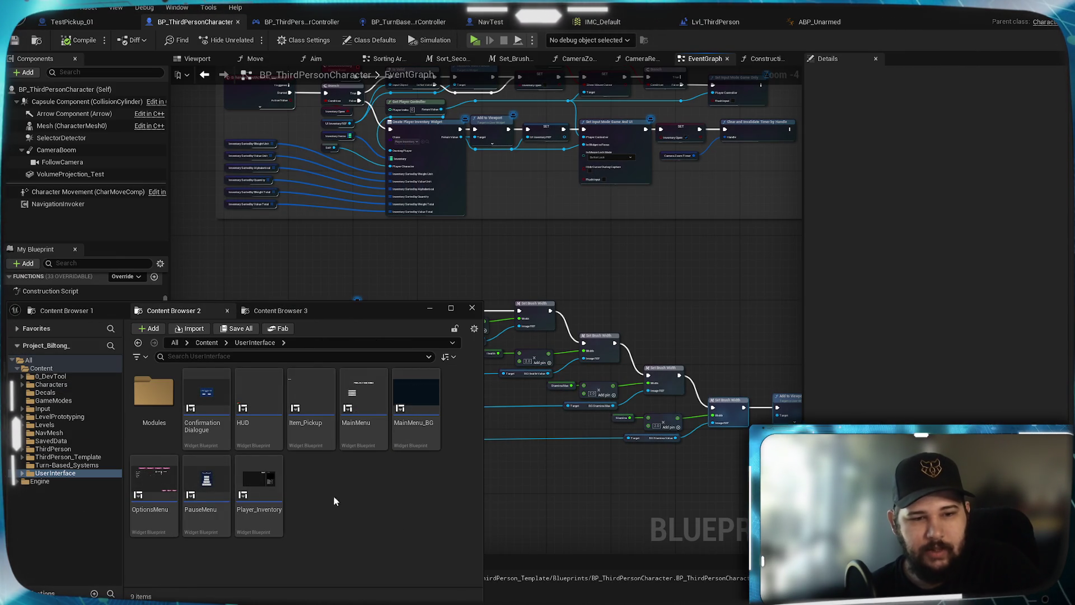
left_click(62, 311)
left_click(174, 310)
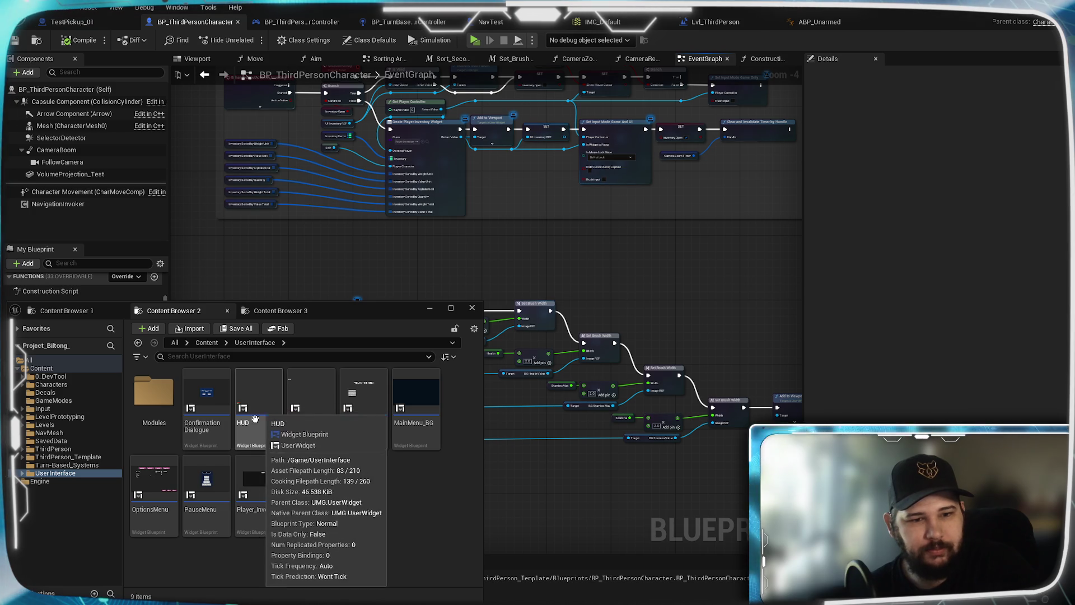
left_click(256, 395)
double_click(256, 396)
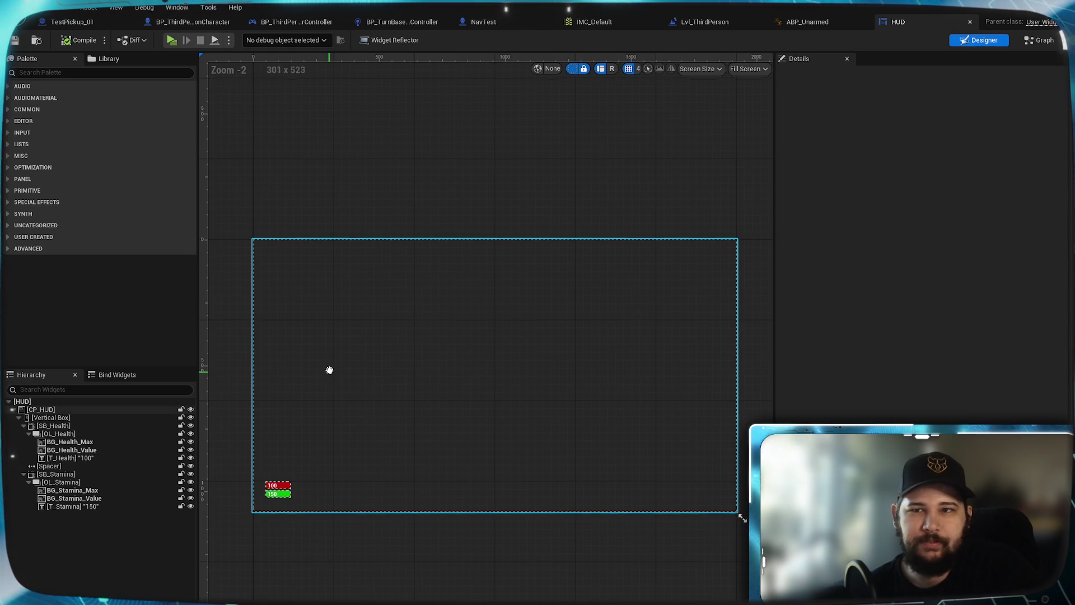
Recentre and zoom the Designer canvas on the HUD frame's health and stamina bars
mouse_move(330, 370)
left_mouse_down()
mouse_move(546, 318)
mouse_move(495, 323)
mouse_move(426, 288)
left_mouse_up()
scroll(546, 317, "up", 2)
scroll(546, 317, "down", 2)
scroll(437, 373, "up", 6)
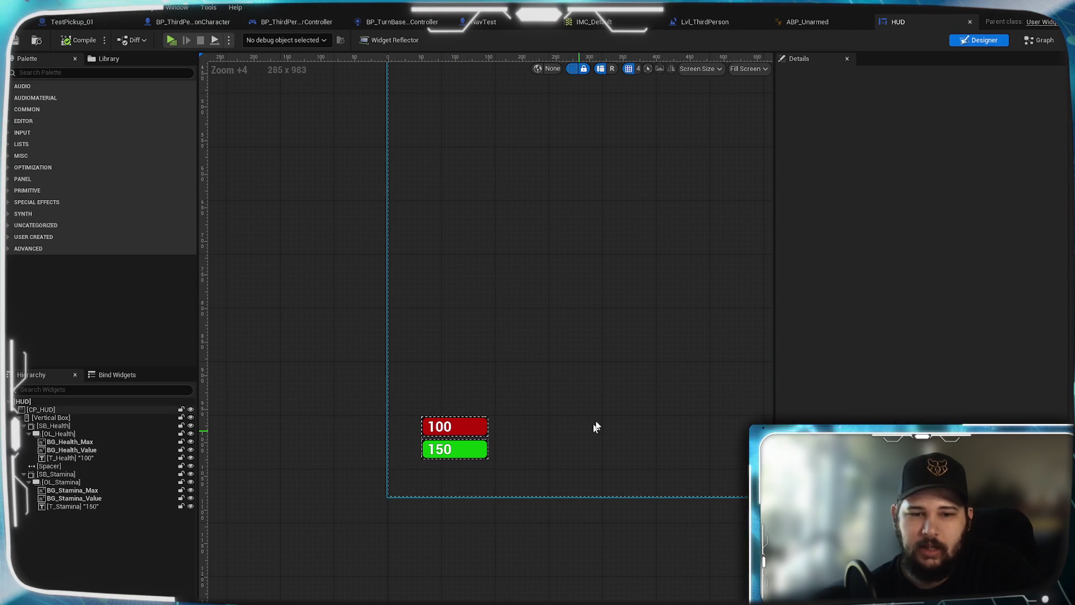
Bring the HUD frame and health bars into view, deselect CP_HUD, and search the Palette for 'Vertical'
left_click_drag(549, 314, 531, 393)
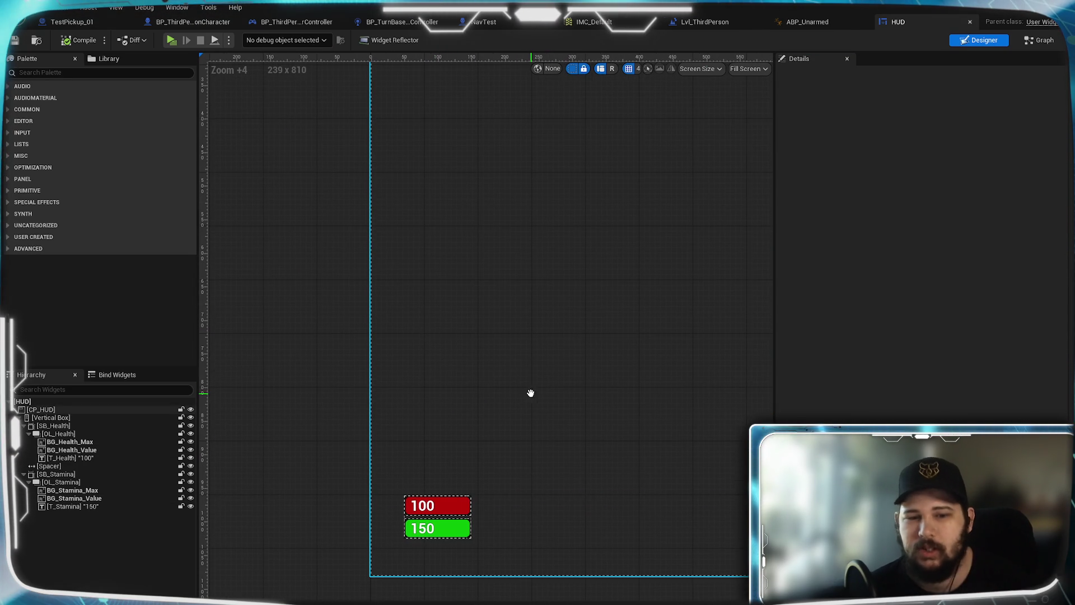
mouse_move(502, 348)
left_mouse_down()
mouse_move(446, 396)
mouse_move(473, 512)
left_mouse_up()
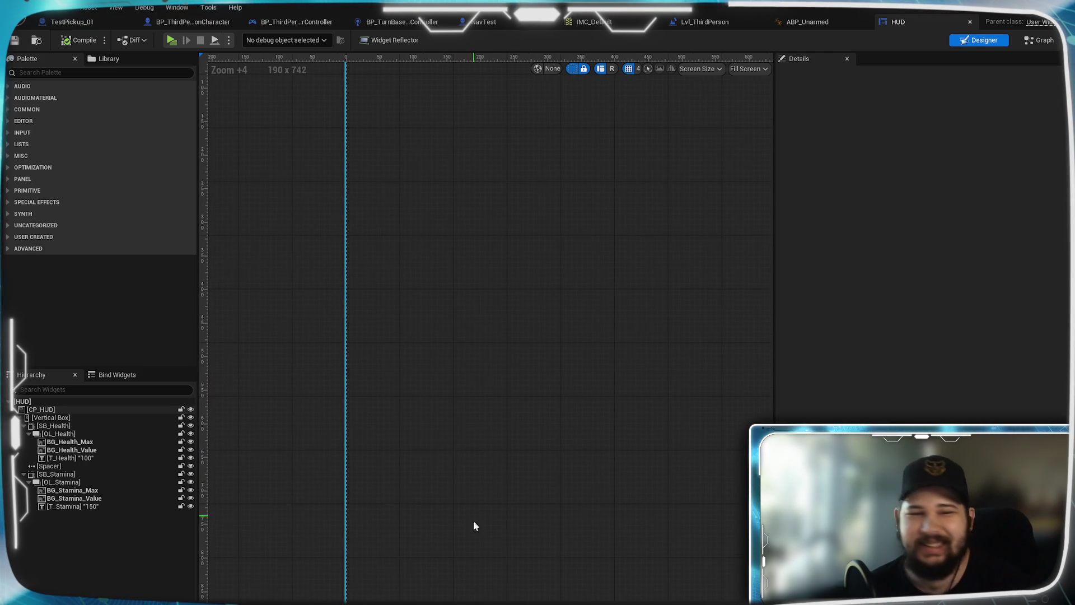
mouse_move(454, 435)
left_mouse_down()
mouse_move(385, 492)
mouse_move(355, 353)
left_mouse_up()
scroll(377, 516, "down", 2)
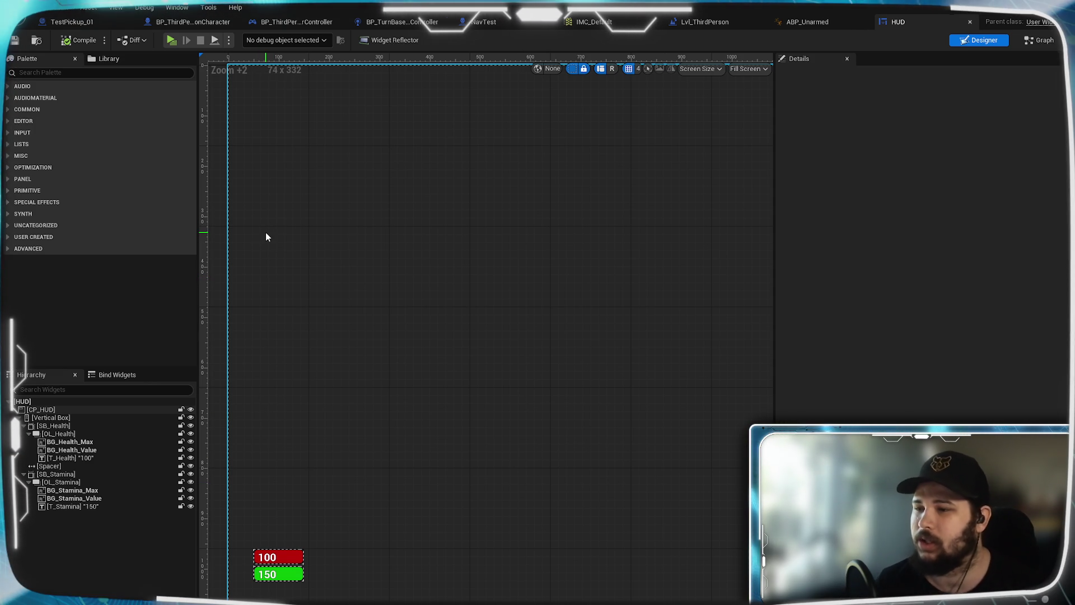
left_click(269, 251)
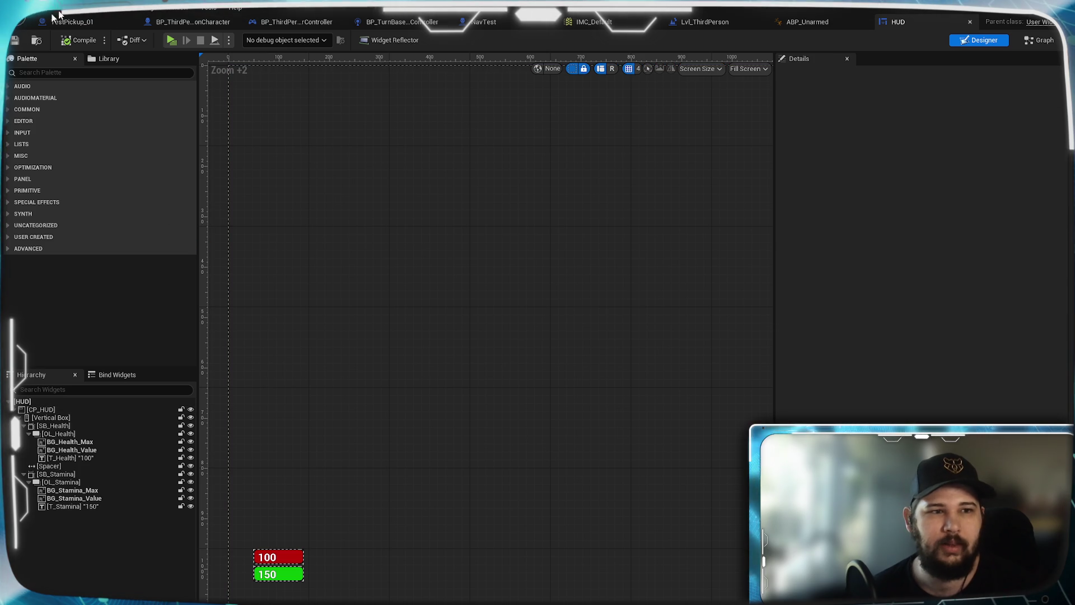
left_click(67, 72)
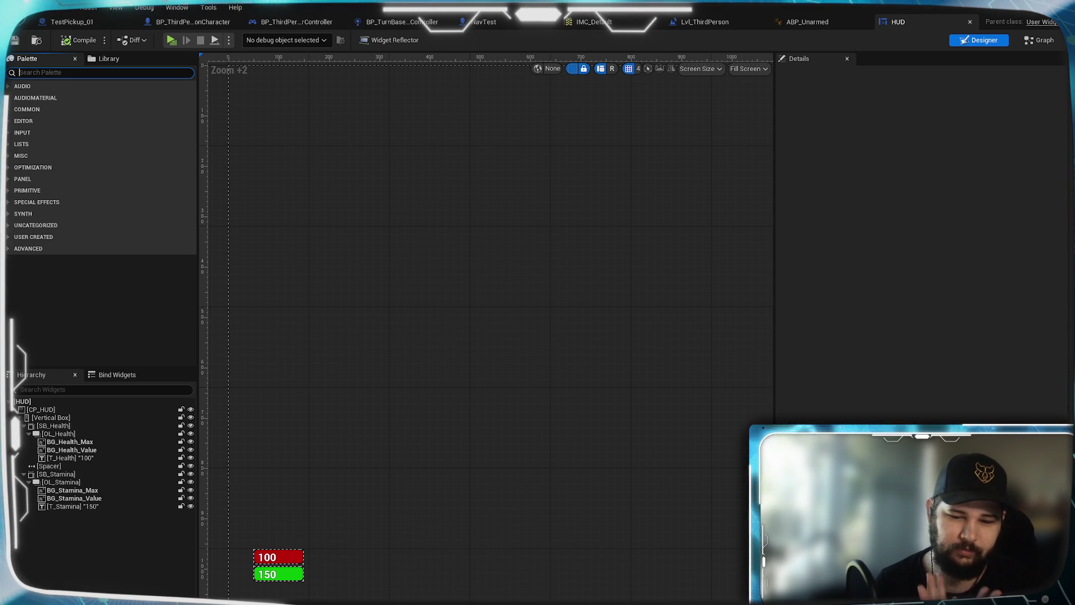
type("Vert")
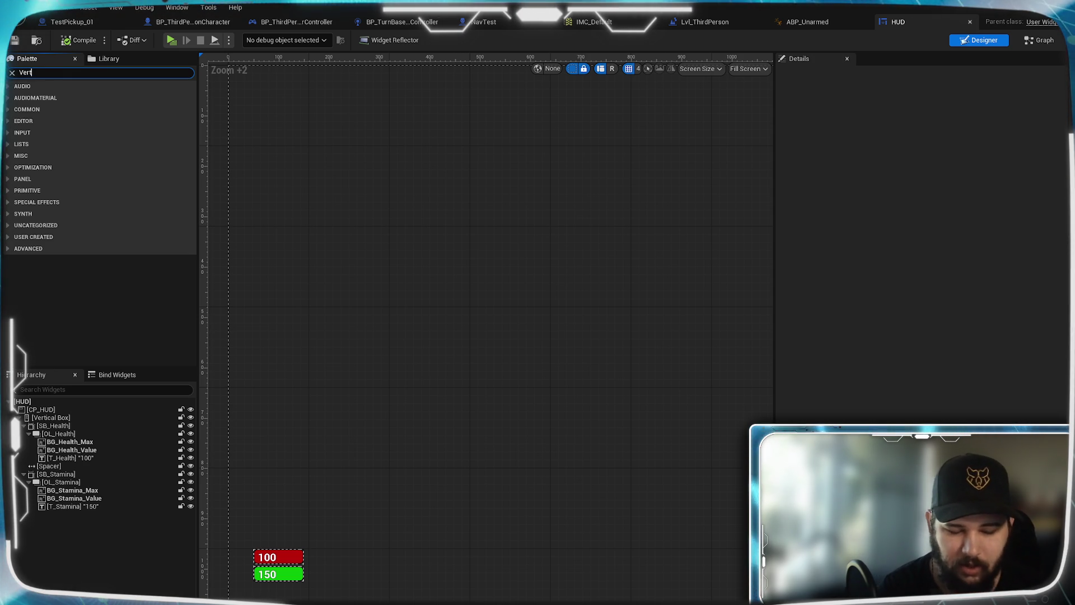
type("ical")
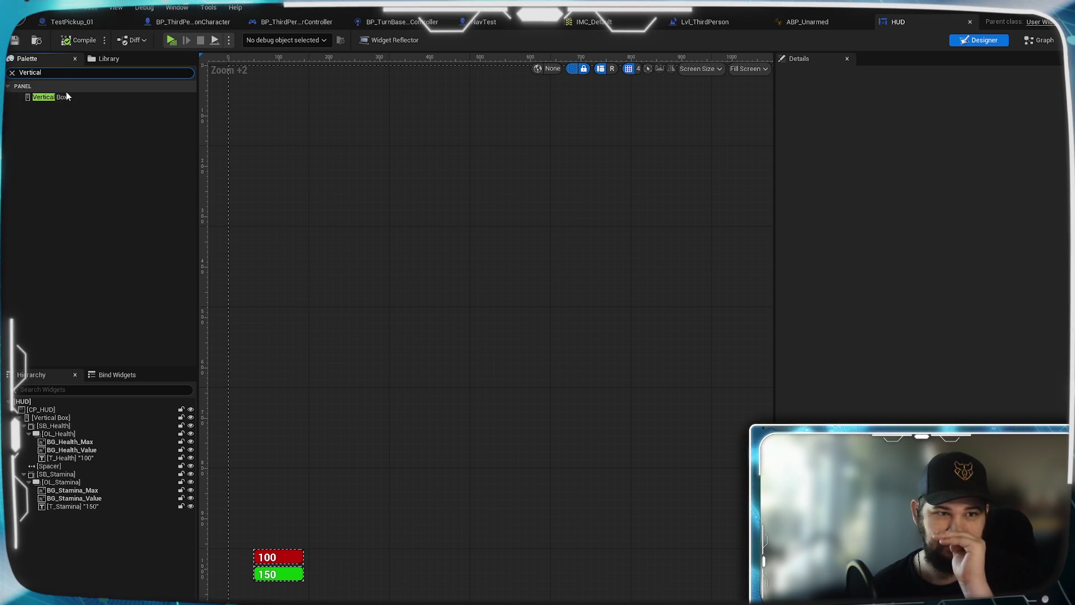
Drop a Vertical Box onto the HUD canvas and name it VB_Characters, fixing a stray bracket
mouse_move(67, 96)
left_mouse_down()
mouse_move(108, 302)
mouse_move(86, 475)
mouse_move(41, 415)
left_mouse_up()
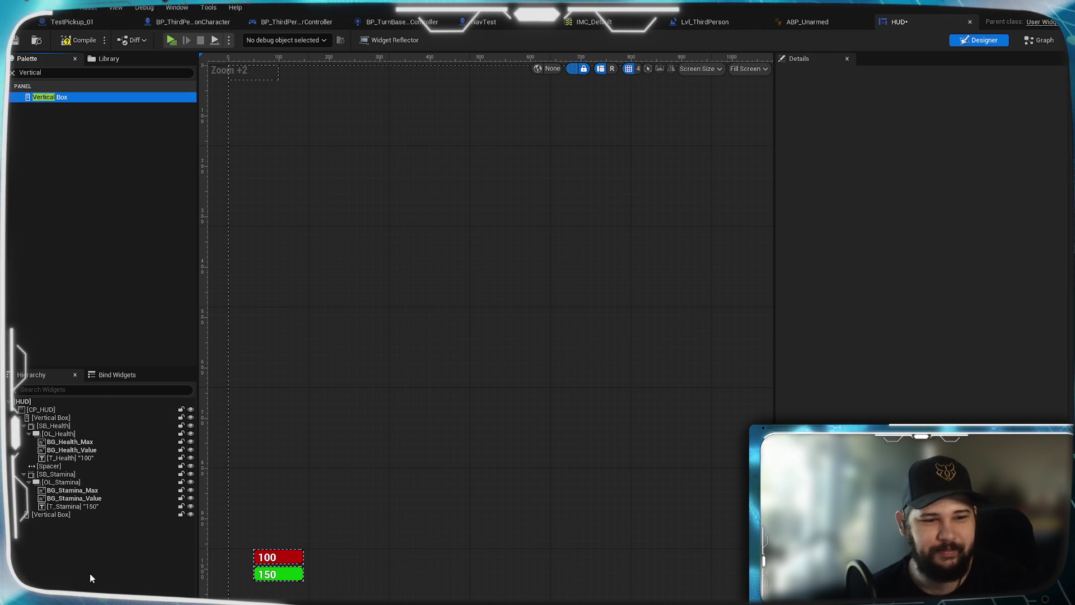
left_click(46, 515)
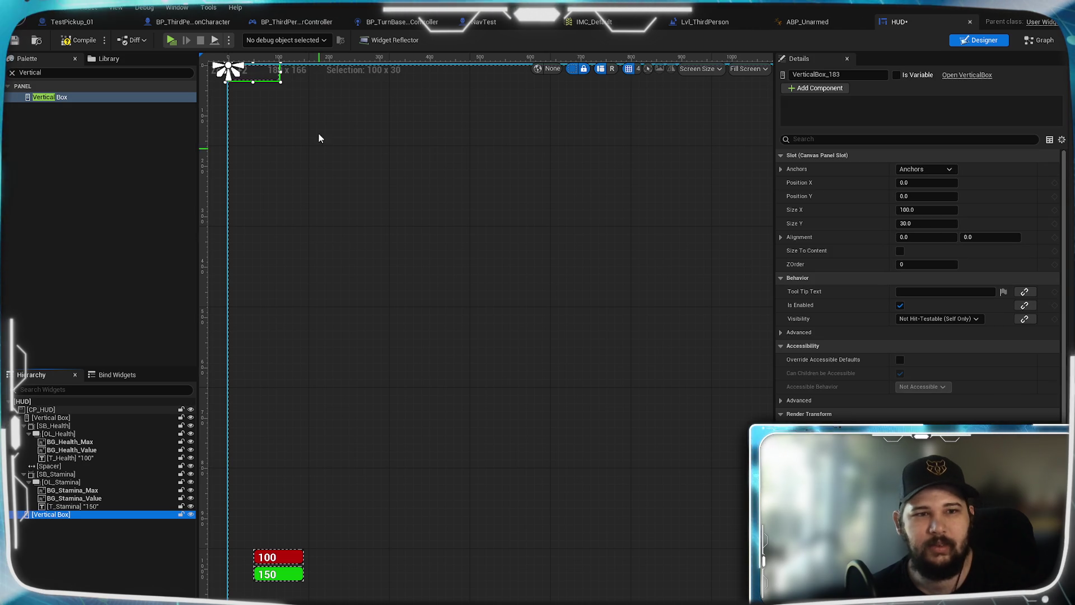
left_click(806, 75)
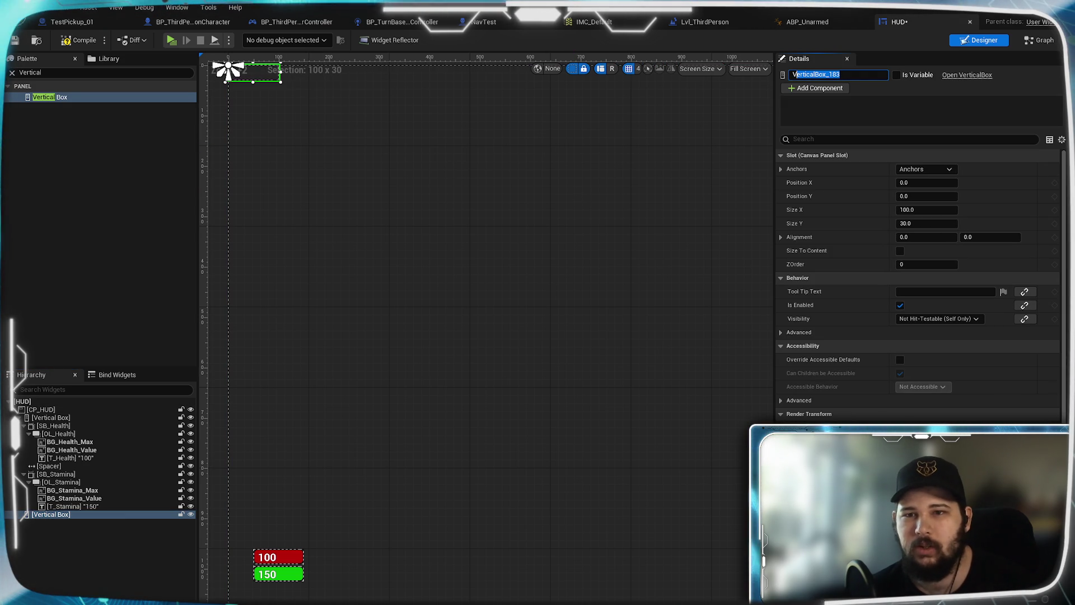
type("VB_")
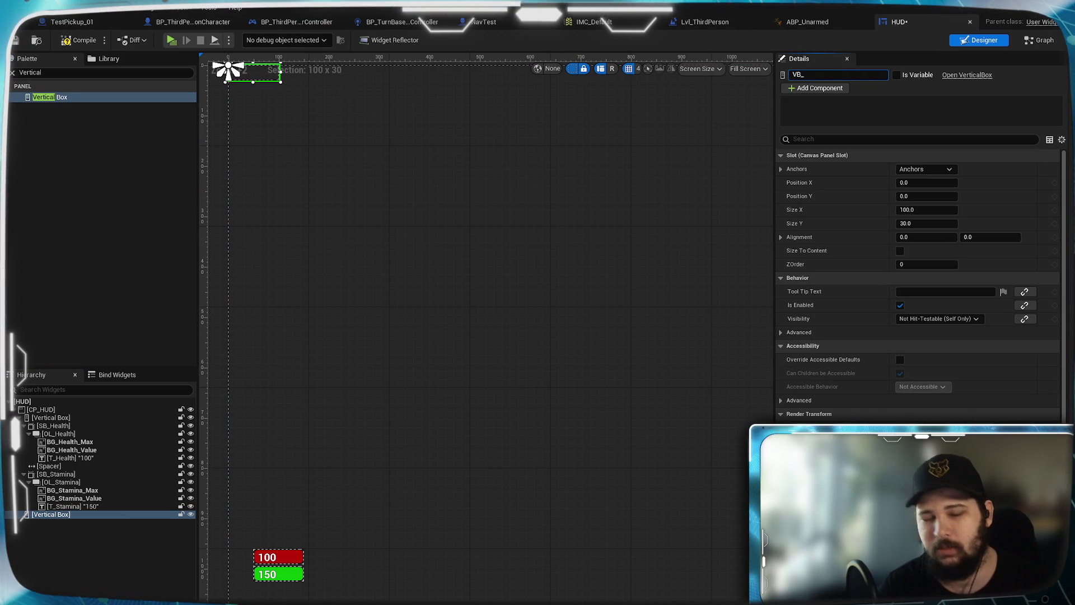
type("Characters")
key("Return")
left_click(838, 74)
key("BackSpace")
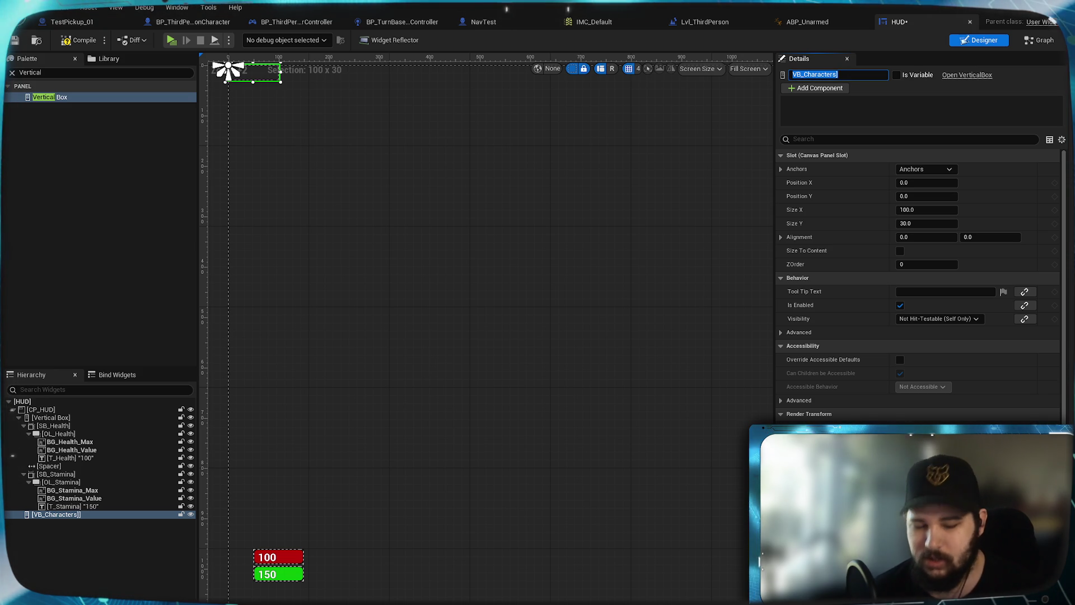
key("Return")
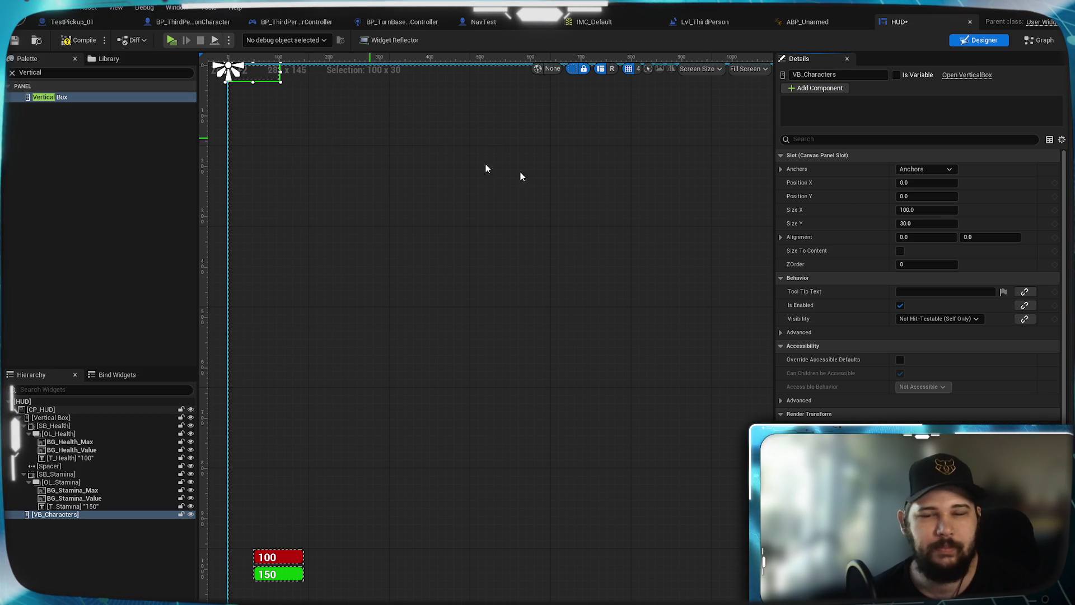
left_click(933, 169)
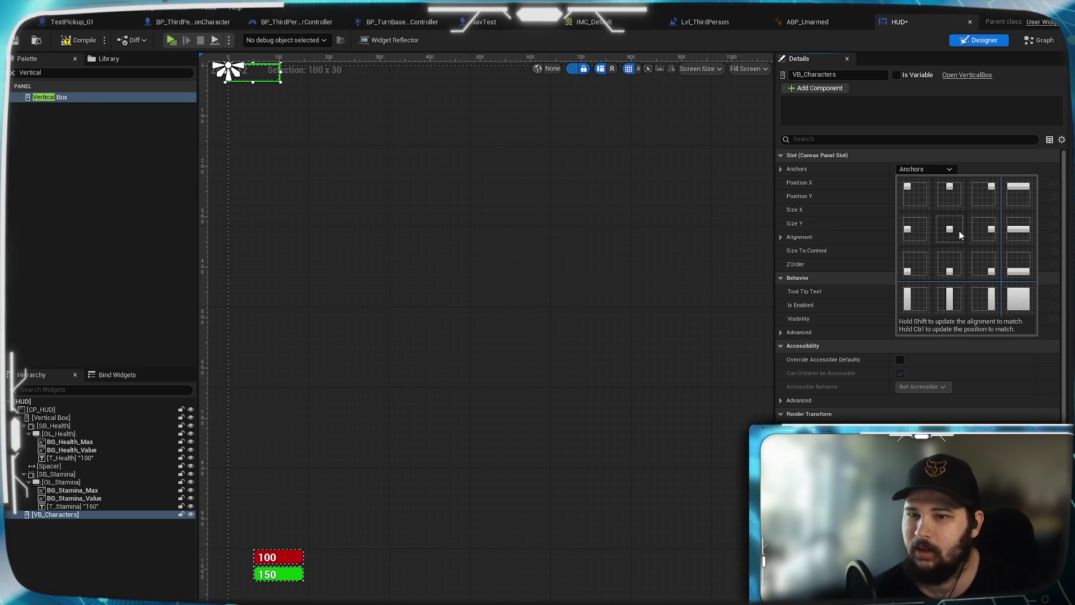
Anchor VB_Characters to the left-middle preset with Position Y 0, then reselect it in the widget tree
left_click(915, 232)
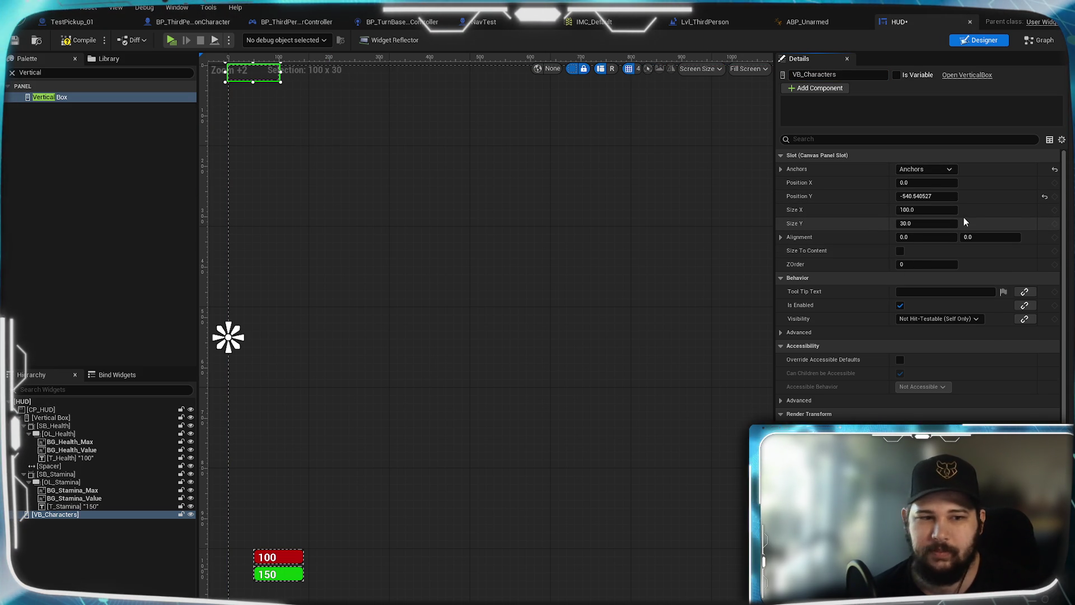
left_click(1044, 199)
type("50")
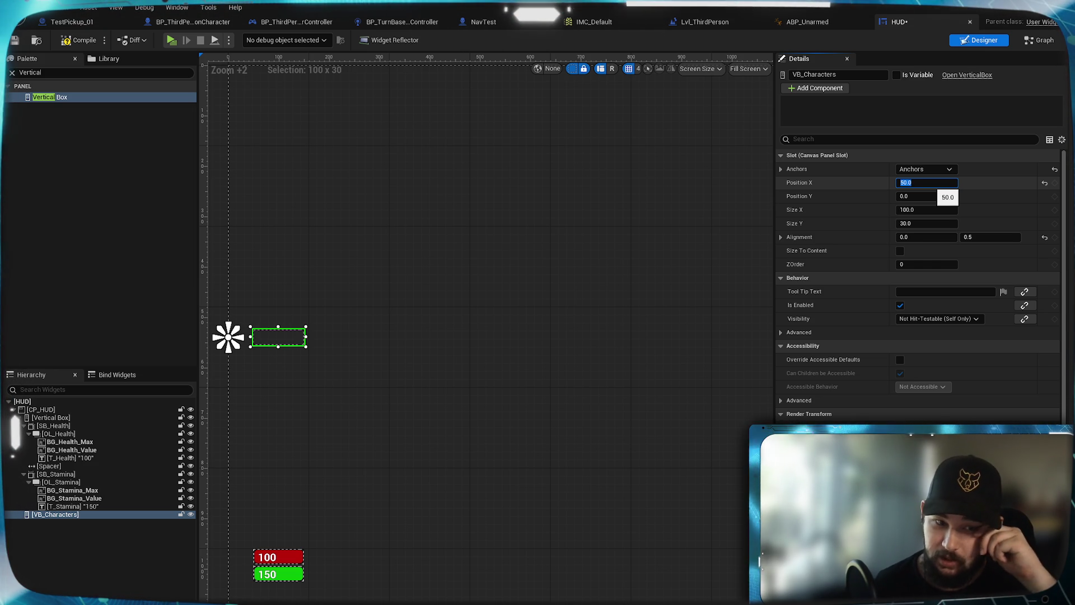
scroll(253, 351, "up", 2)
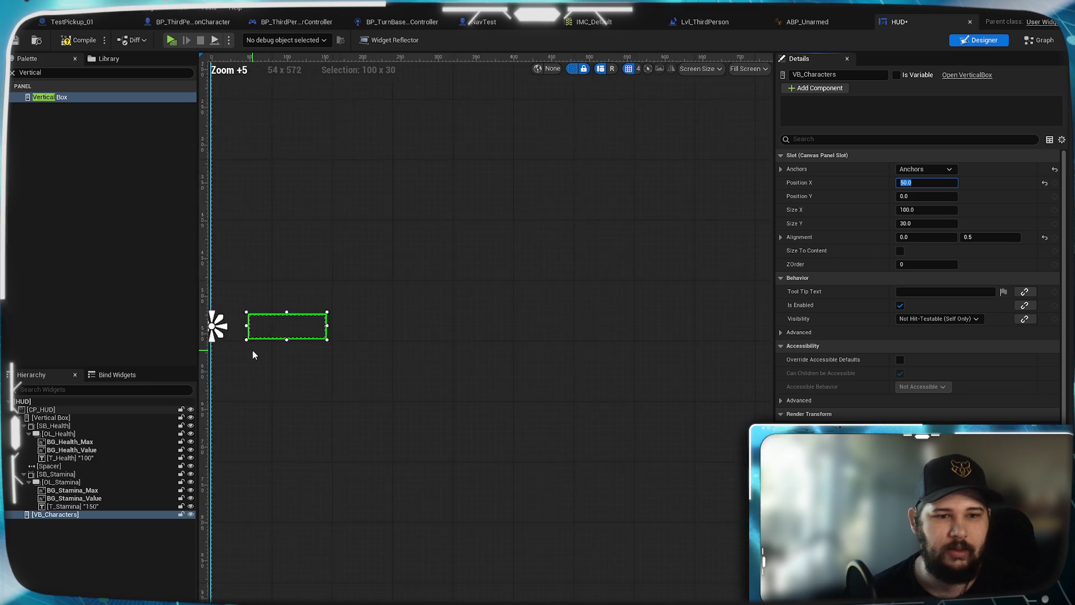
scroll(475, 372, "up", 5)
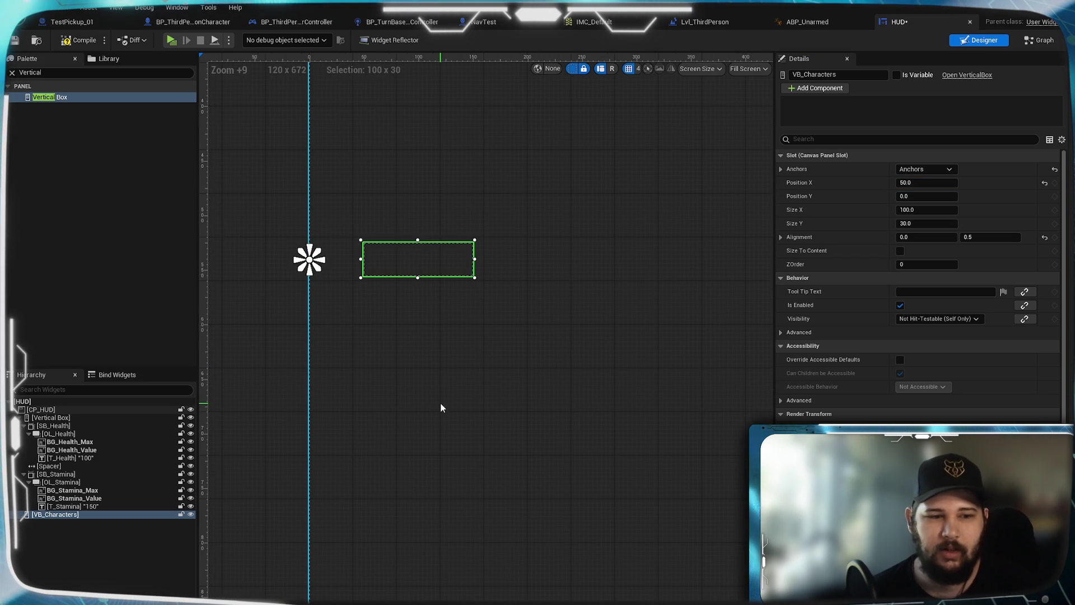
left_click(107, 541)
left_click(90, 512)
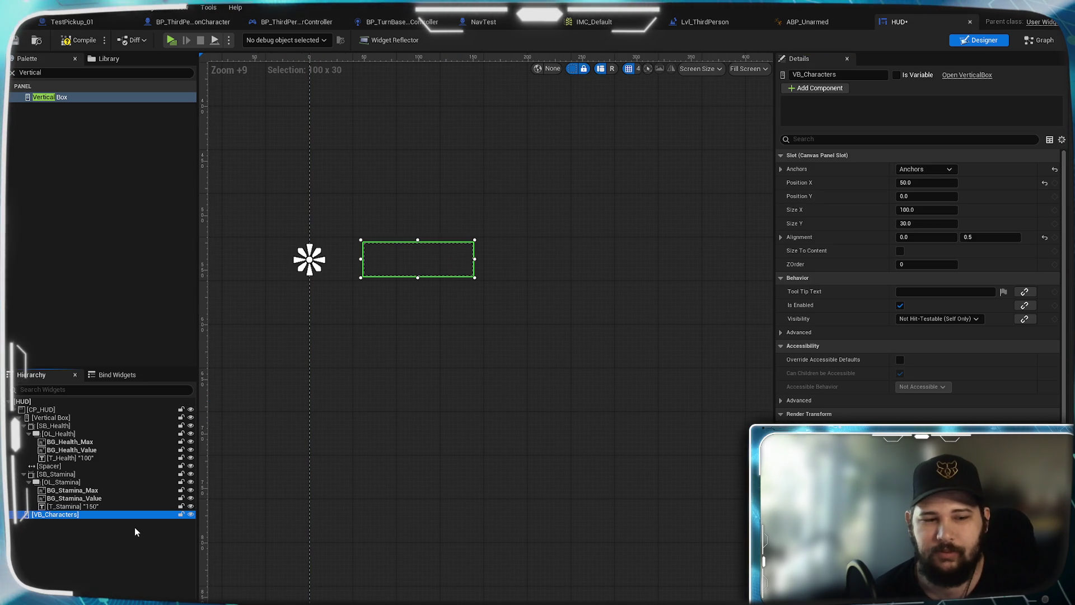
left_click(84, 72)
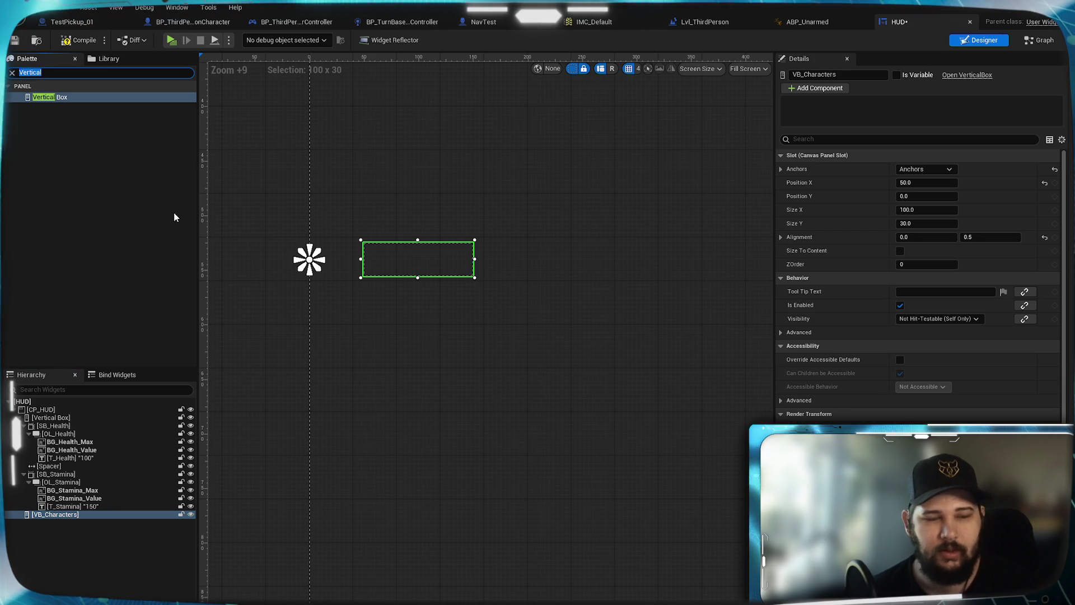
Add a Size Box inside VB_Characters and give it a width override of 100
type("Size")
mouse_move(45, 96)
left_mouse_down()
mouse_move(56, 530)
mouse_move(62, 514)
left_mouse_up()
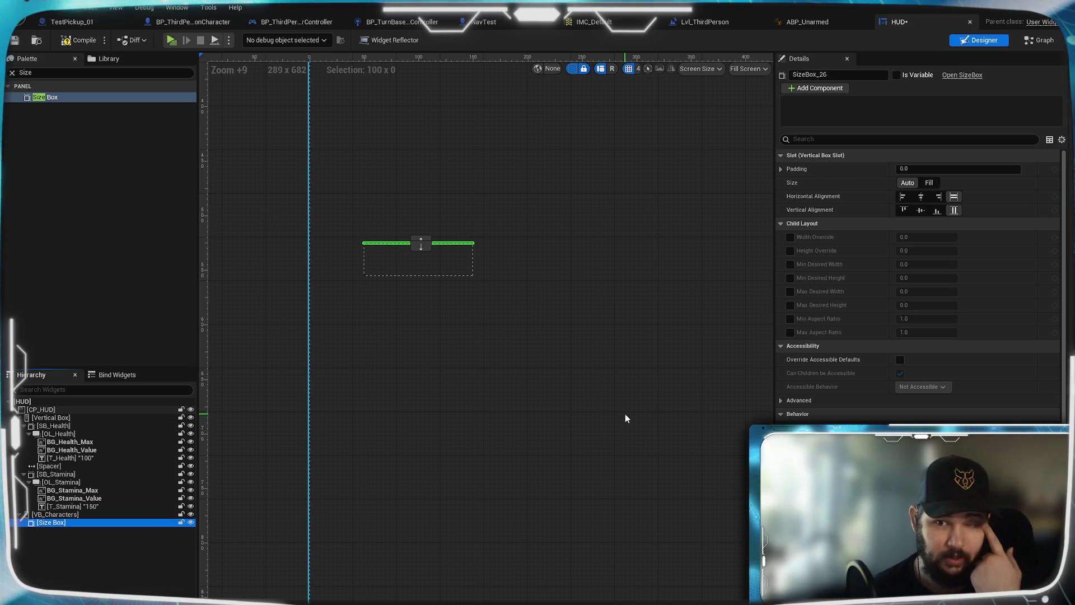
left_click(791, 238)
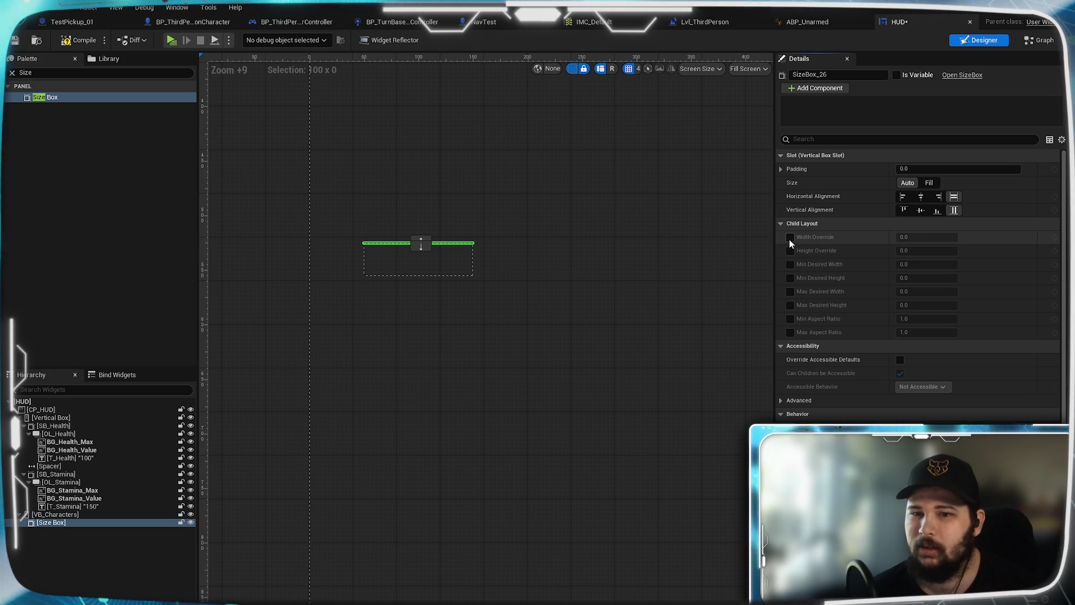
left_click(790, 239)
left_click(925, 238)
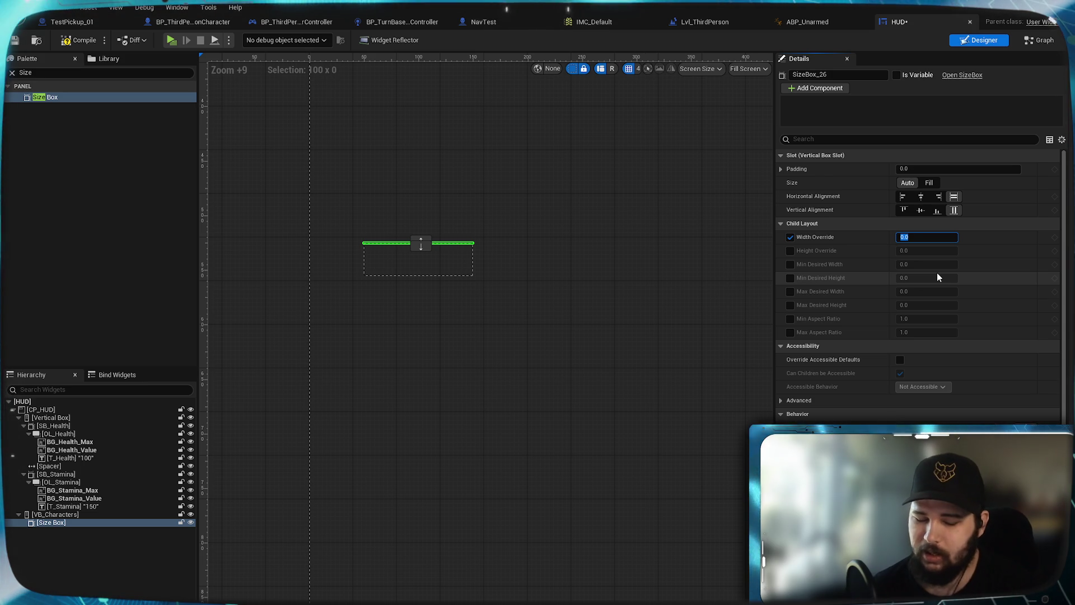
key("super")
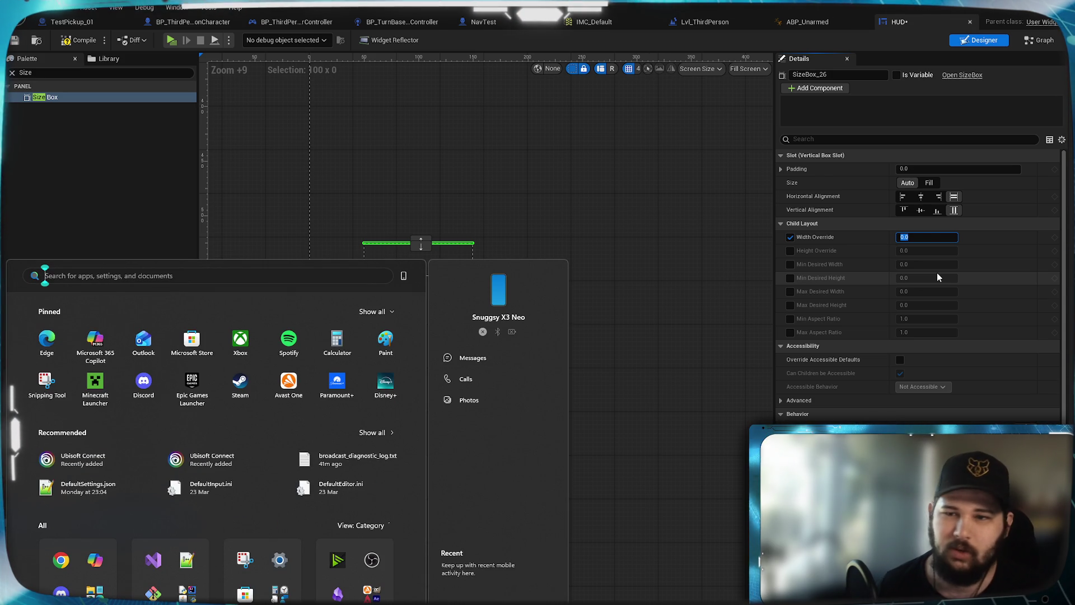
left_click(926, 235)
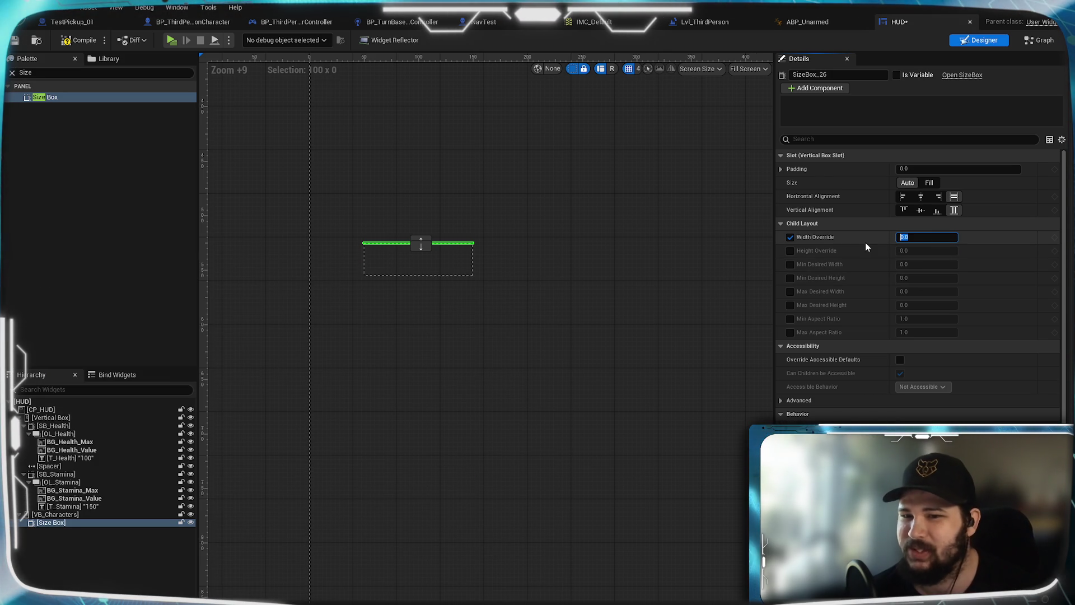
type("100")
key("Return")
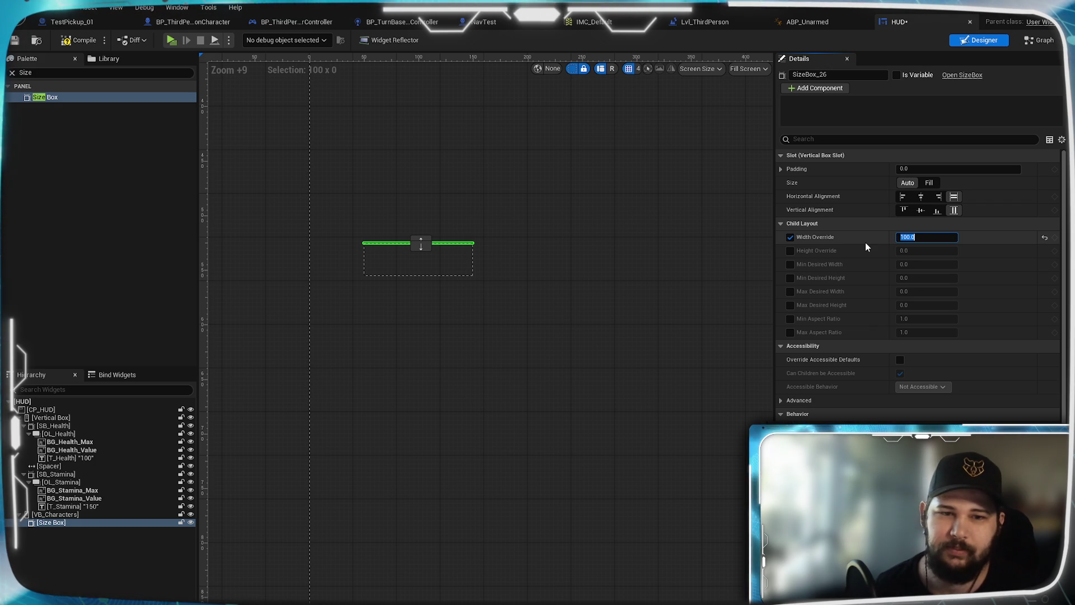
Enable the Size Box's height override and set it to 100, keeping automatic sizing
left_click(791, 251)
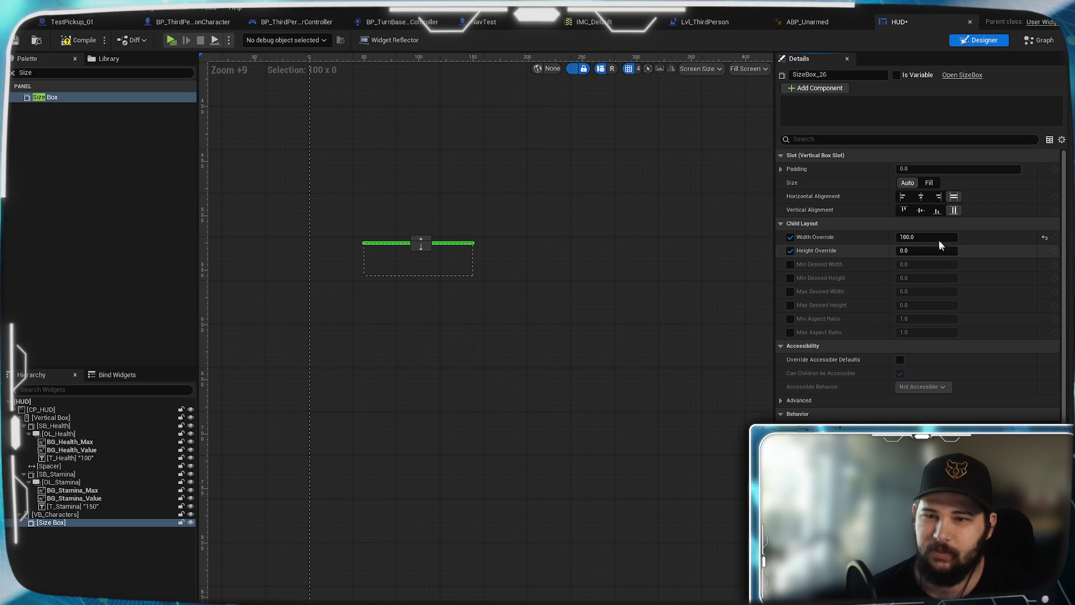
left_click(930, 182)
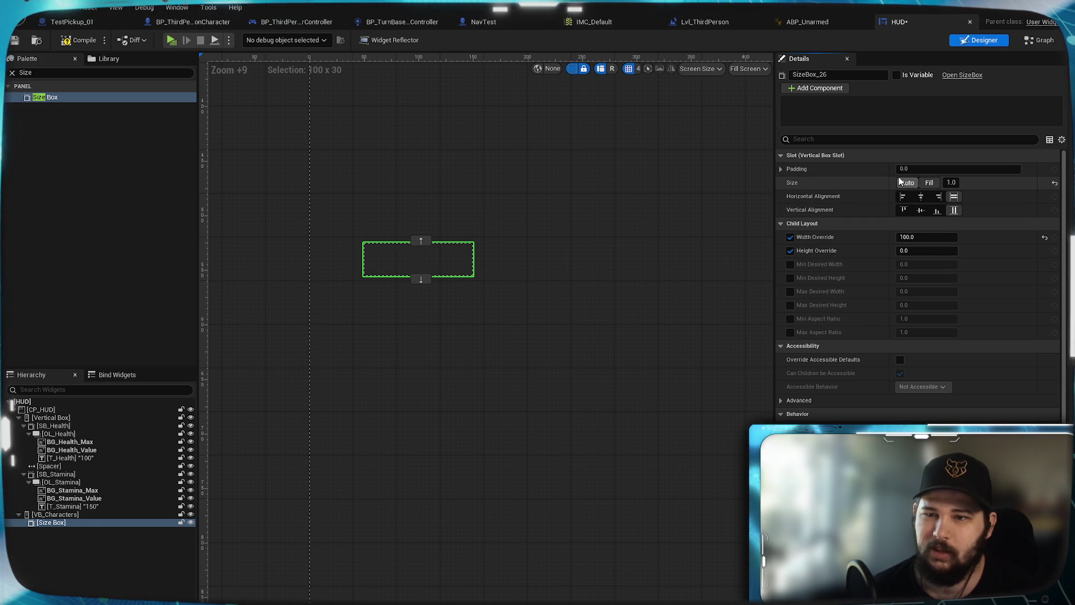
left_click(907, 183)
left_click(918, 250)
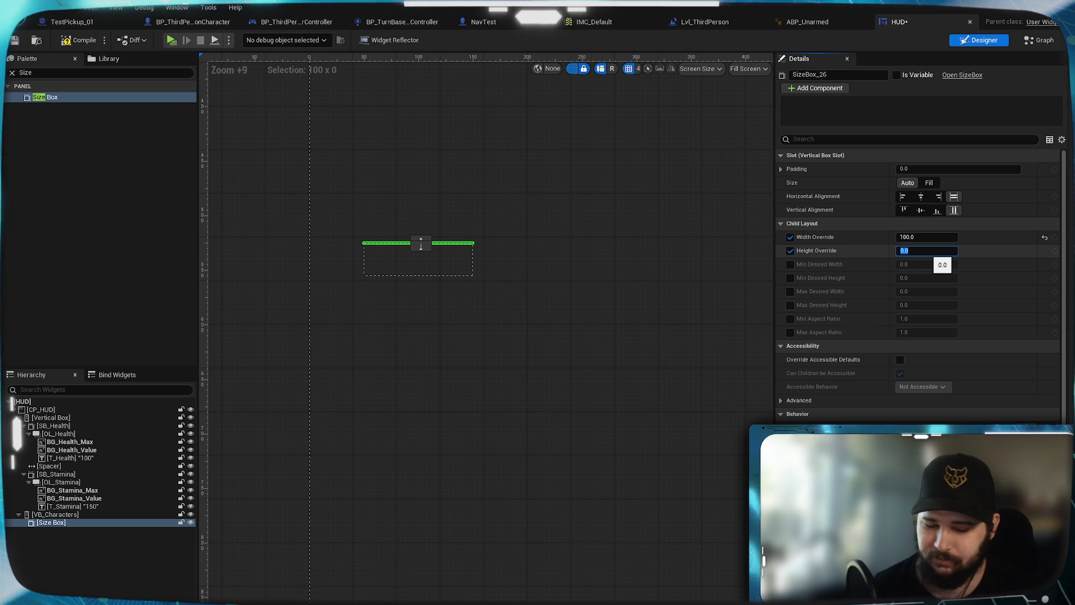
type("100")
key("Return")
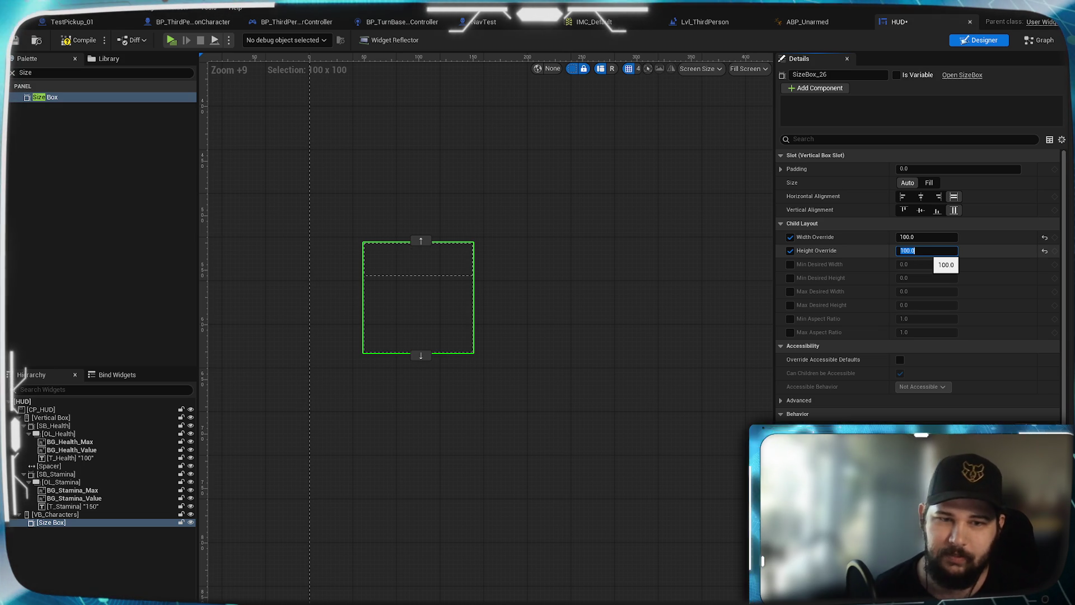
left_click(54, 515)
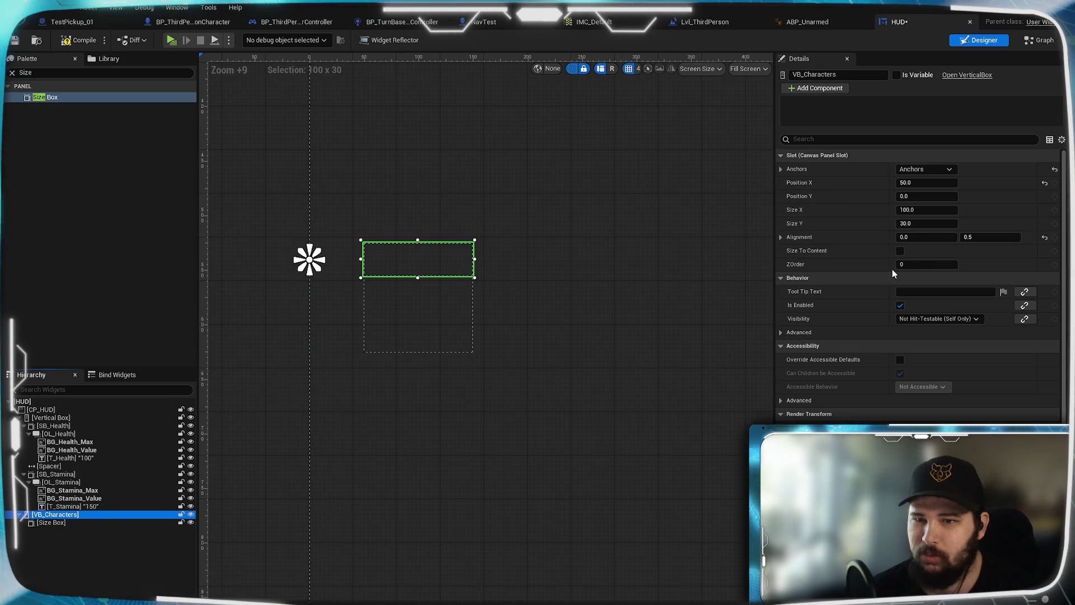
Tick Size To Content on VB_Characters and raise the Size Box height override to 120
left_click(900, 250)
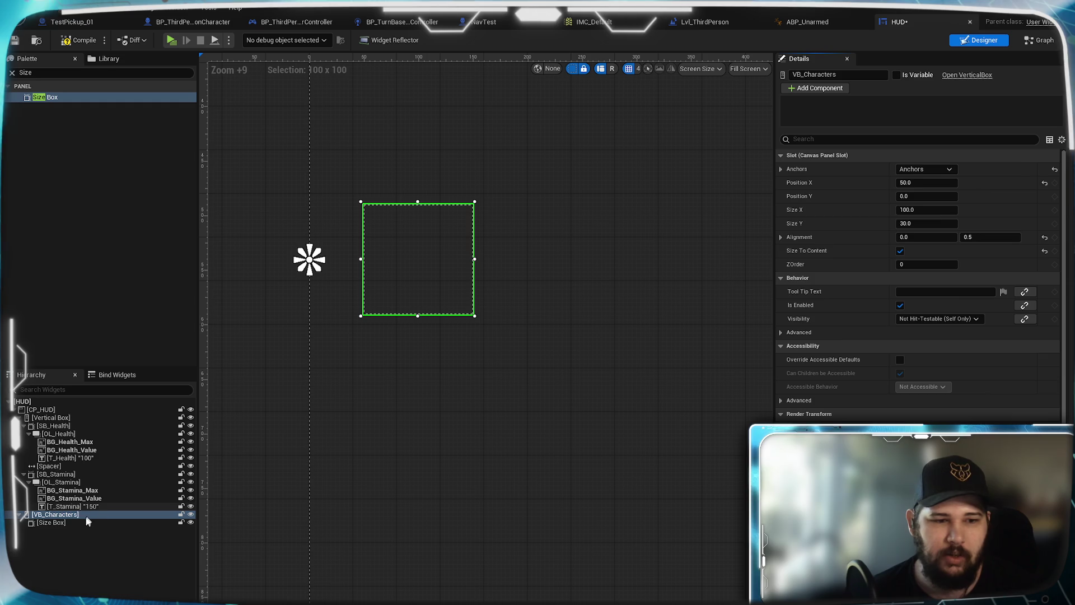
left_click(90, 523)
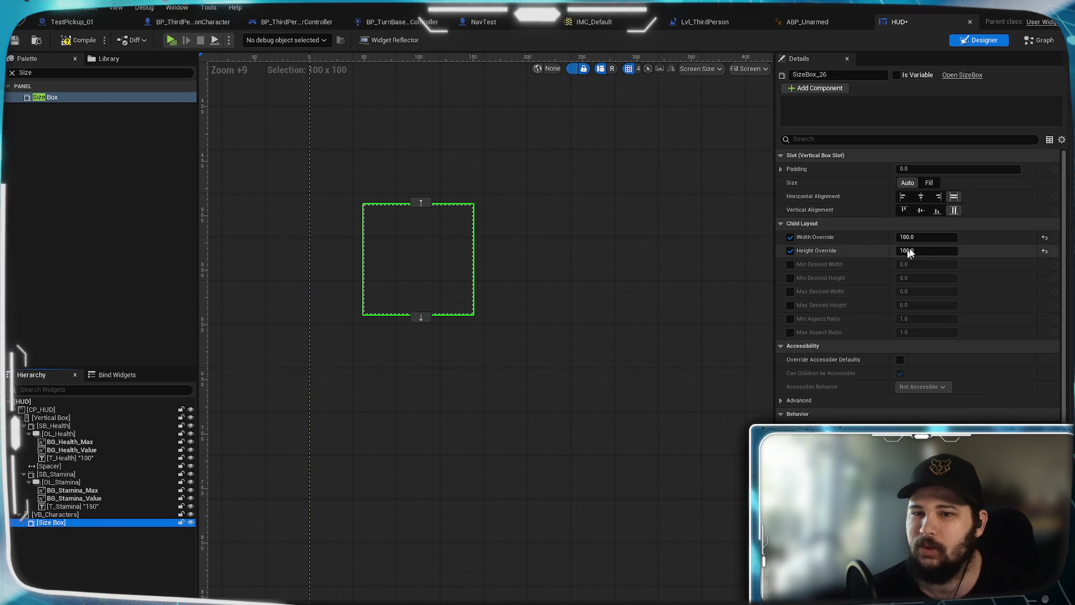
left_click(924, 239)
type("12")
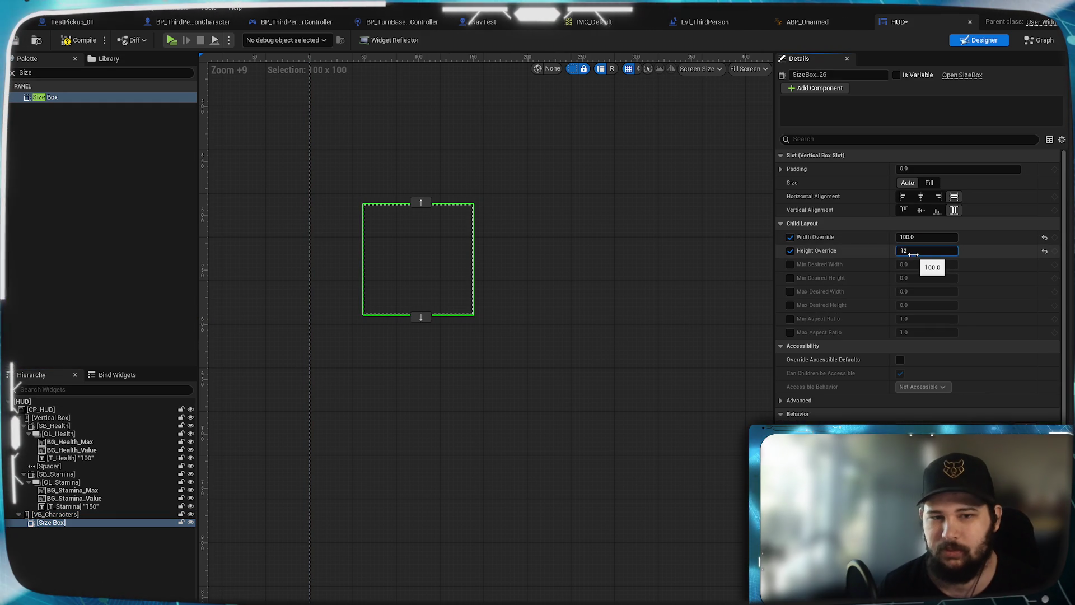
type("0.0")
key("Return")
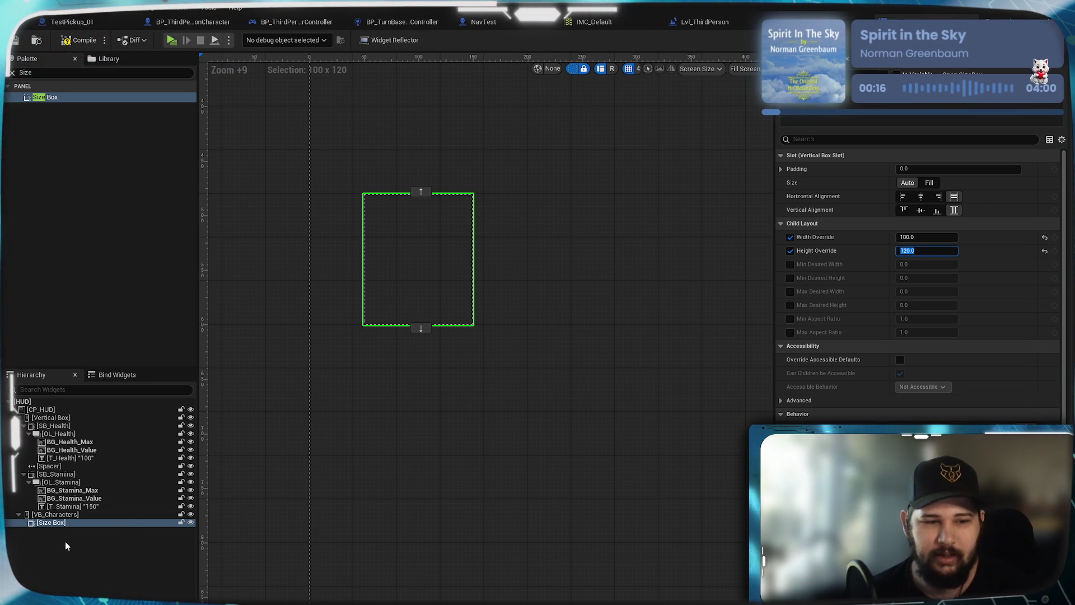
left_click(61, 515)
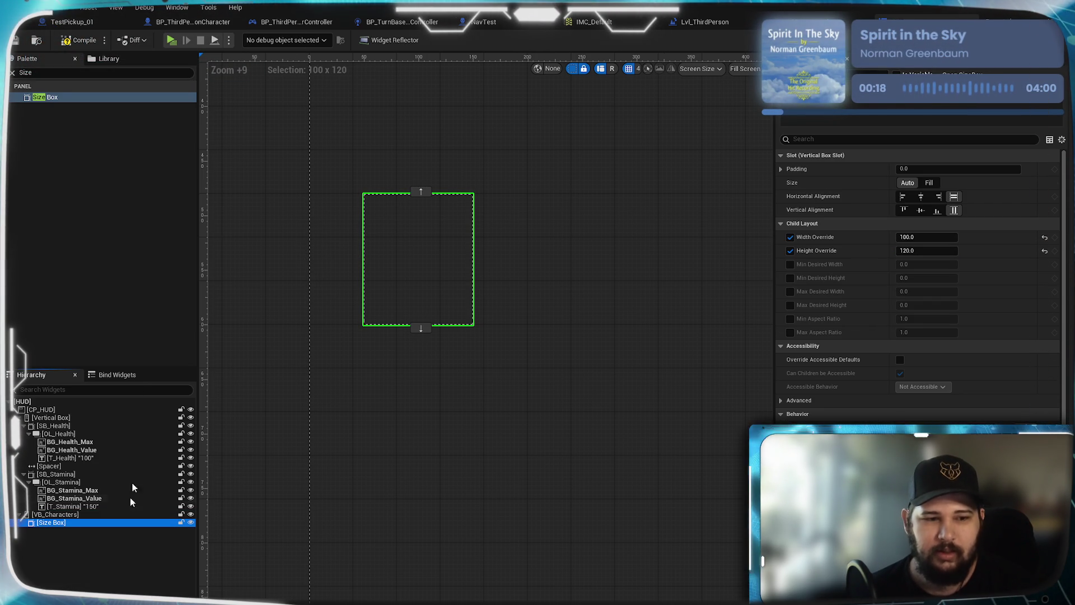
left_click(62, 72)
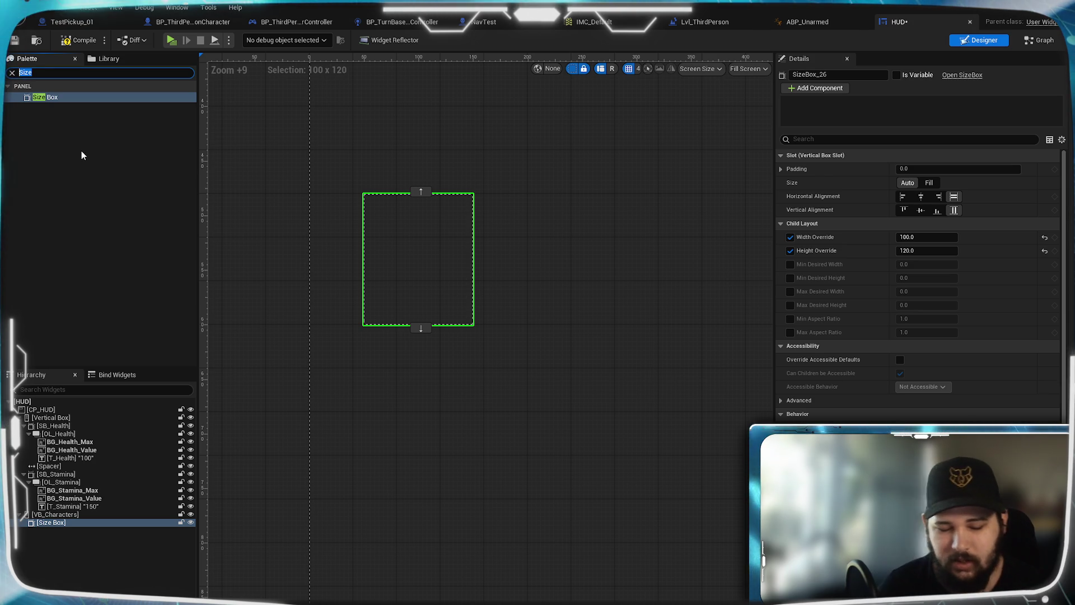
Search for 'Overlay' and drop an Overlay into the Size Box under VB_Characters
type("Overl,a")
key("BackSpace")
key("BackSpace")
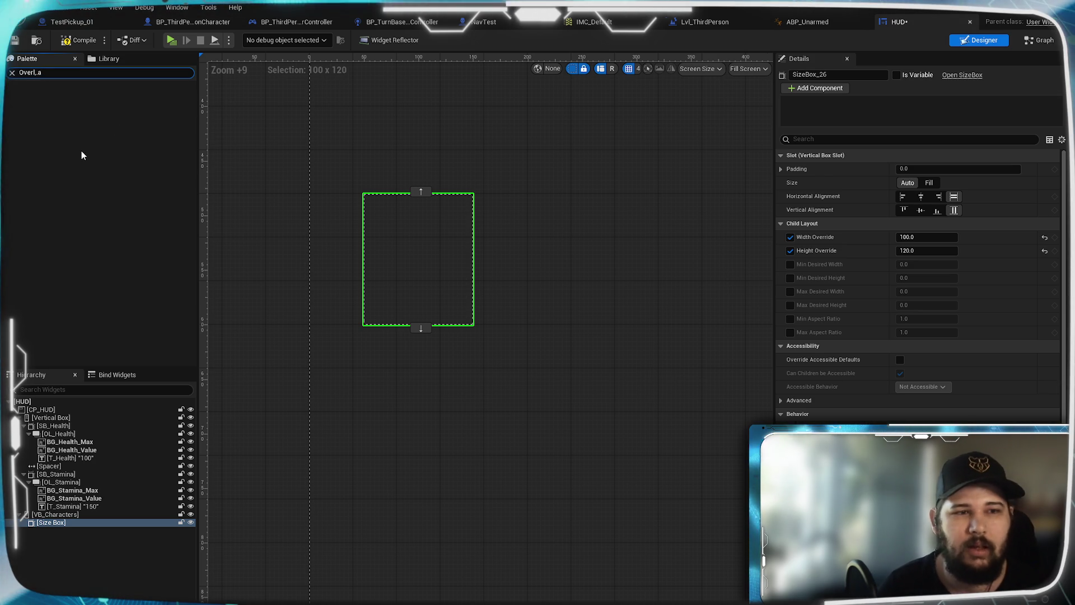
type("ay")
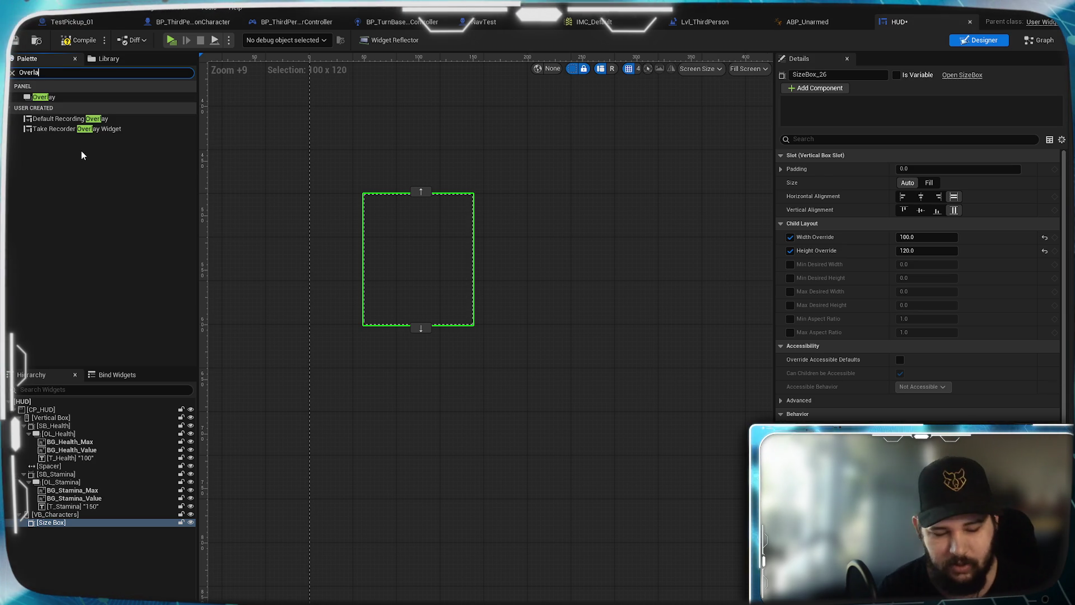
mouse_move(65, 95)
left_mouse_down()
mouse_move(56, 521)
mouse_move(108, 570)
mouse_move(68, 529)
left_mouse_up()
left_click(76, 73)
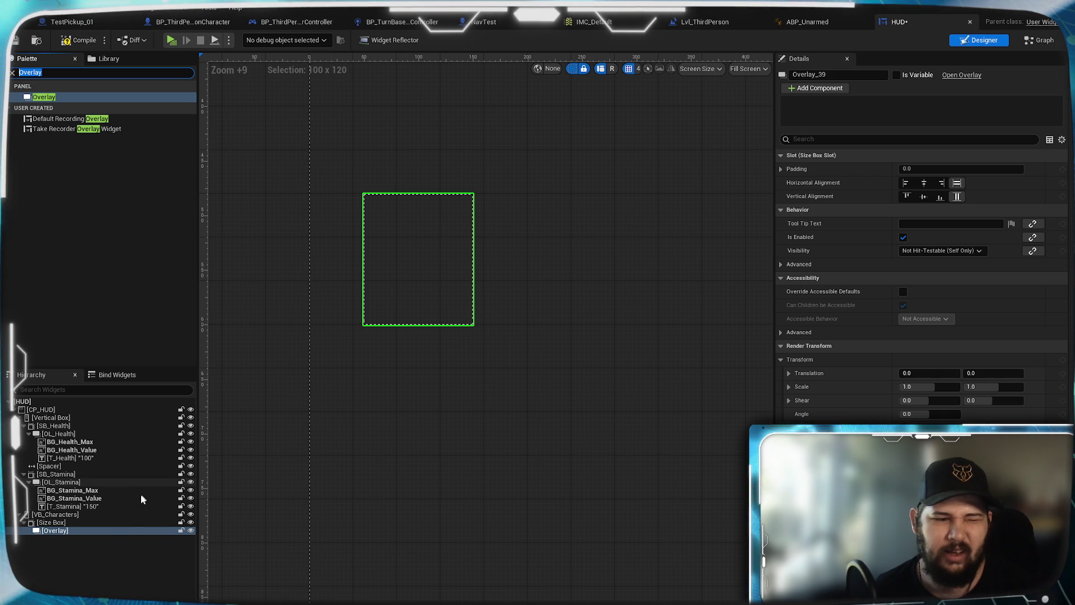
left_click(56, 550)
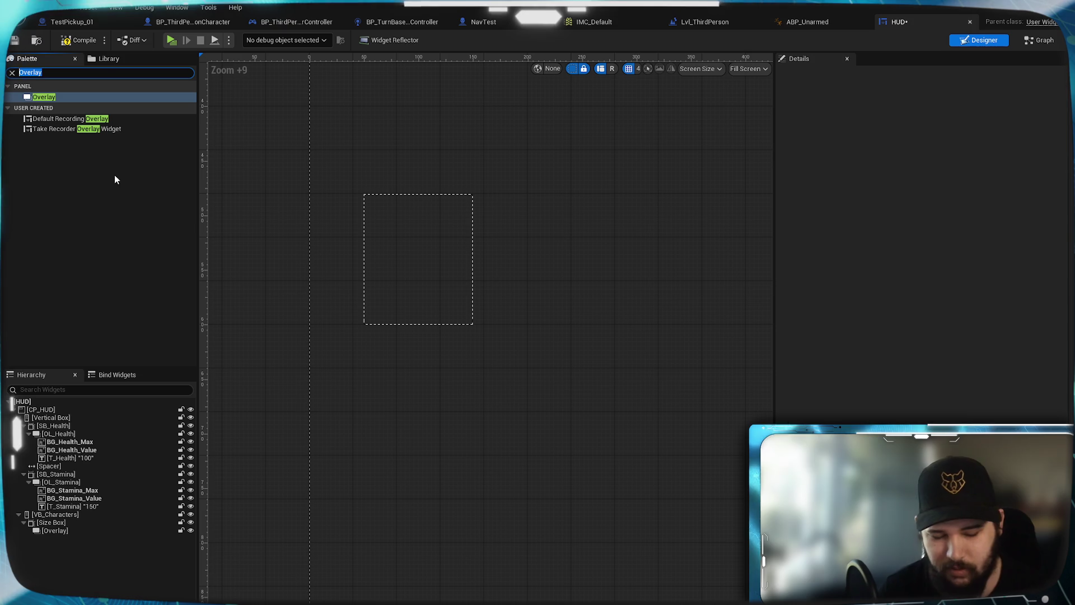
Place a Button inside the Overlay and set its horizontal and vertical alignment to Fill
type("bUTTON")
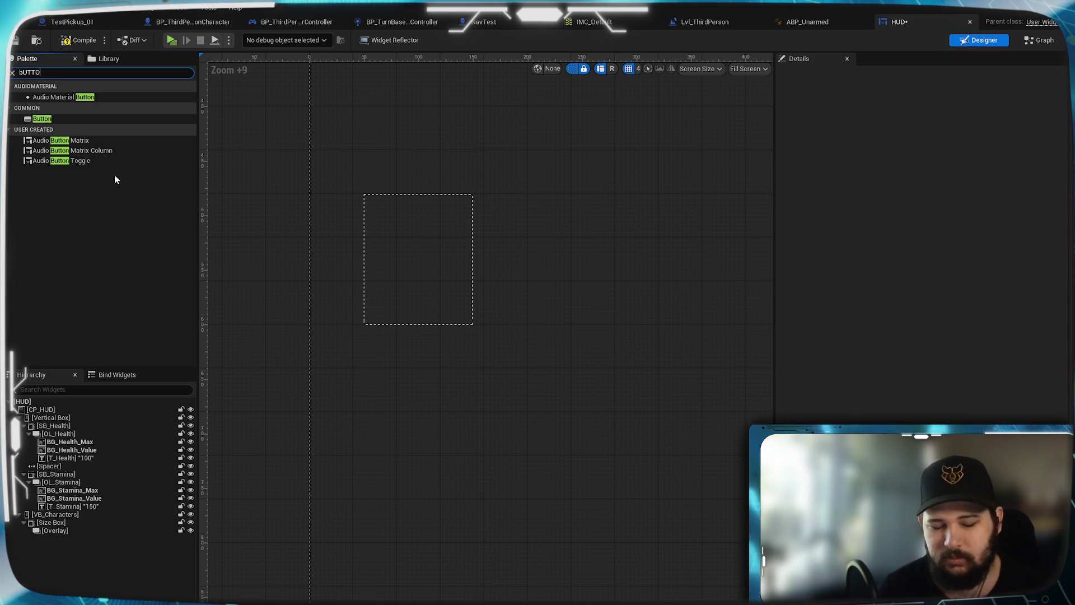
key("BackSpace")
key("BackSpace")
key("BackSpace")
type("B")
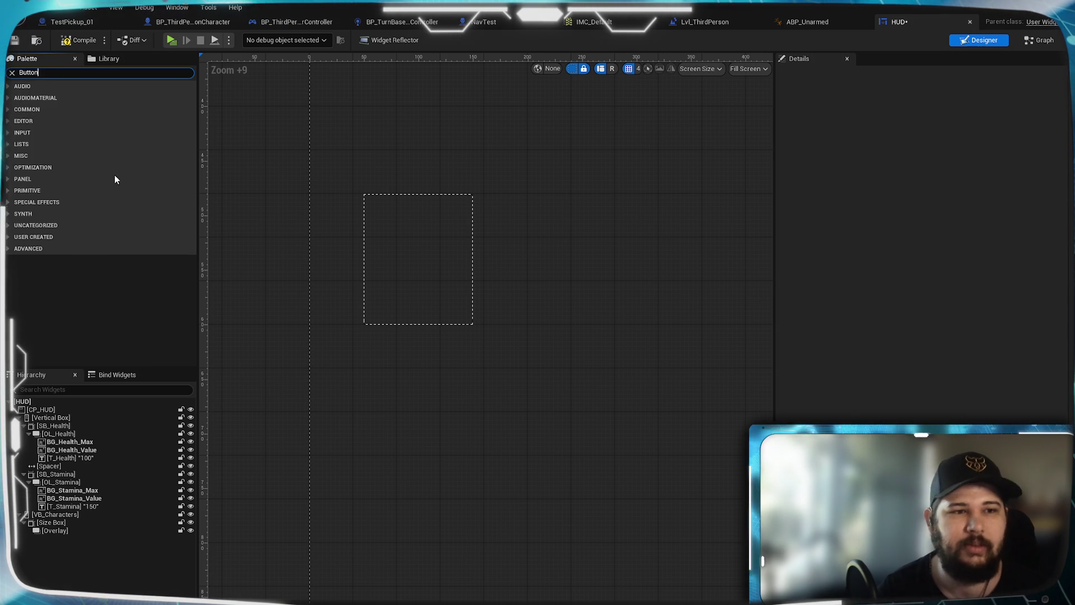
type("utton")
left_click(58, 119)
mouse_move(58, 117)
left_mouse_down()
mouse_move(117, 299)
mouse_move(78, 535)
left_mouse_up()
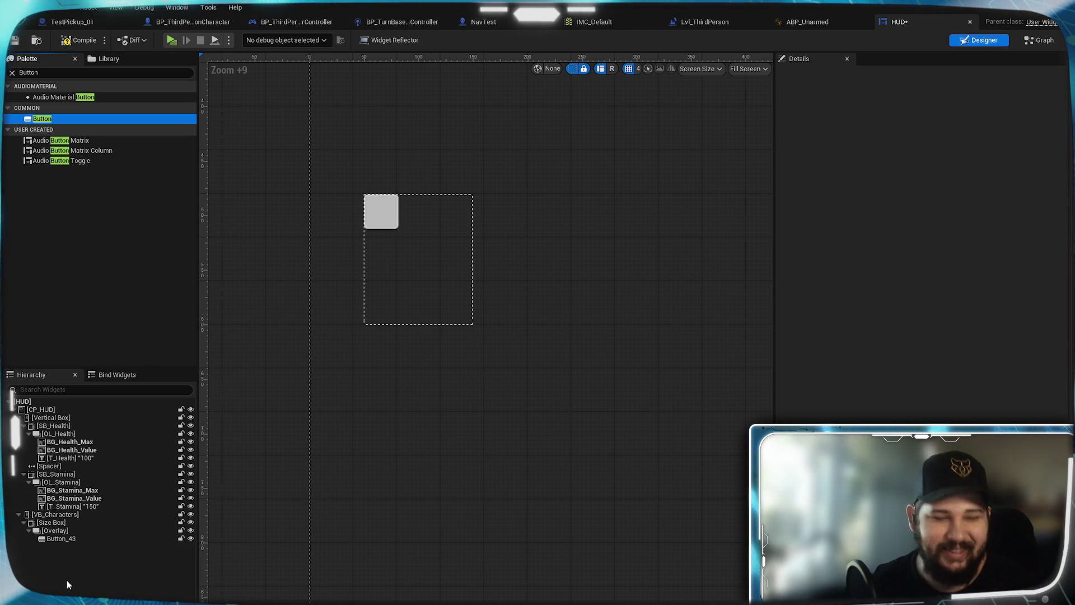
left_click(61, 538)
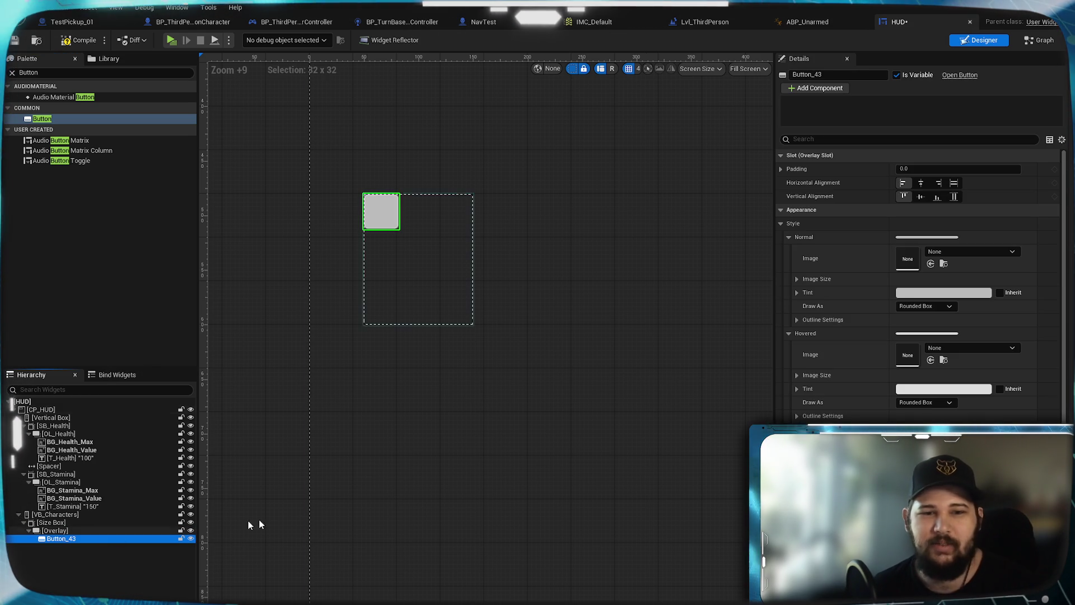
left_click(954, 183)
left_click(954, 196)
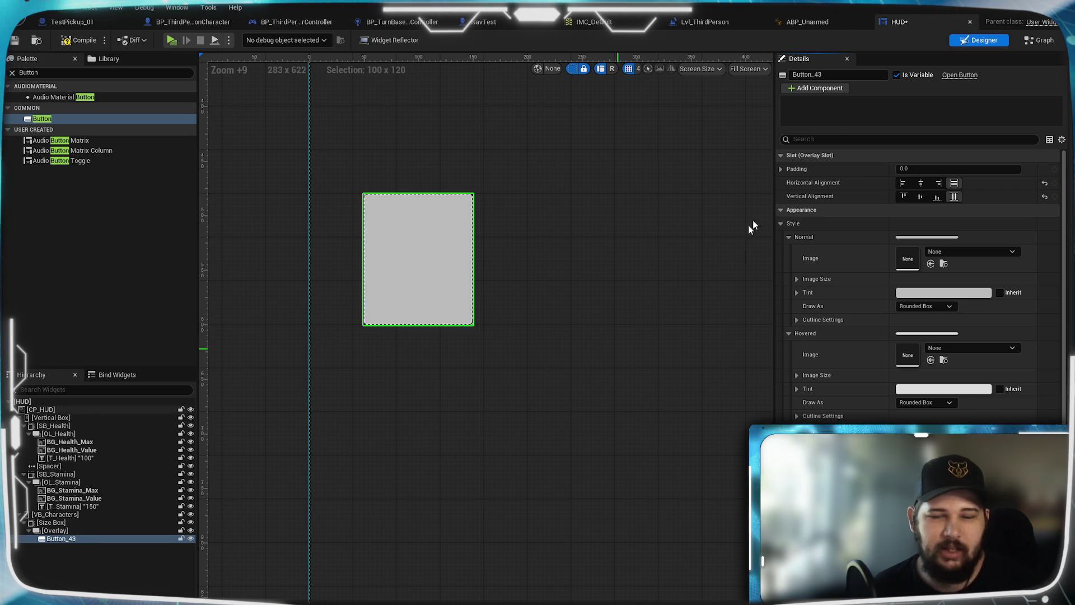
left_click(820, 78)
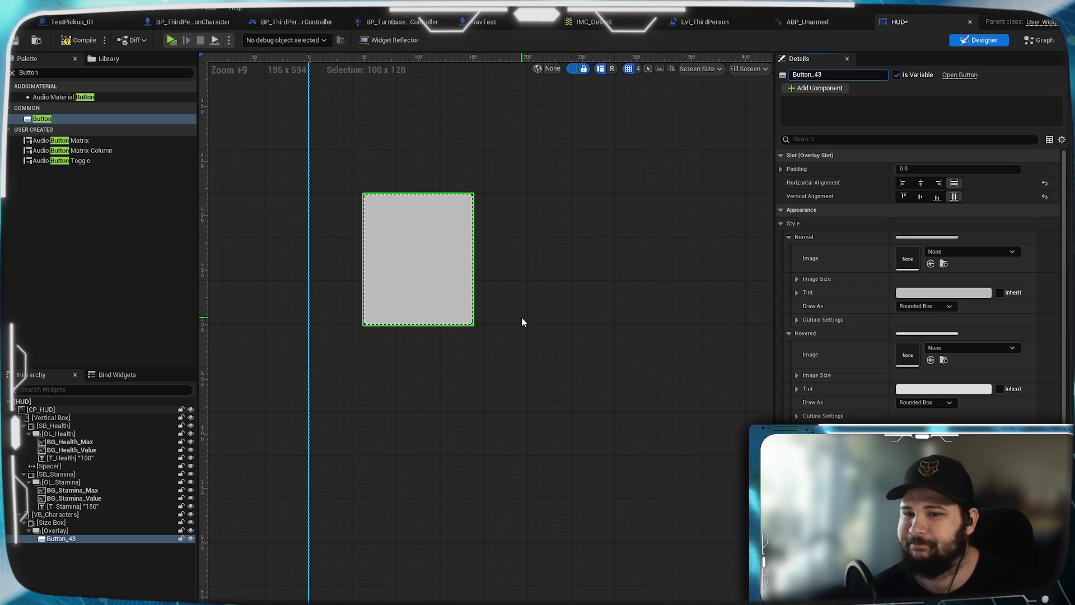
left_click(56, 72)
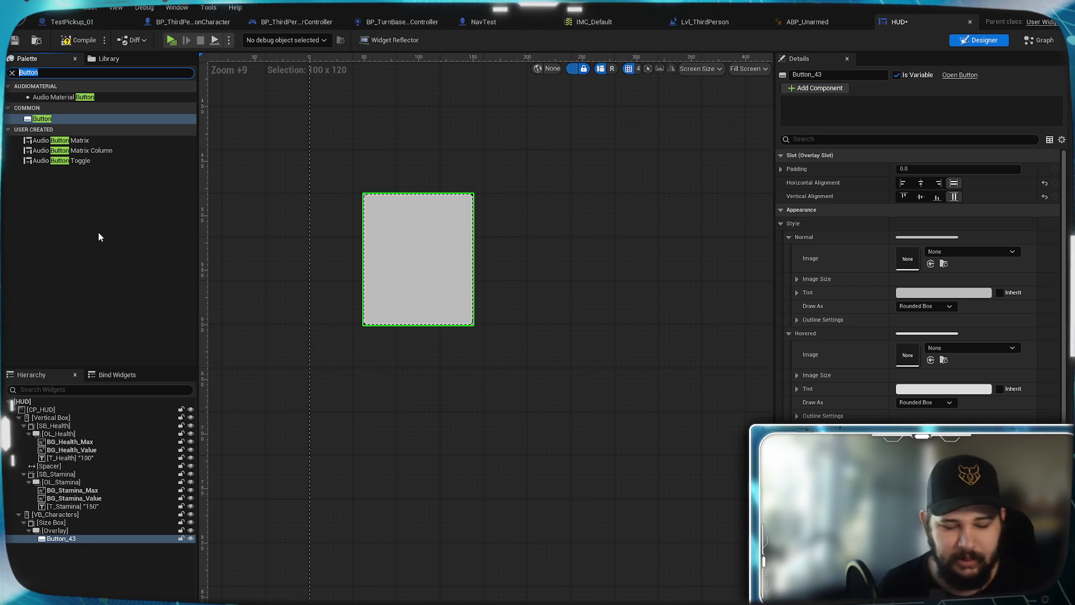
Put a Text Block inside the button and set its label to 'Char 1'
type("Text")
mouse_move(39, 107)
left_mouse_down()
mouse_move(120, 396)
mouse_move(90, 542)
mouse_move(69, 547)
left_mouse_up()
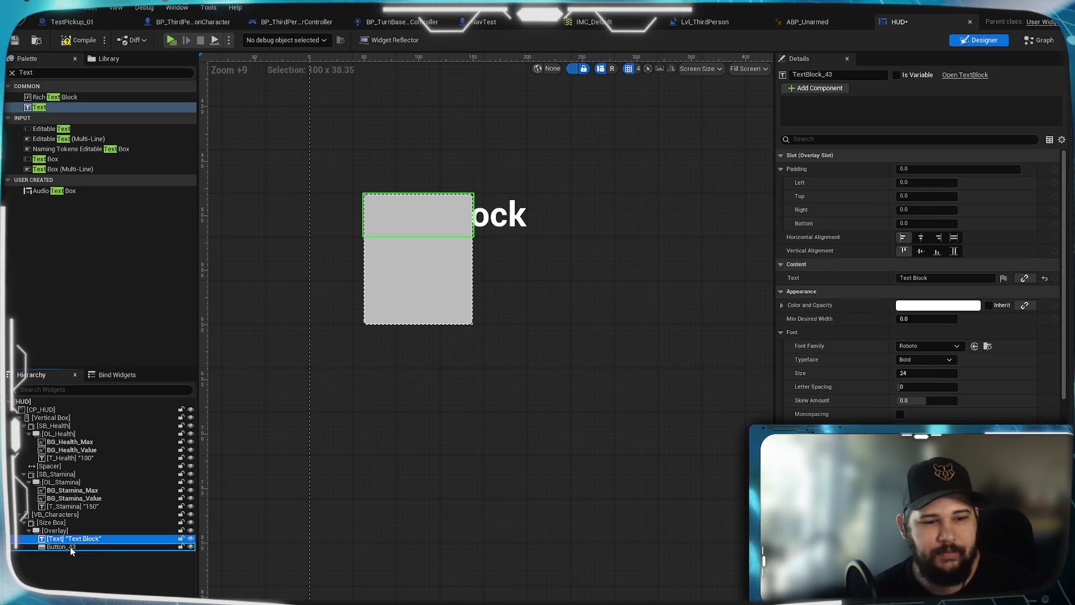
left_click(939, 223)
type("Chartact")
key("BackSpace")
key("BackSpace")
key("BackSpace")
type("acter 1")
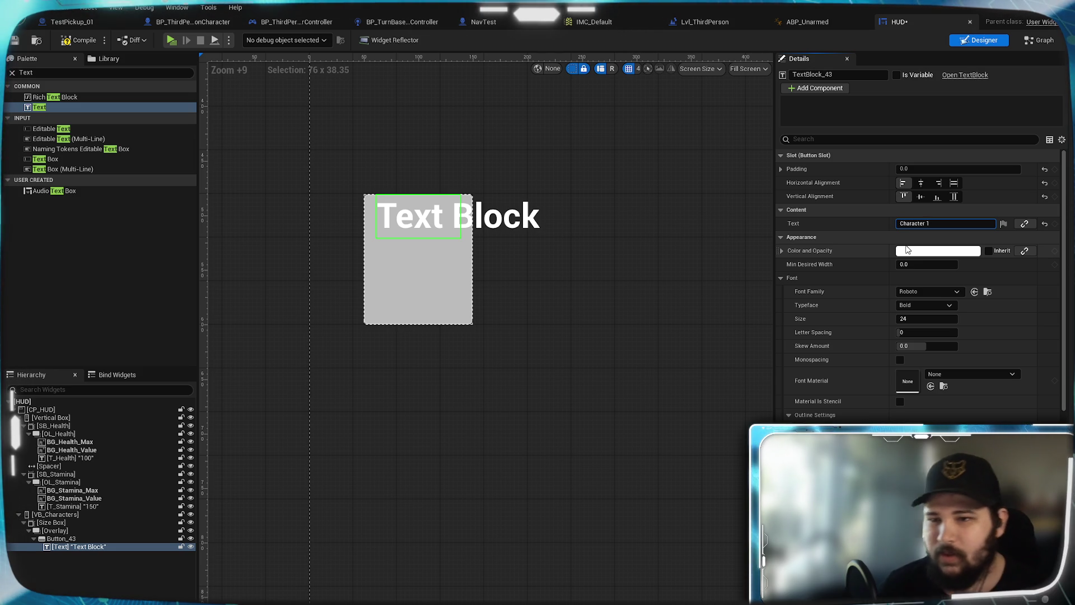
type("18")
key("Return")
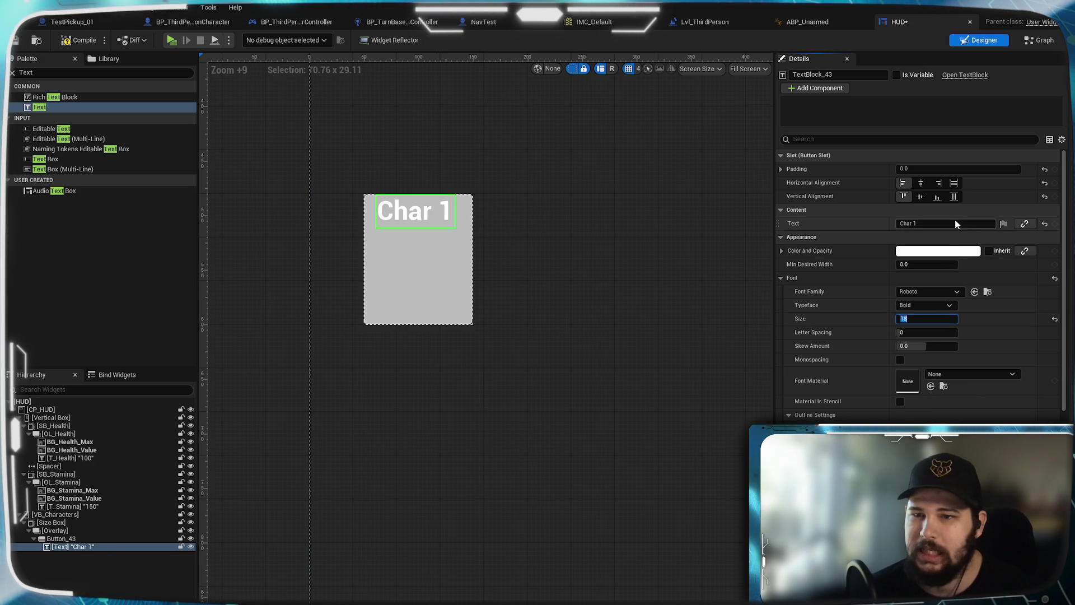
Centre the label horizontally and vertically, set its outline size to 1, and compile the HUD
left_click(920, 183)
left_click(920, 197)
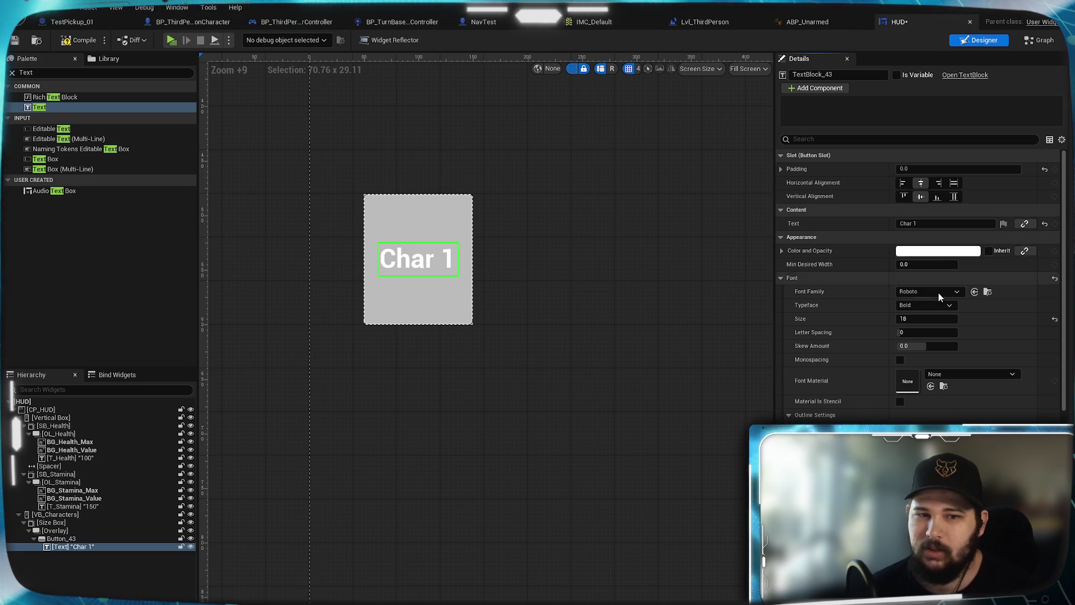
scroll(921, 291, "down", 2)
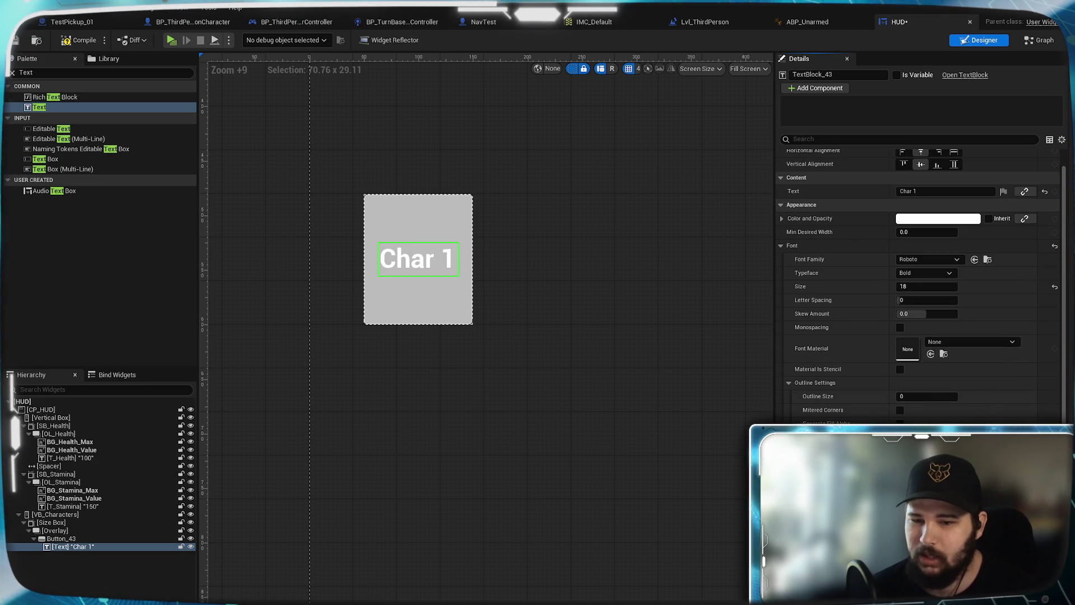
scroll(921, 363, "down", 2)
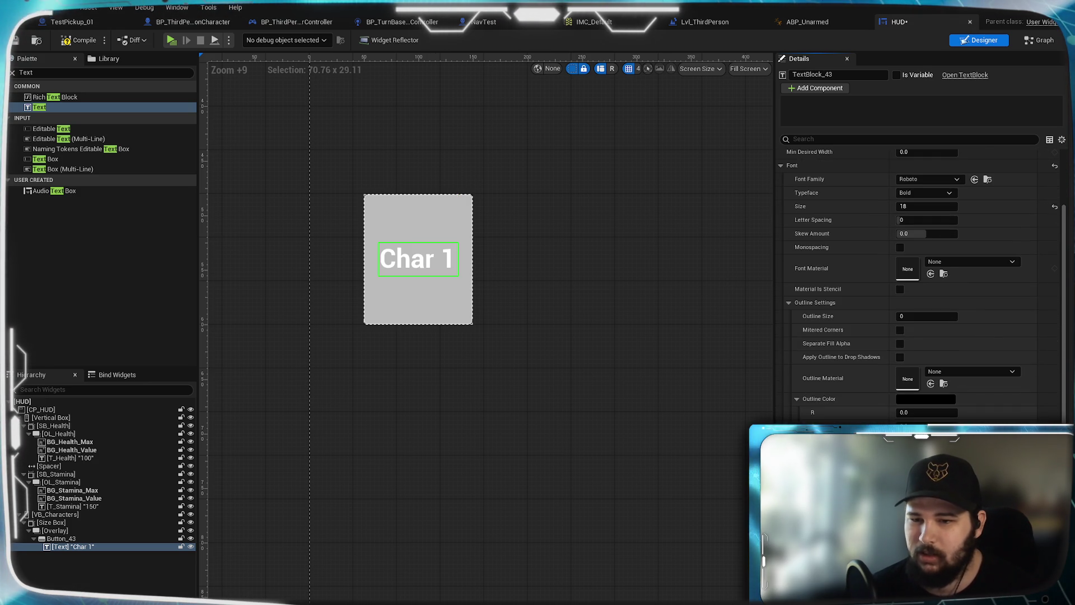
left_click(922, 363)
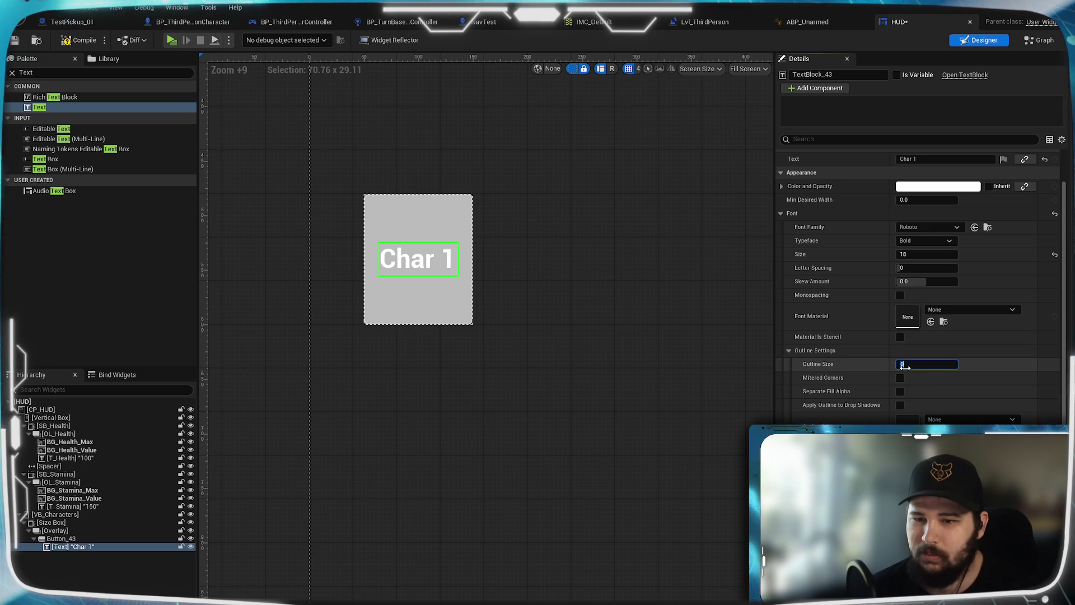
type("1")
key("Return")
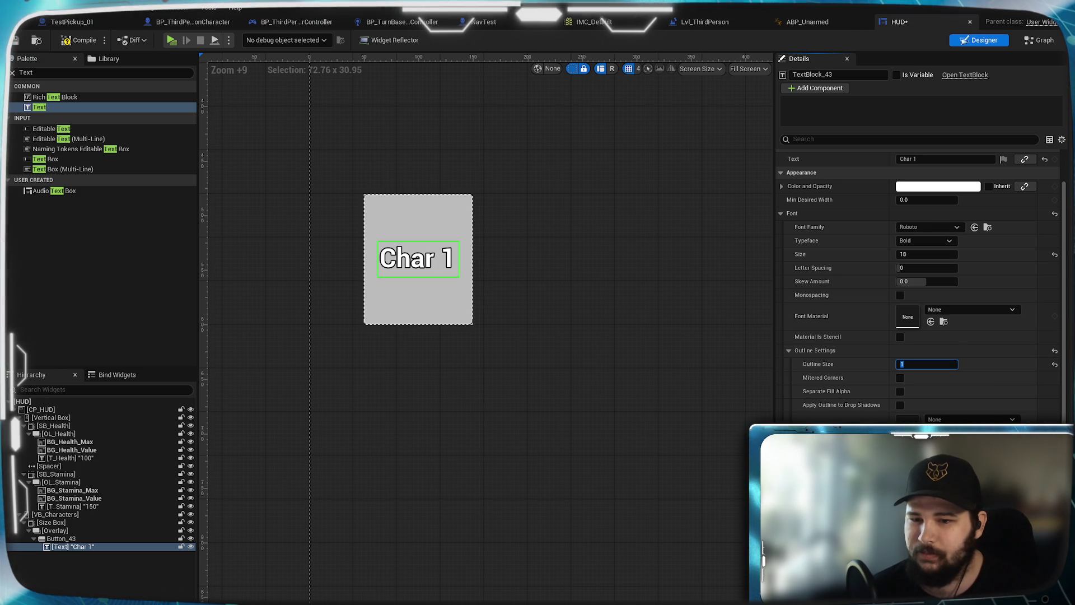
key("Return")
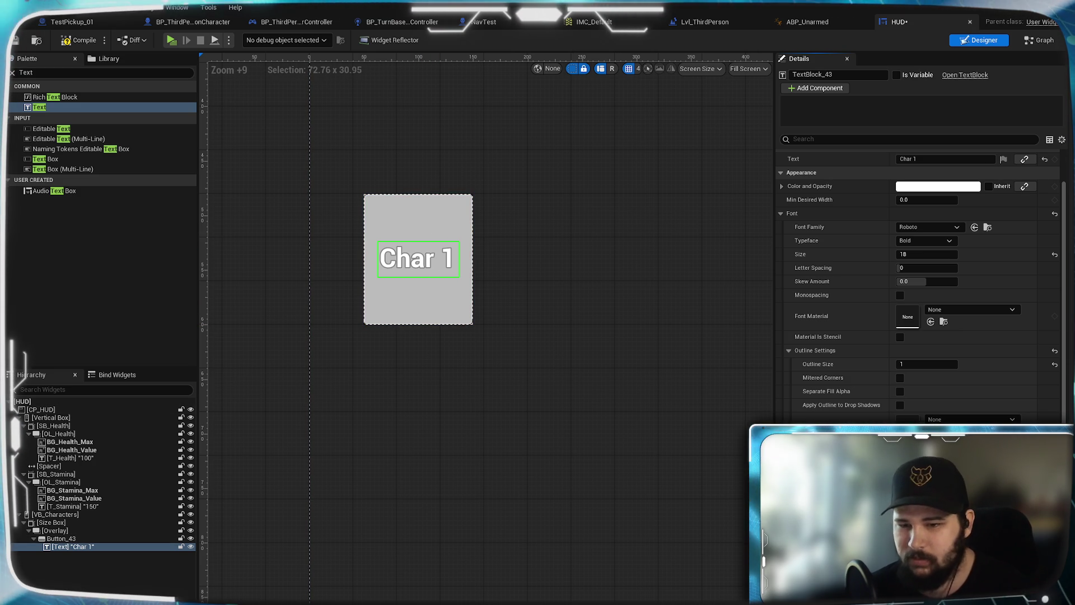
left_click(67, 40)
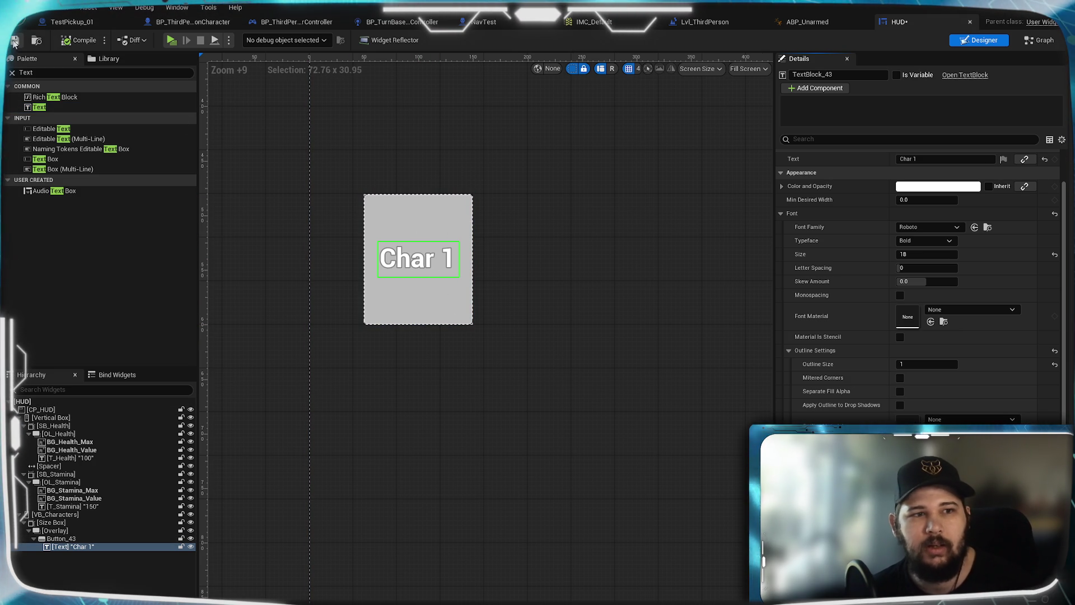
Save the HUD and rename Button_43 to B_Char1
key("ctrl+s")
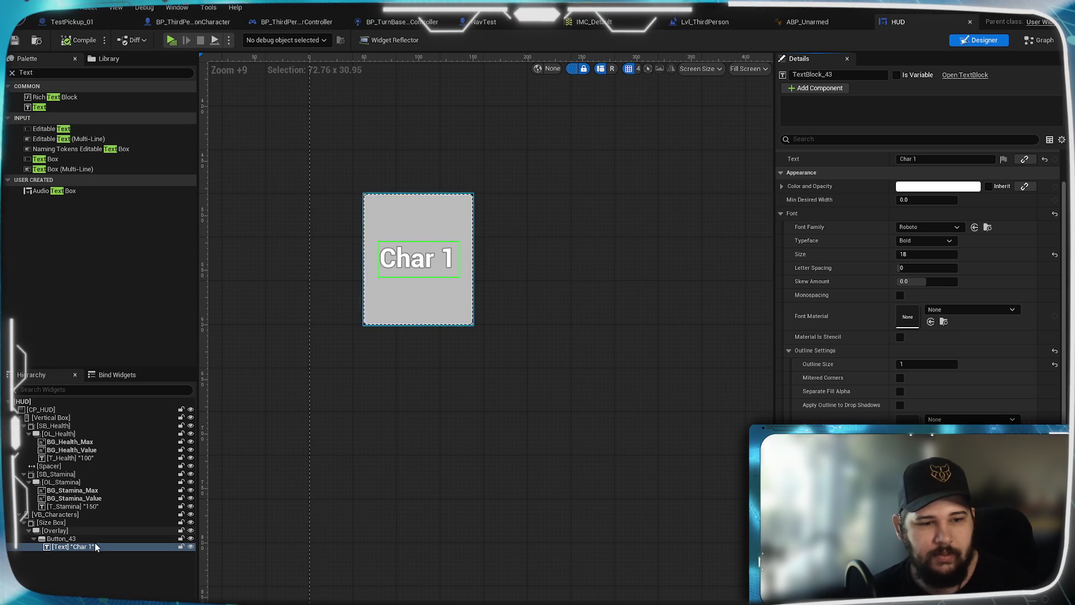
left_click(62, 538)
left_click(807, 75)
type("Char")
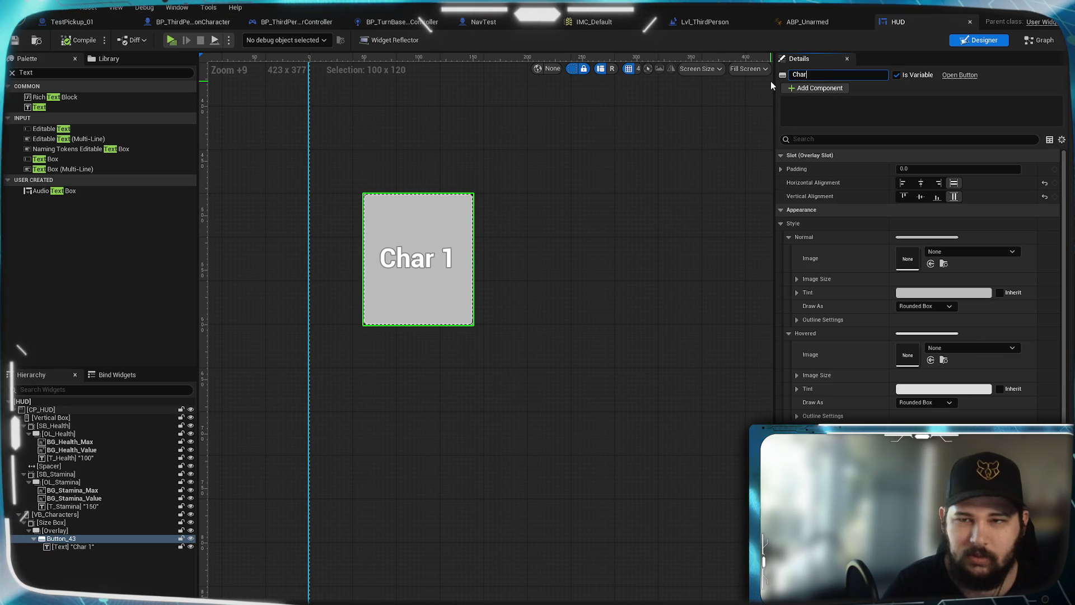
key("BackSpace")
key("BackSpace")
key("BackSpace")
type("B_Char1")
key("Return")
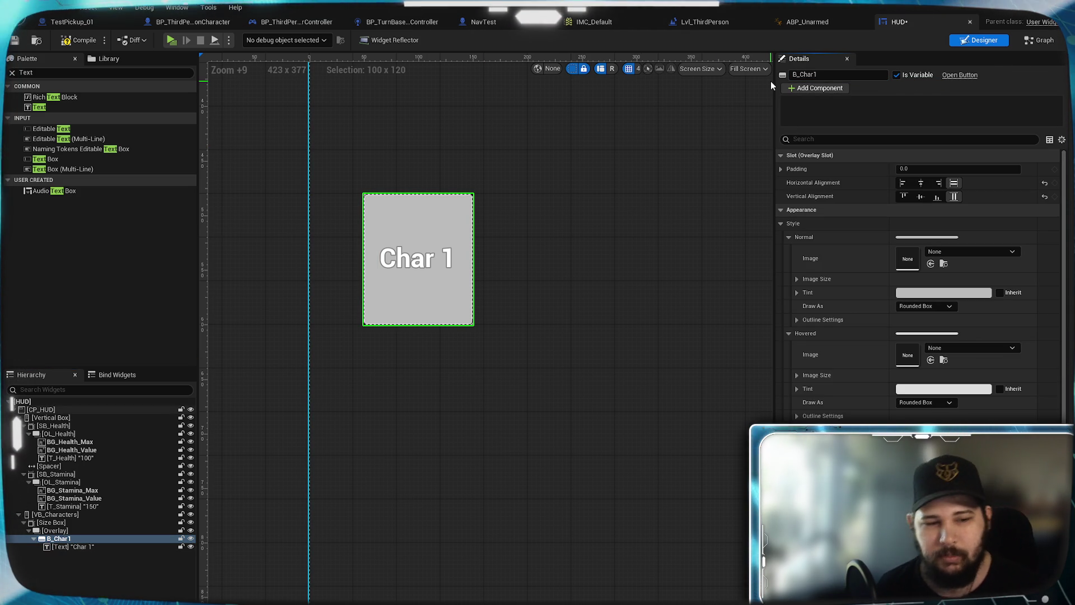
Rename the button's Size Box to SB_Char1 and collapse it in the hierarchy
left_click(52, 522)
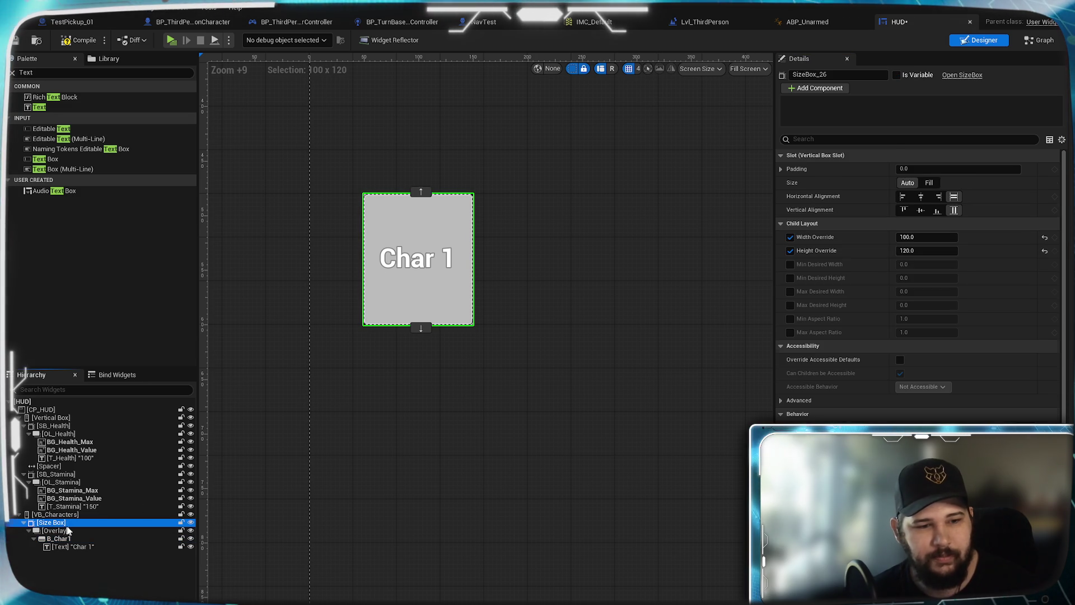
left_click(838, 75)
type("SB_Char1")
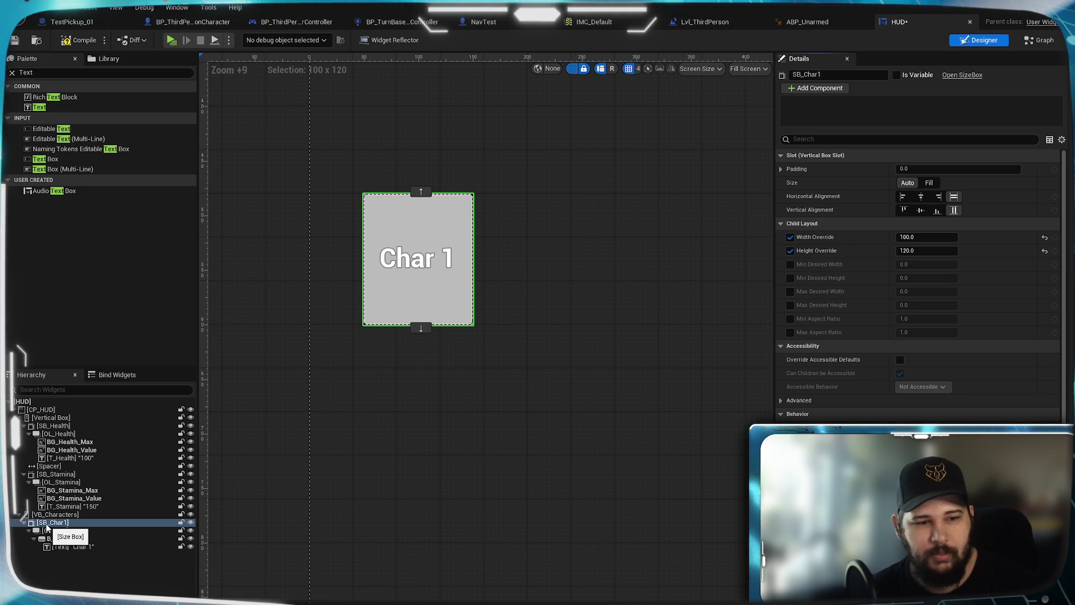
left_click(24, 522)
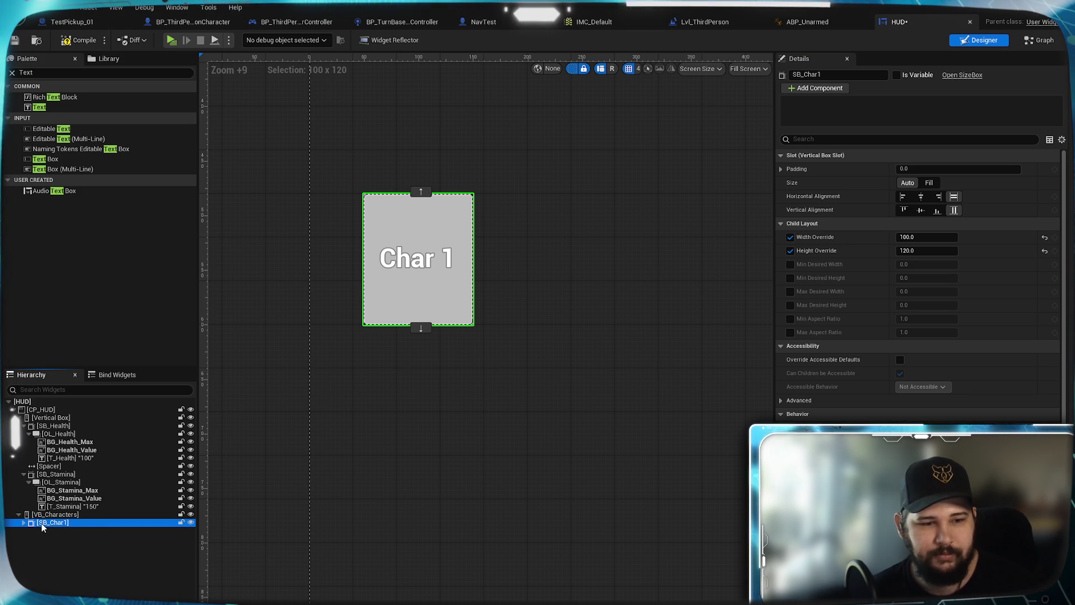
Duplicate SB_Char1 and give the original 5 top and bottom slot padding
right_click(43, 526)
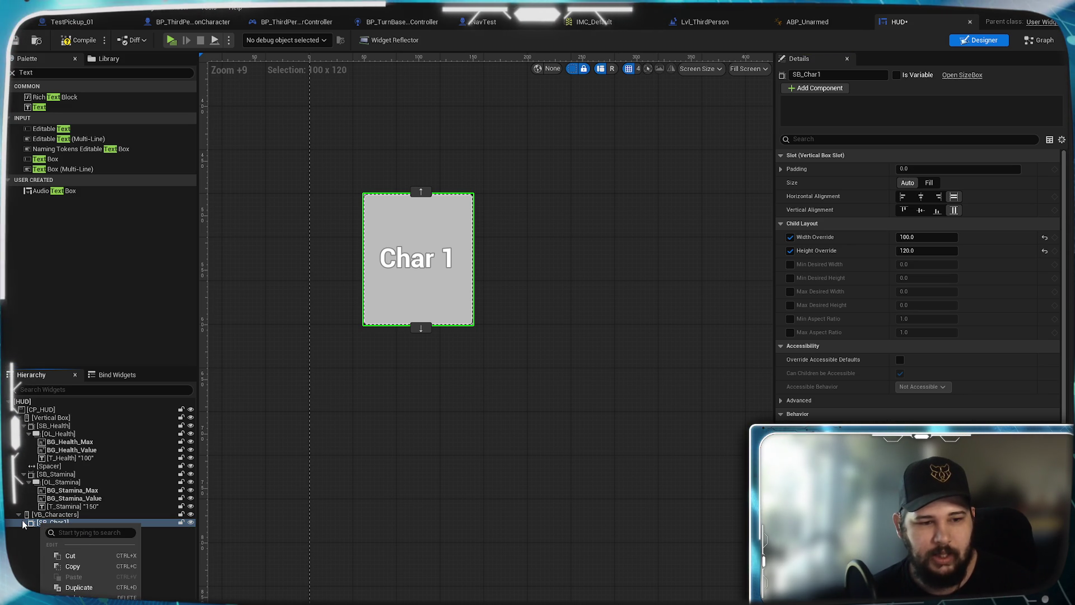
left_click(79, 588)
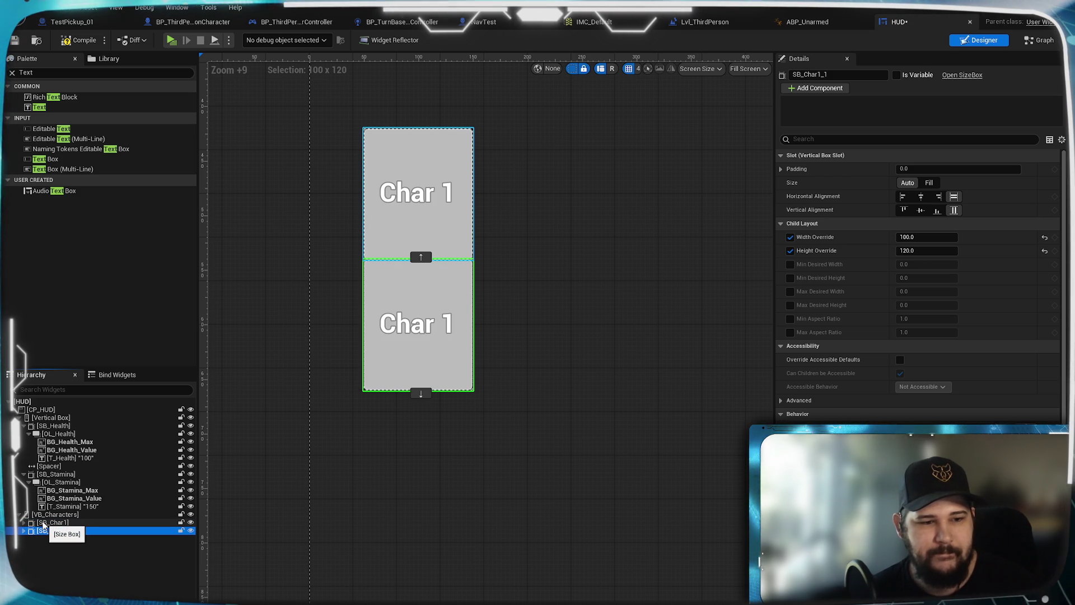
left_click(24, 523)
left_click(53, 523)
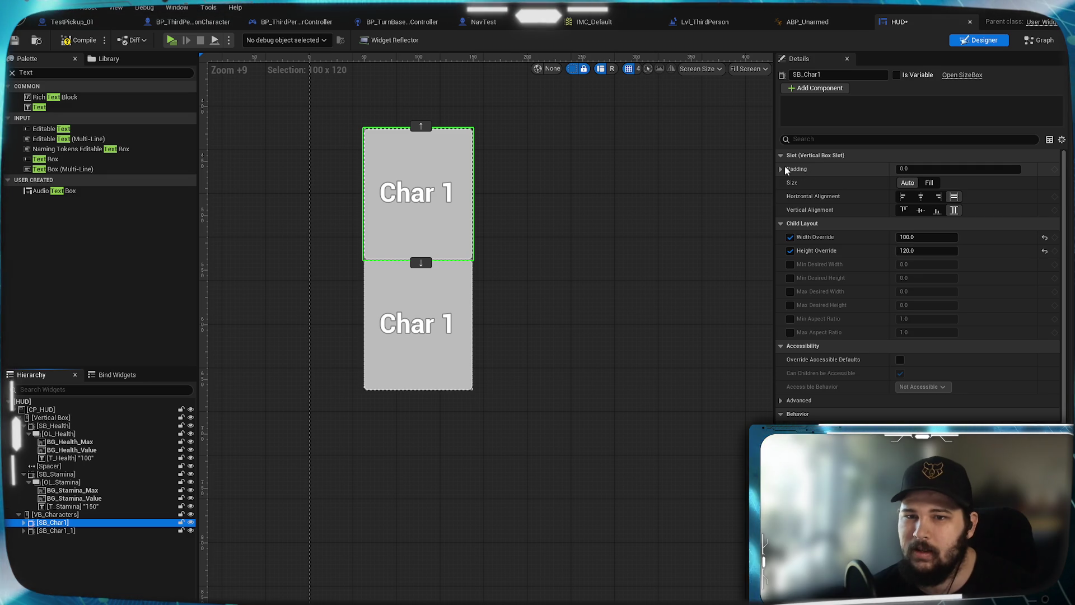
left_click(781, 168)
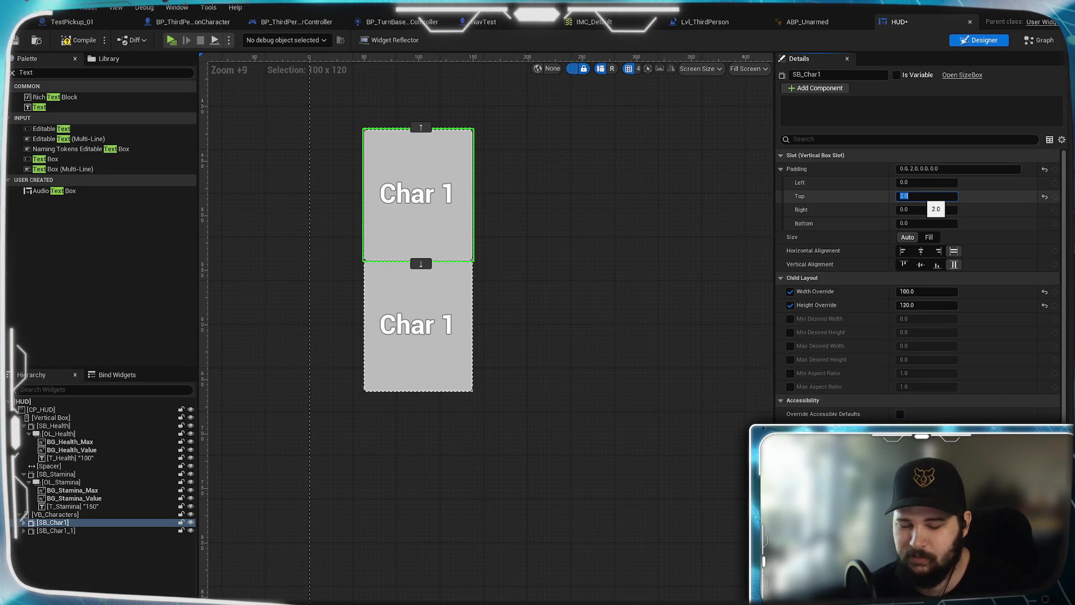
type("5")
key("Return")
left_click(927, 223)
type("5")
key("Return")
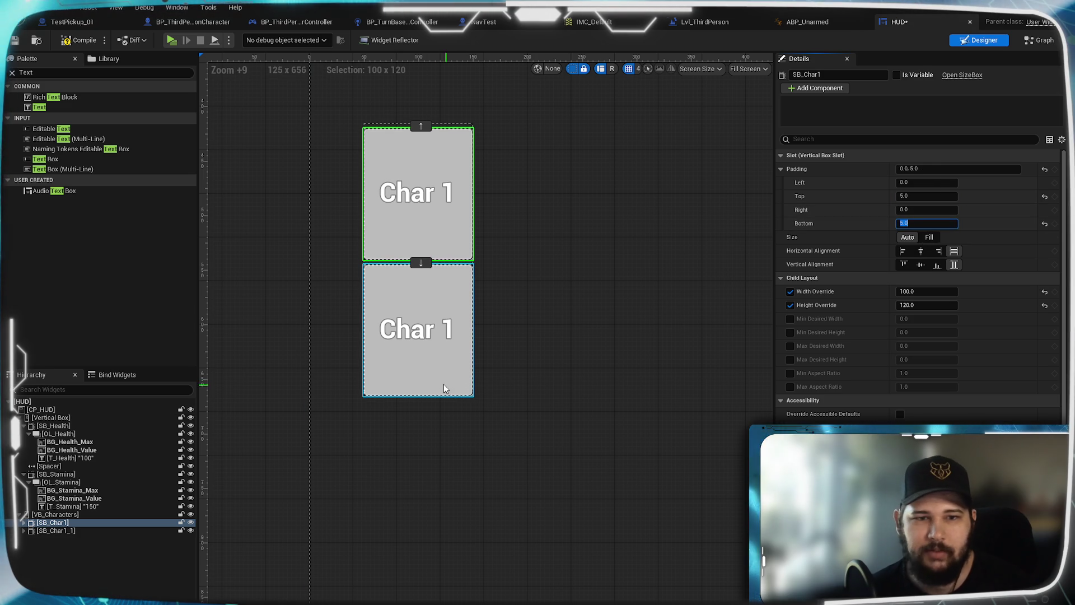
Give the duplicate SB_Char1_1 matching 5.0 top and bottom padding
left_click(56, 531)
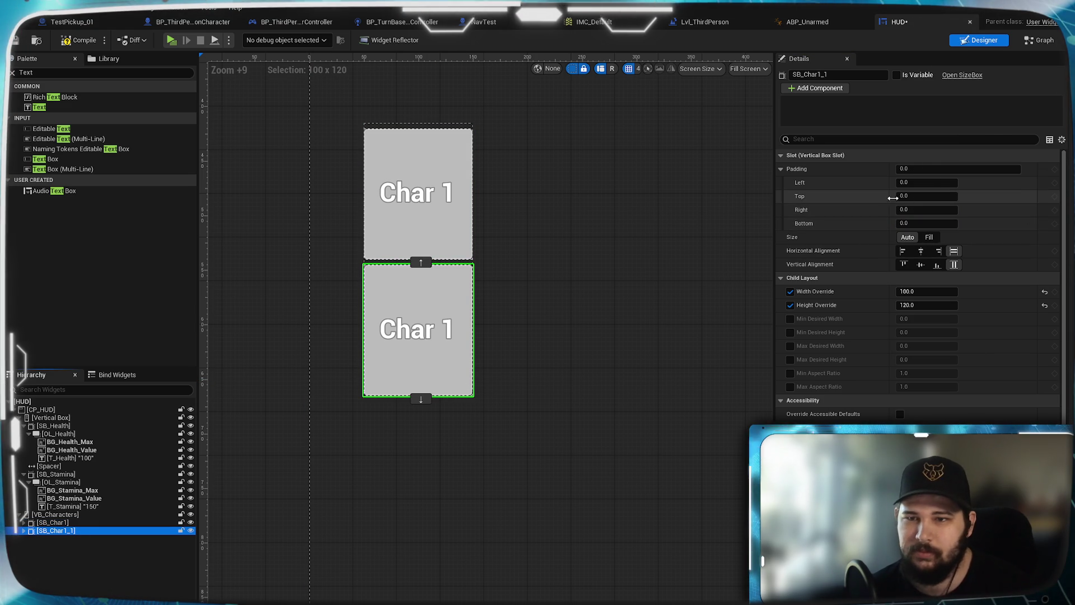
left_click(927, 196)
left_click(927, 222)
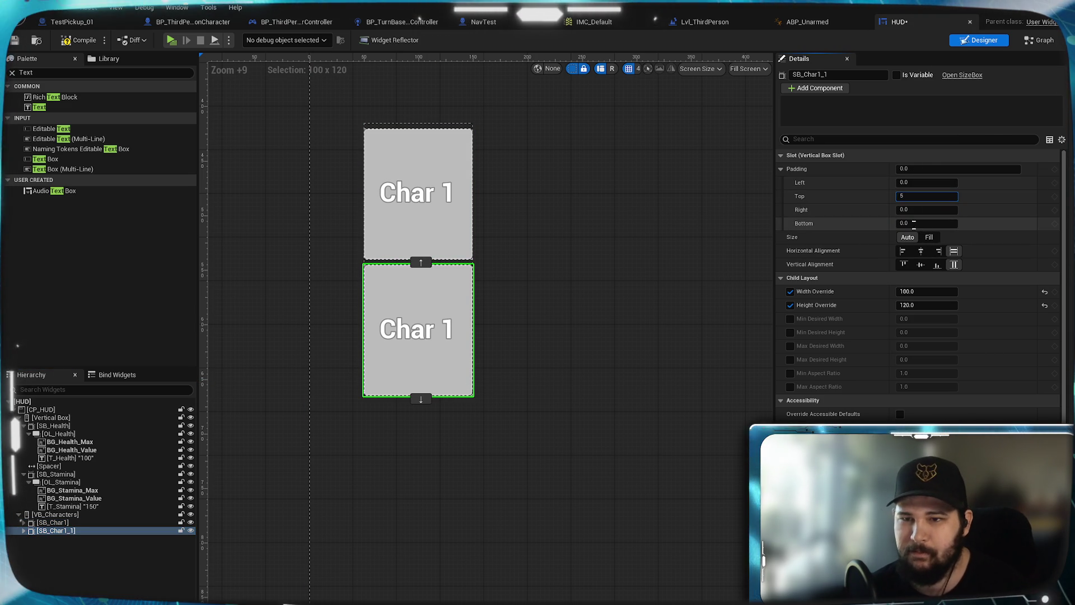
type("5")
key("Return")
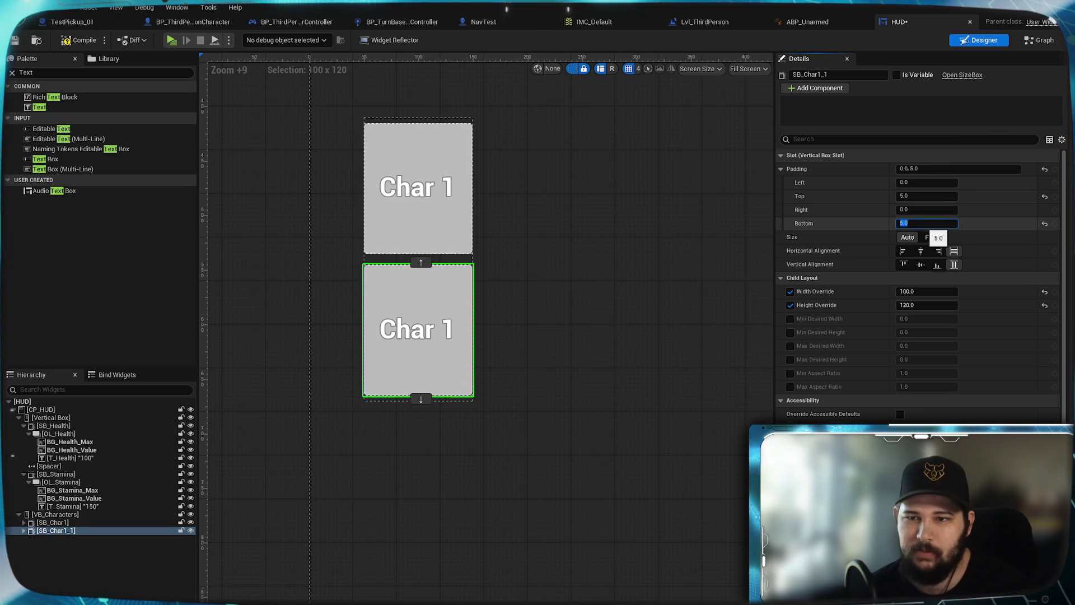
left_click(116, 566)
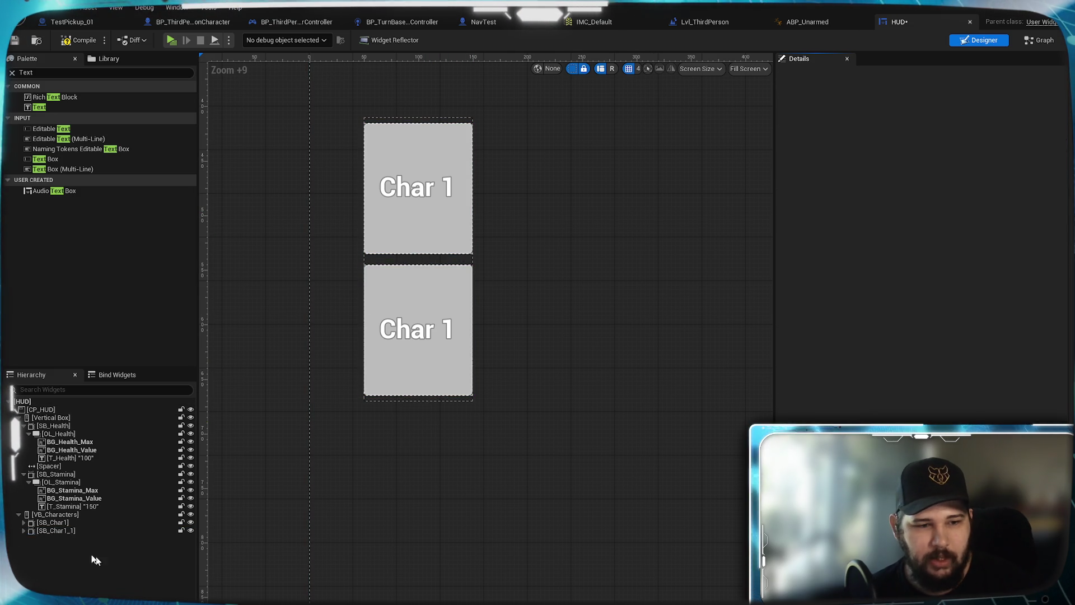
right_click(35, 532)
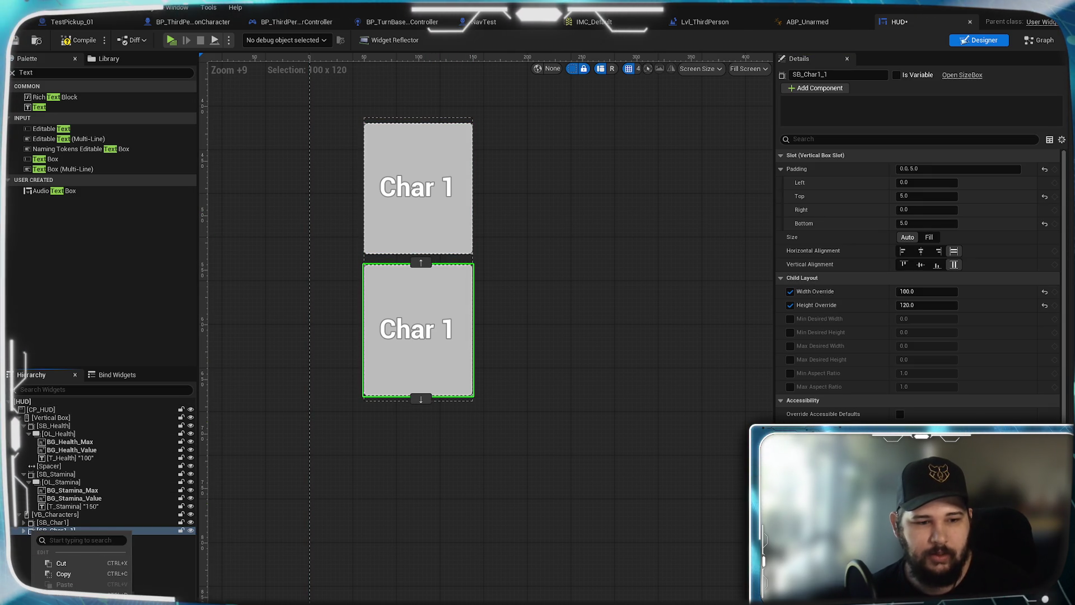
Duplicate the size box again to get a fourth copy in VB_Characters
left_click(63, 532)
right_click(63, 532)
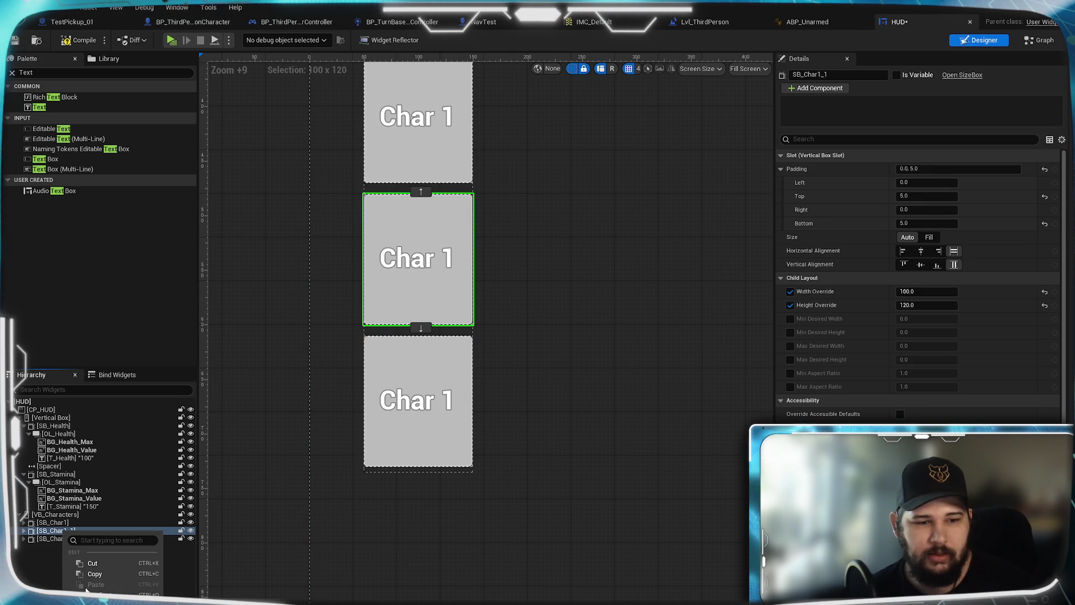
left_click(99, 594)
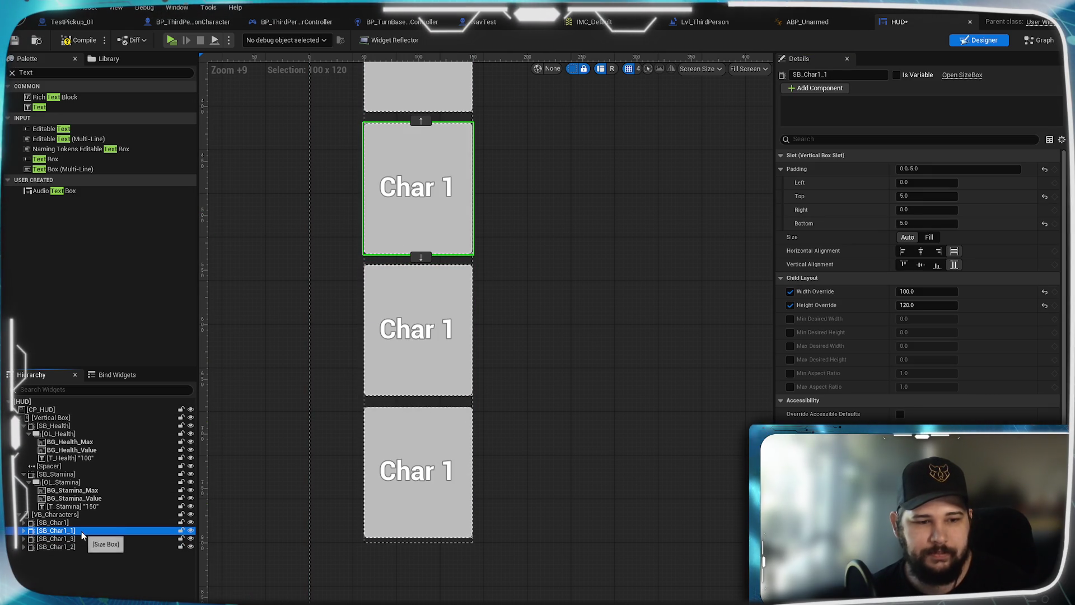
Rename the duplicated size boxes SB_Char2, SB_Char3 and SB_Char4 in Details
left_click(850, 76)
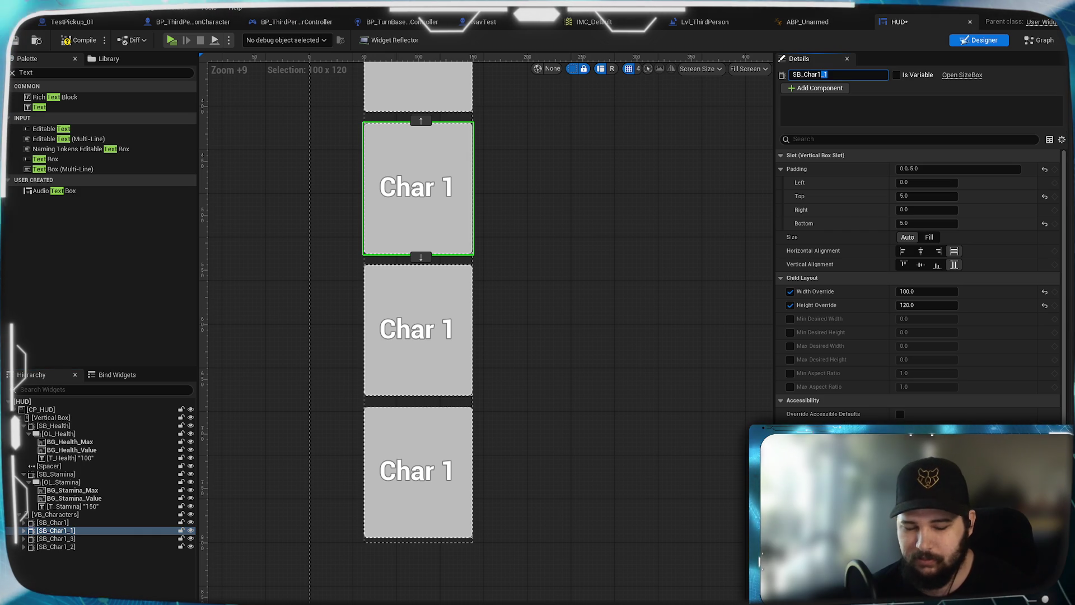
type("2")
left_click(77, 539)
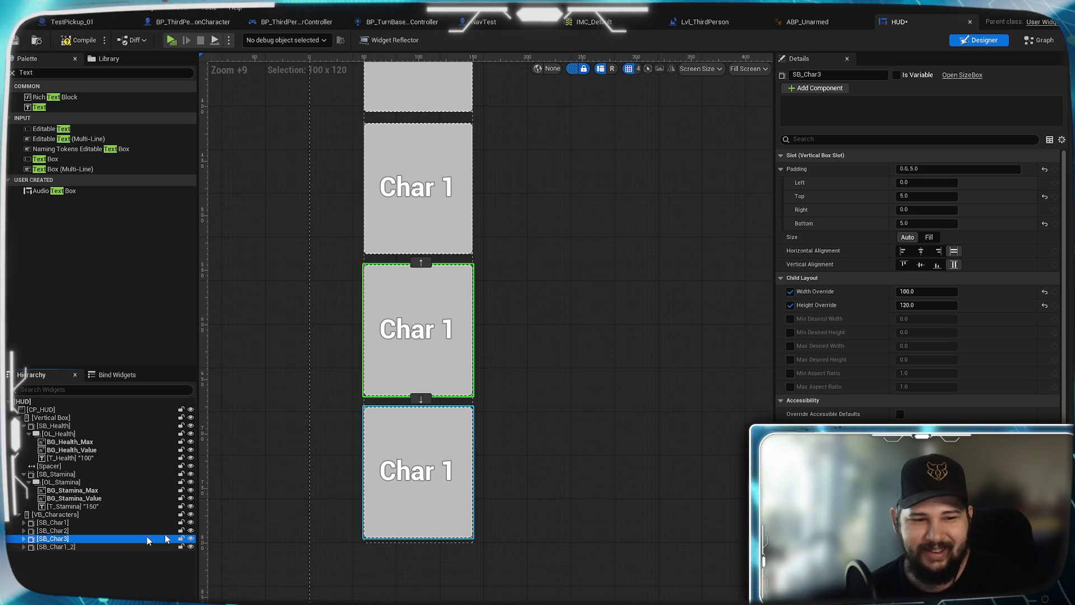
left_click(54, 548)
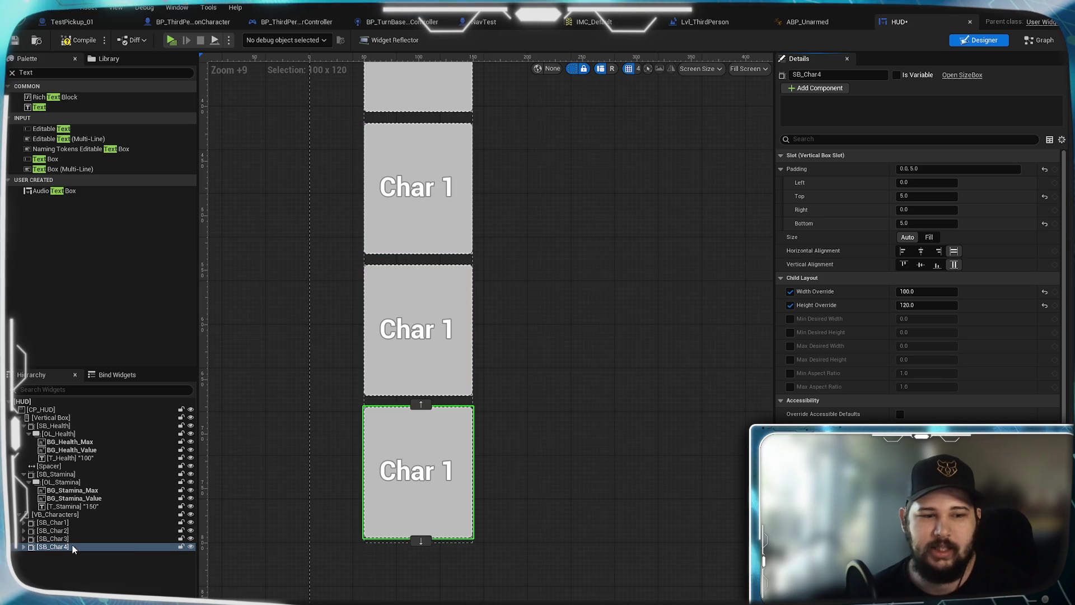
Expand the four size boxes and their Overlays in the Hierarchy to reveal the buttons
left_click(24, 522)
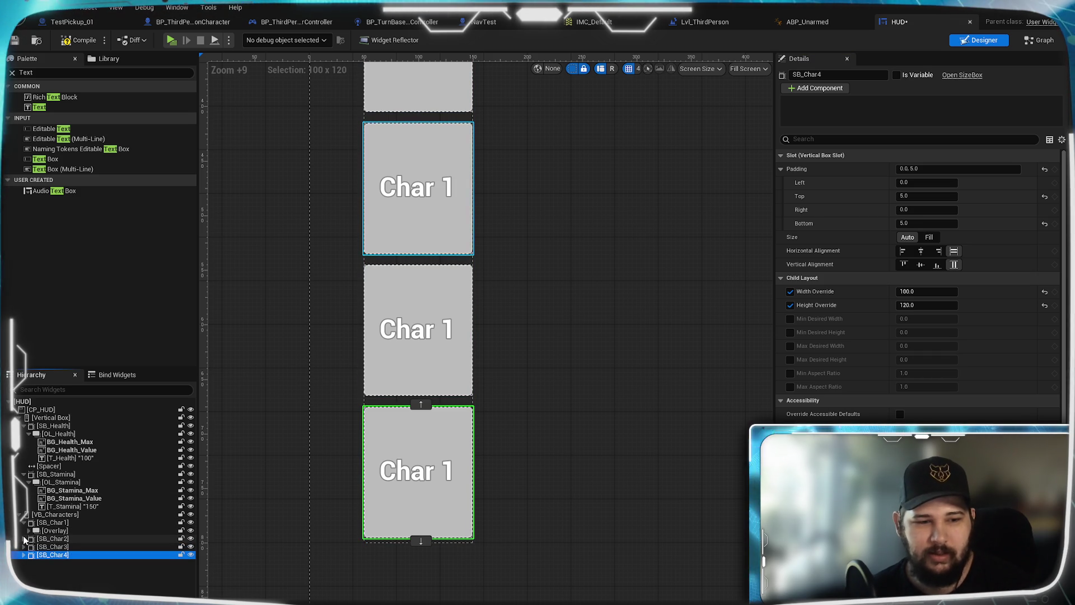
left_click(23, 538)
left_click(24, 555)
left_click(23, 571)
left_click(29, 531)
left_click(29, 555)
left_click(28, 578)
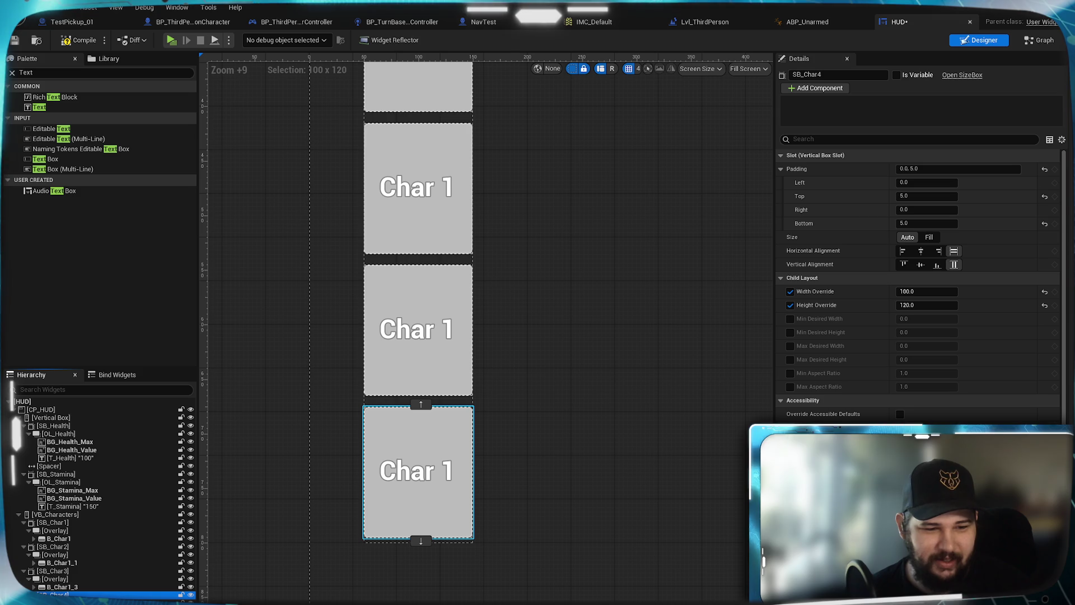
Rename the duplicated buttons B_Char2, B_Char3 and B_Char4
left_click(68, 562)
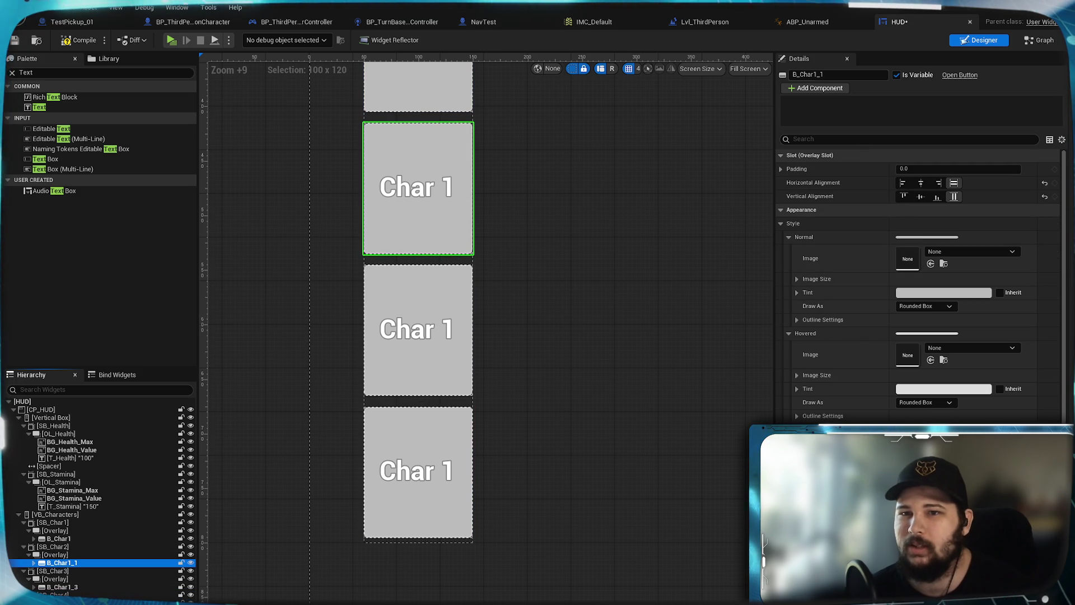
key("Return")
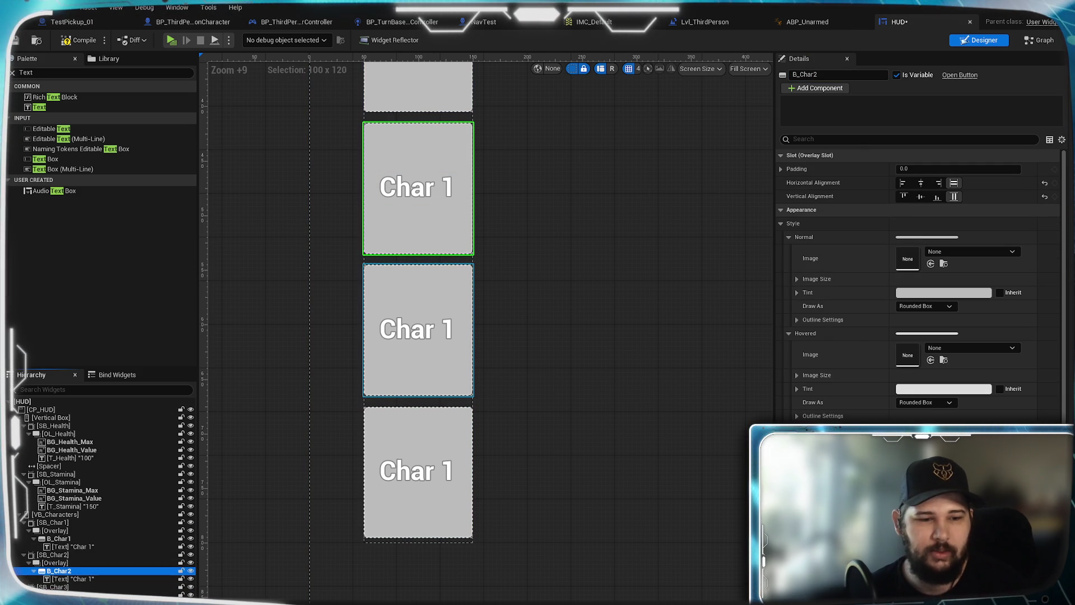
left_click(418, 331)
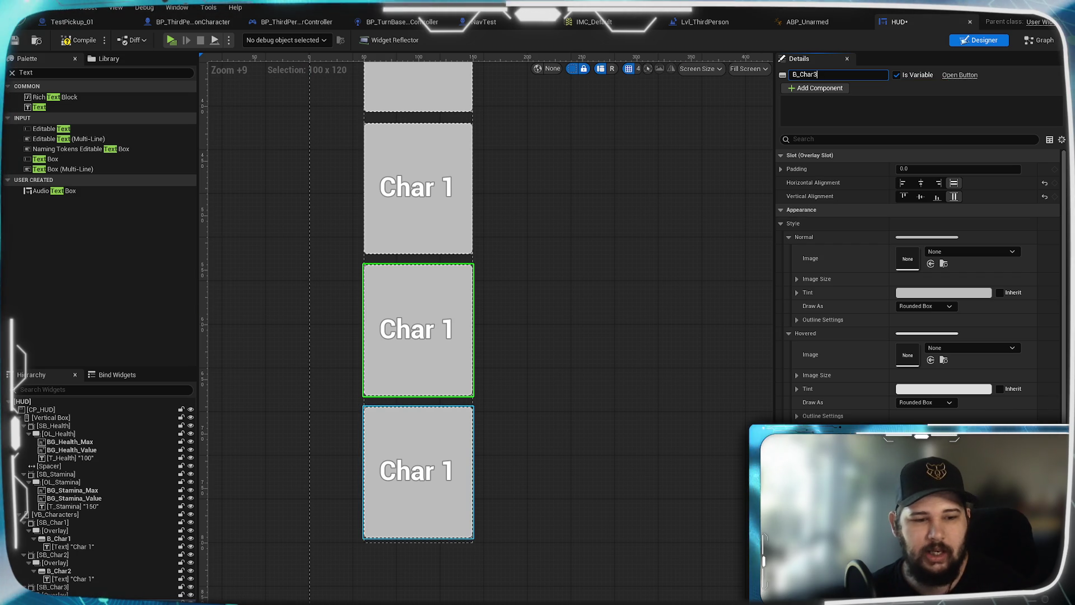
left_click(418, 473)
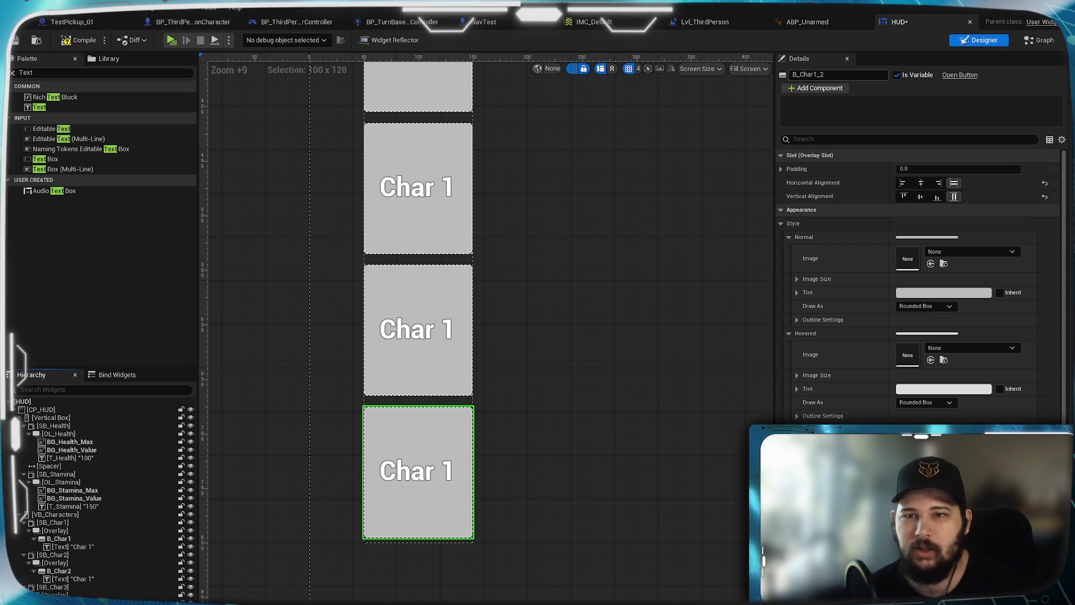
left_click_drag(825, 75, 815, 75)
type("4")
key("Return")
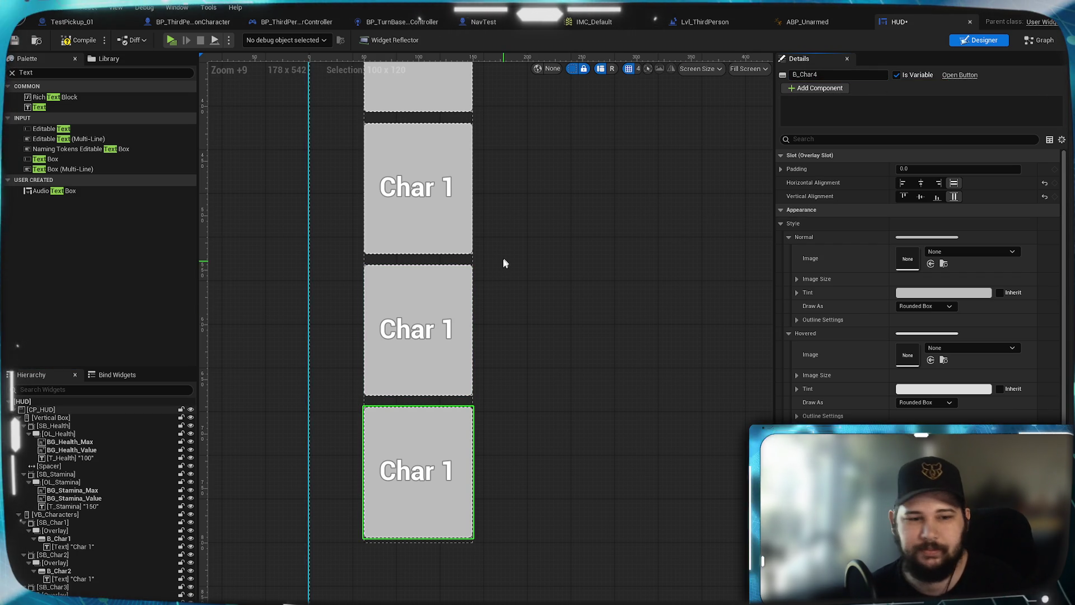
scroll(576, 196, "up", 3)
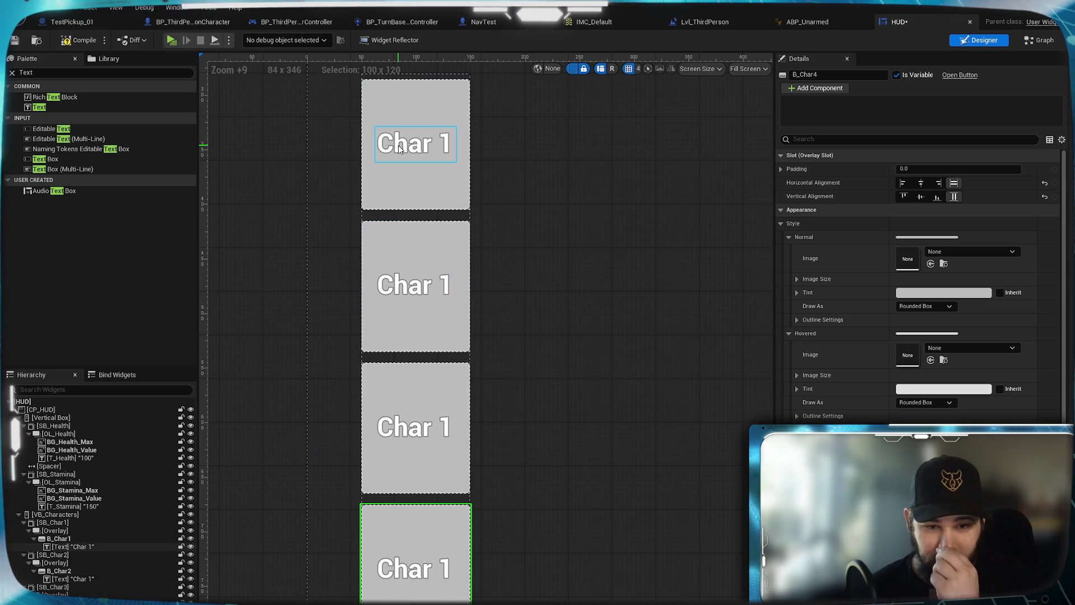
mouse_move(586, 432)
left_mouse_down()
mouse_move(549, 477)
mouse_move(549, 411)
left_mouse_up()
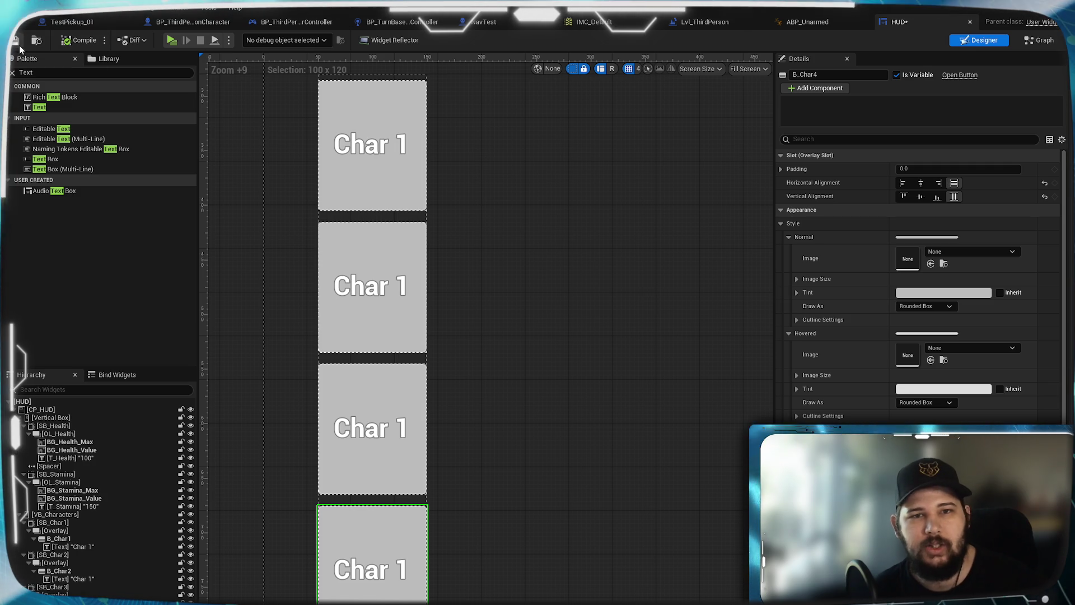
Save the HUD, relabel the second button 'Char 2', and create an On Clicked (B_Char1) event
key("ctrl+s")
mouse_move(550, 331)
left_mouse_down()
mouse_move(500, 498)
mouse_move(490, 285)
left_mouse_up()
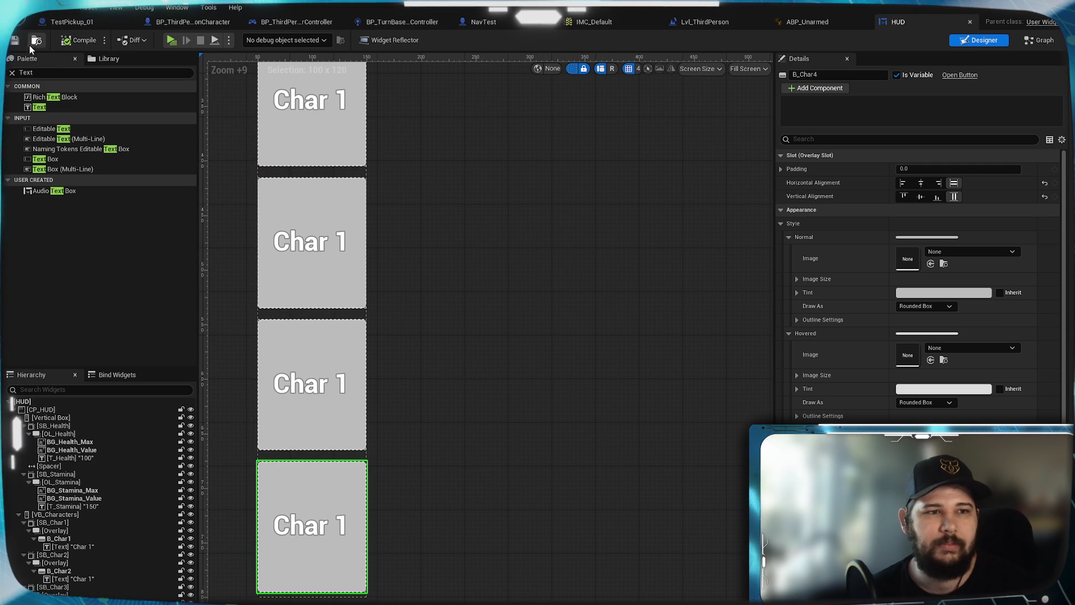
left_click(328, 250)
left_click(941, 223)
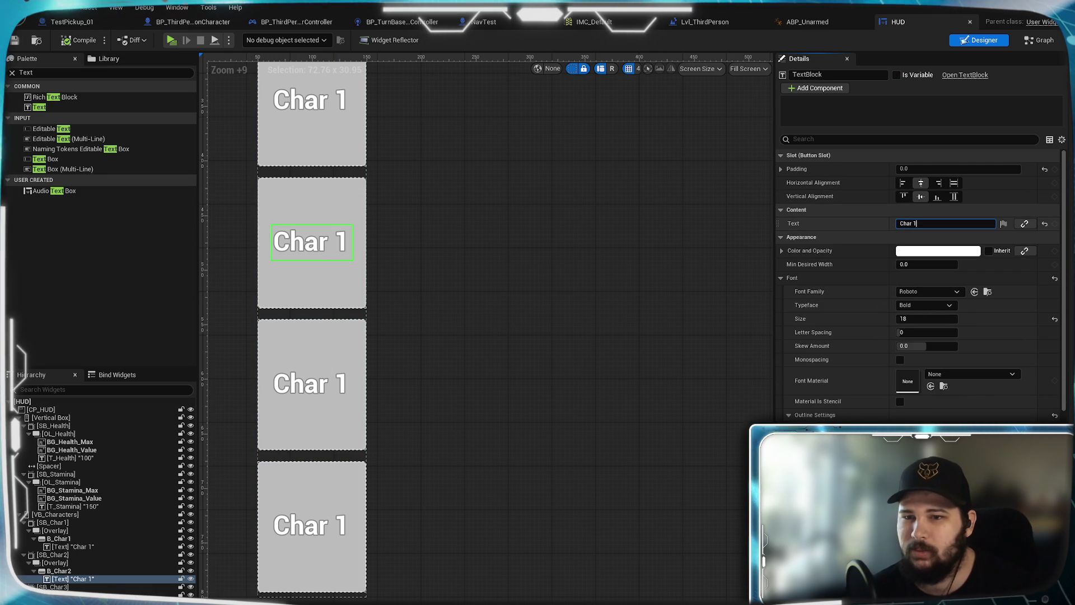
key("BackSpace")
type("2")
left_click(311, 384)
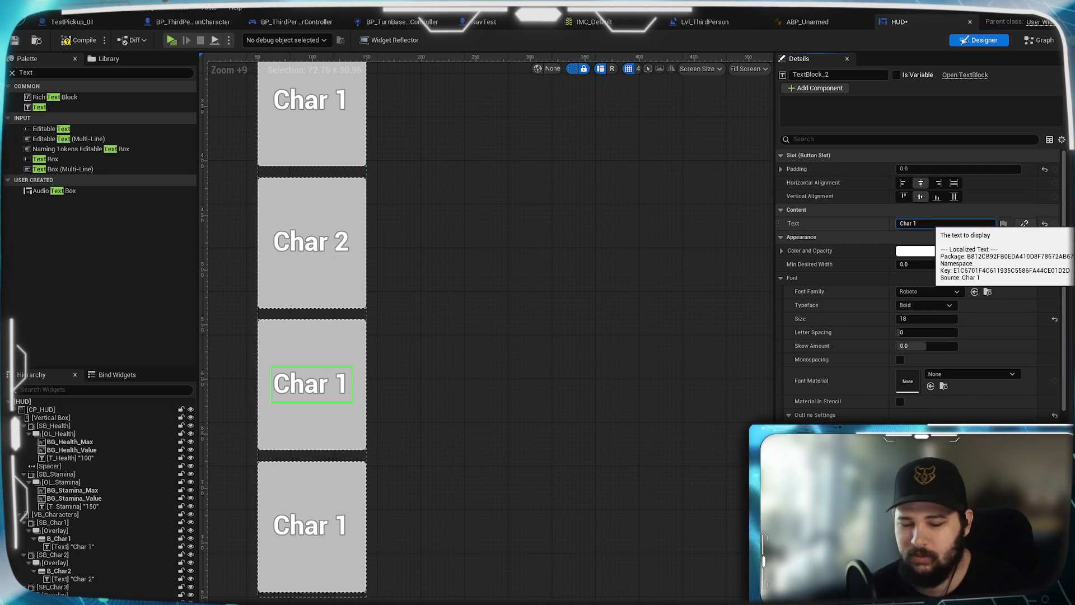
double_click(312, 112)
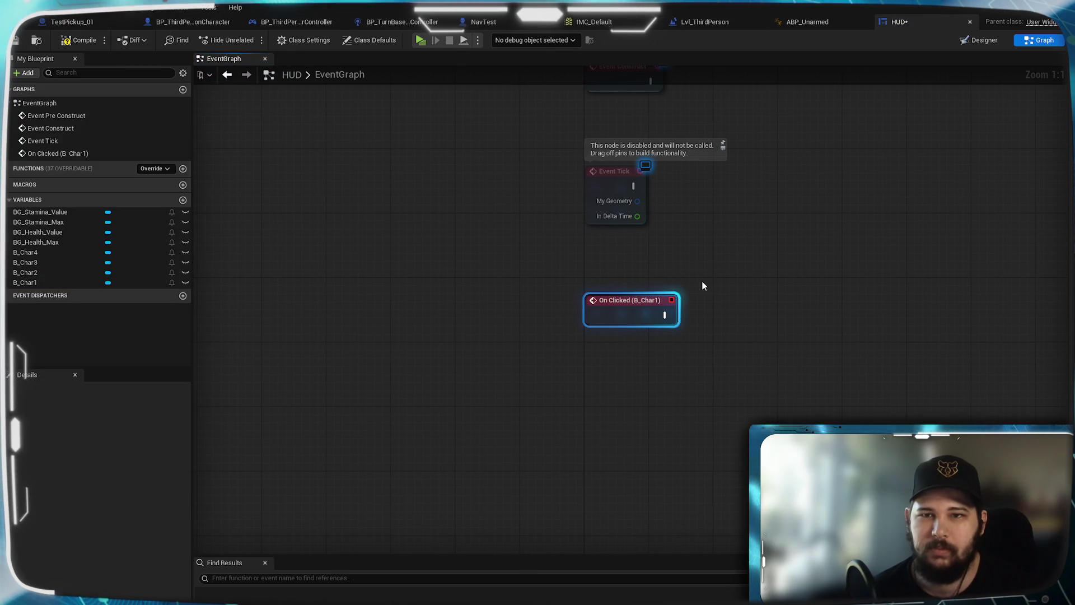
Add On Clicked events for the B_Char2, B_Char3 and B_Char4 button variables
left_click_drag(717, 271, 492, 220)
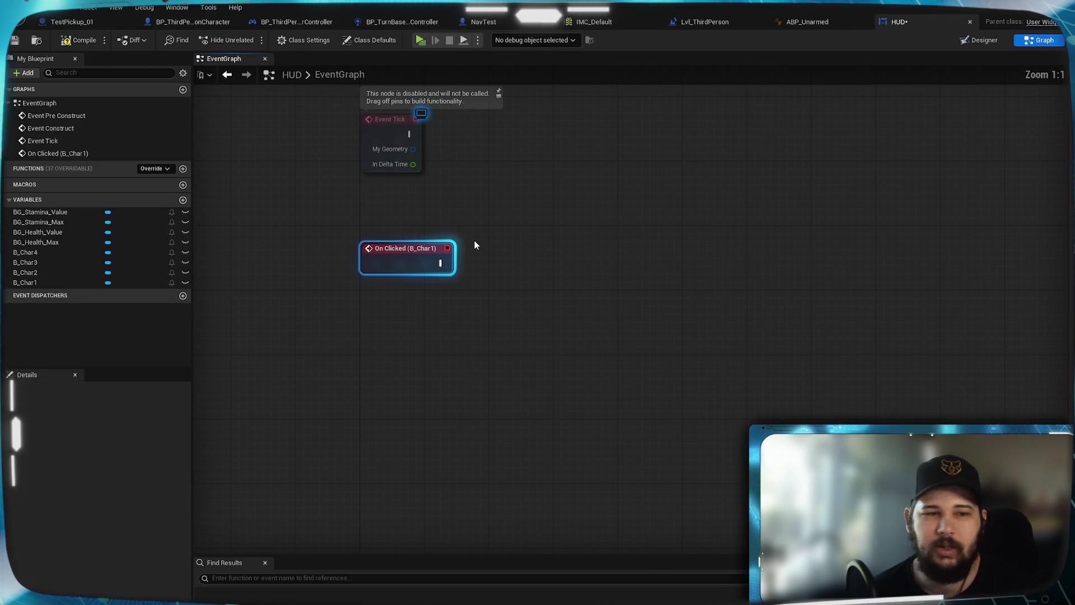
left_click(31, 273)
left_click(112, 544)
left_click(47, 275)
left_click(112, 543)
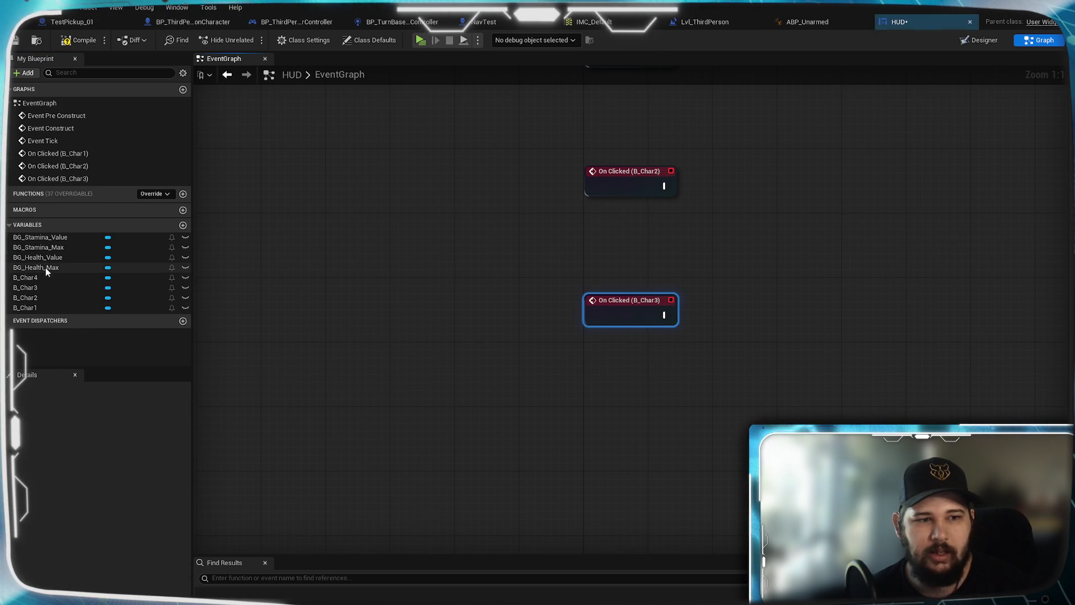
left_click(28, 277)
left_click(110, 544)
mouse_move(688, 434)
left_mouse_down()
mouse_move(650, 492)
mouse_move(636, 425)
mouse_move(560, 432)
mouse_move(634, 414)
left_mouse_up()
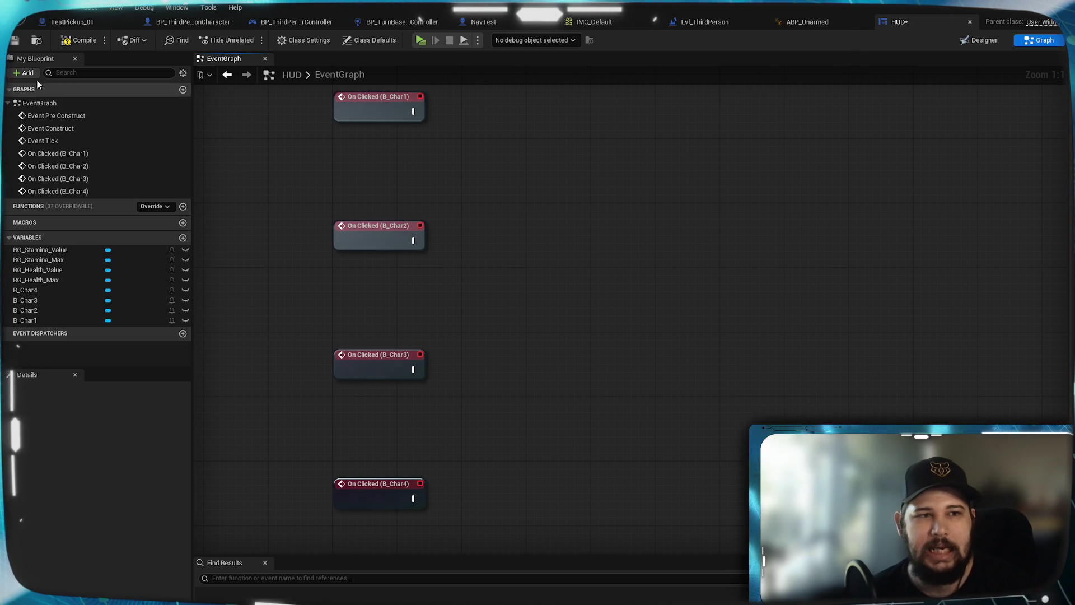
Compile and save the HUD blueprint, then bring up the Lvl_ThirdPerson graph
left_click(66, 40)
left_click(15, 39)
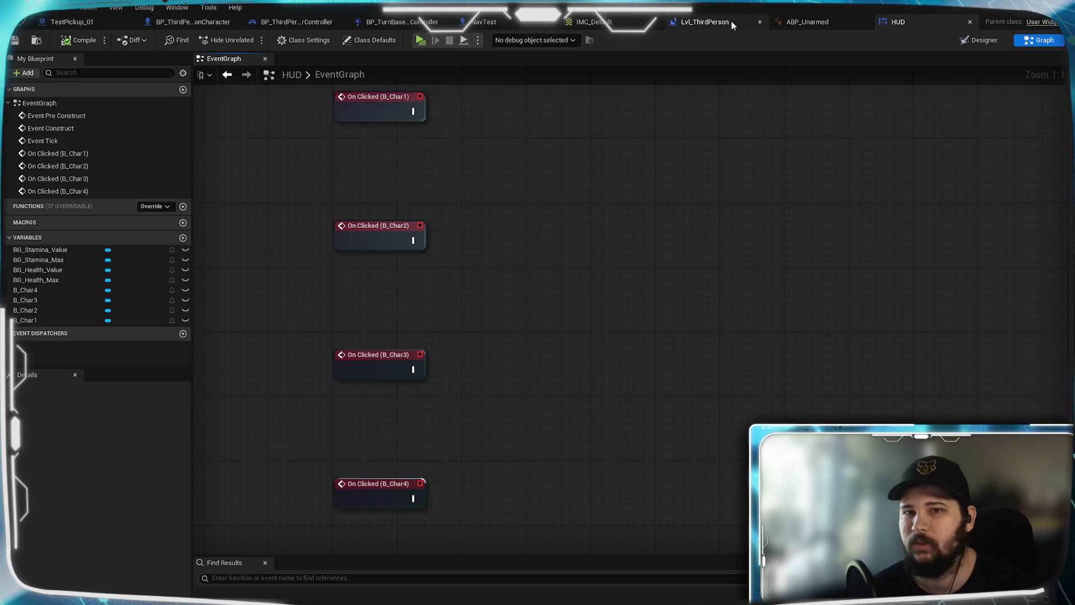
left_click(707, 21)
mouse_move(580, 308)
left_mouse_down()
mouse_move(548, 348)
mouse_move(717, 309)
mouse_move(784, 313)
mouse_move(746, 301)
left_mouse_up()
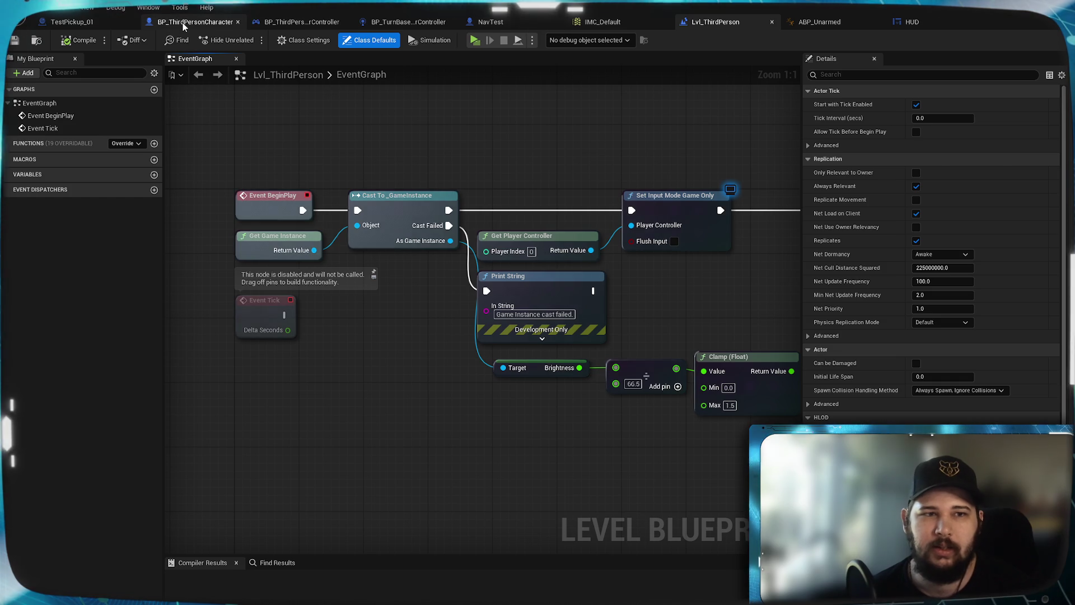
left_click(183, 23)
scroll(411, 283, "down", 4)
left_click_drag(594, 411, 554, 290)
scroll(546, 211, "up", 4)
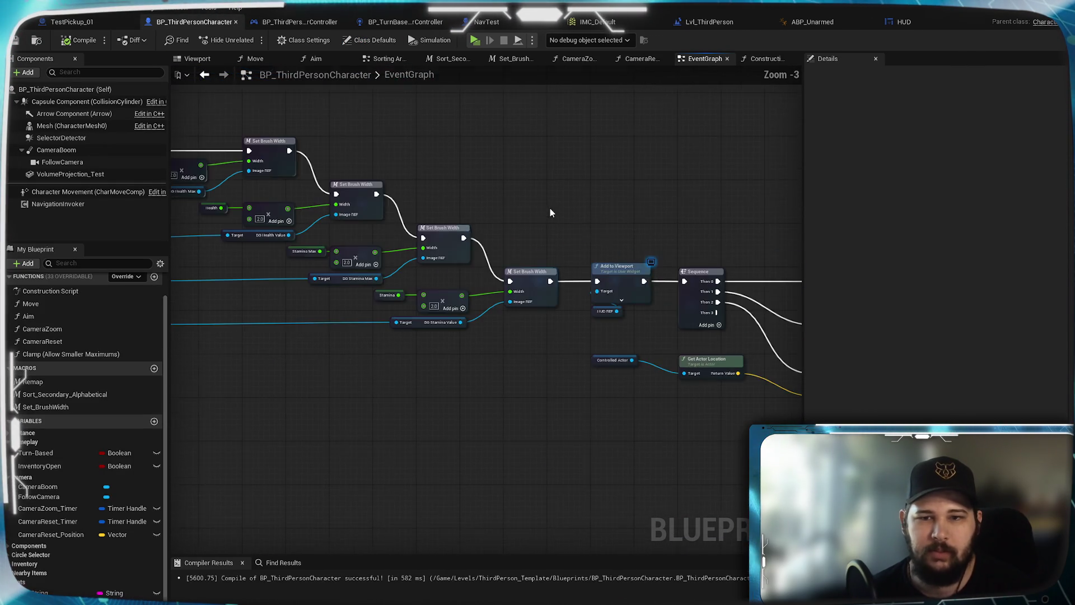
left_click_drag(550, 212, 374, 182)
scroll(375, 183, "up", 5)
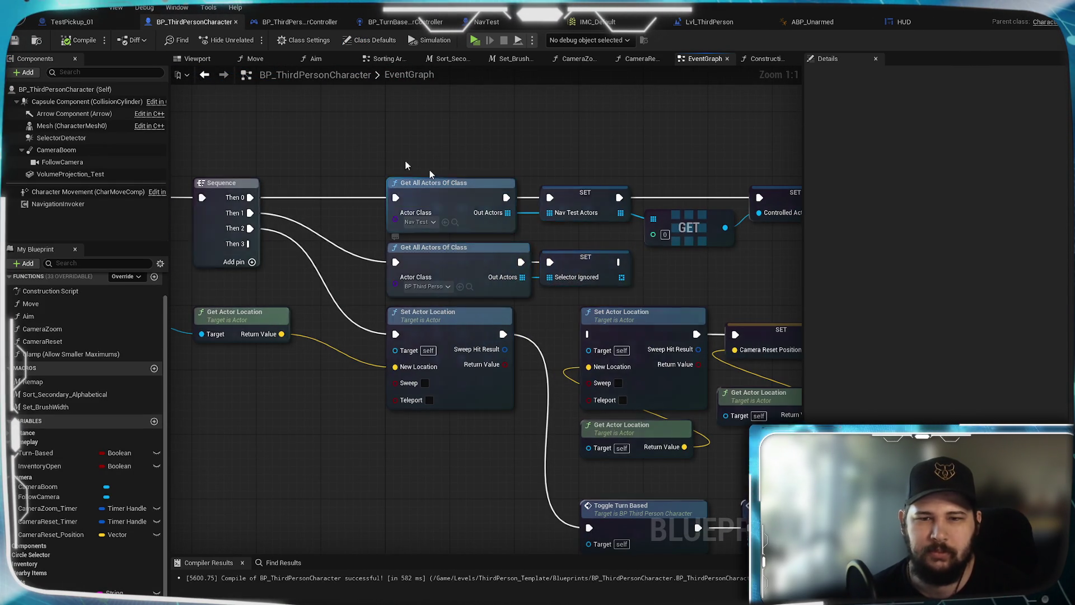
scroll(456, 245, "down", 3)
mouse_move(236, 213)
left_mouse_down()
mouse_move(453, 208)
mouse_move(801, 291)
left_mouse_up()
scroll(403, 247, "up", 3)
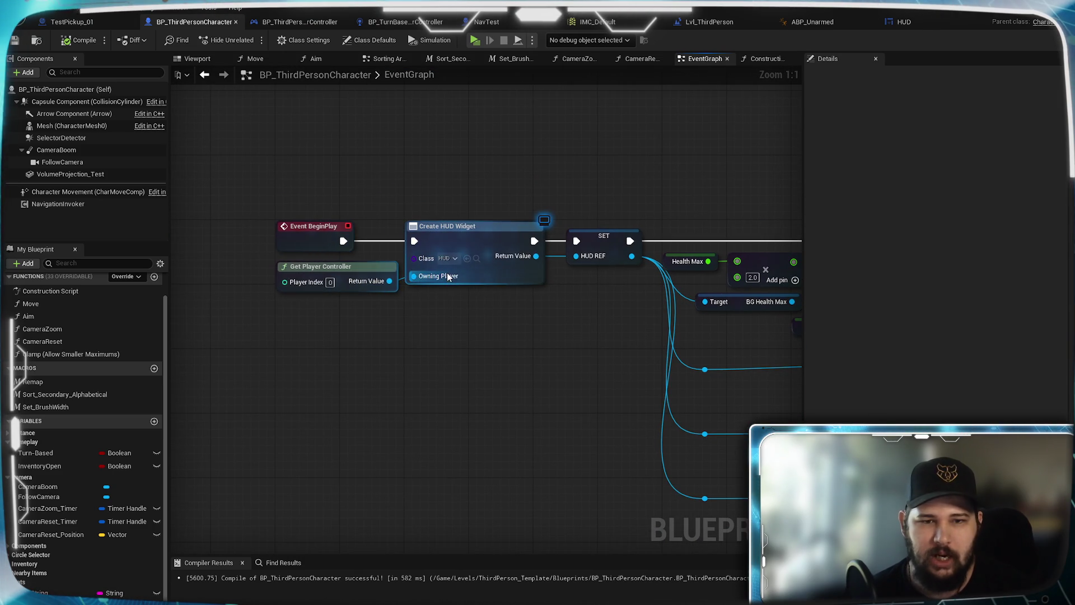
left_click(455, 231)
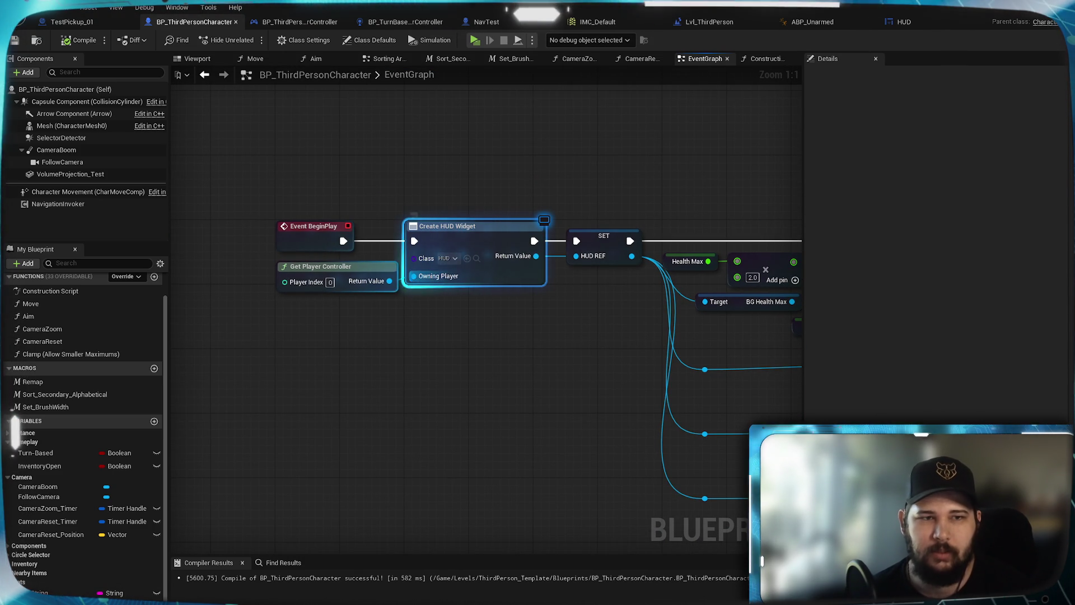
Add a new variable to the HUD widget blueprint and name it PlayerActor_REF
left_click(768, 59)
left_click(705, 58)
left_click(902, 21)
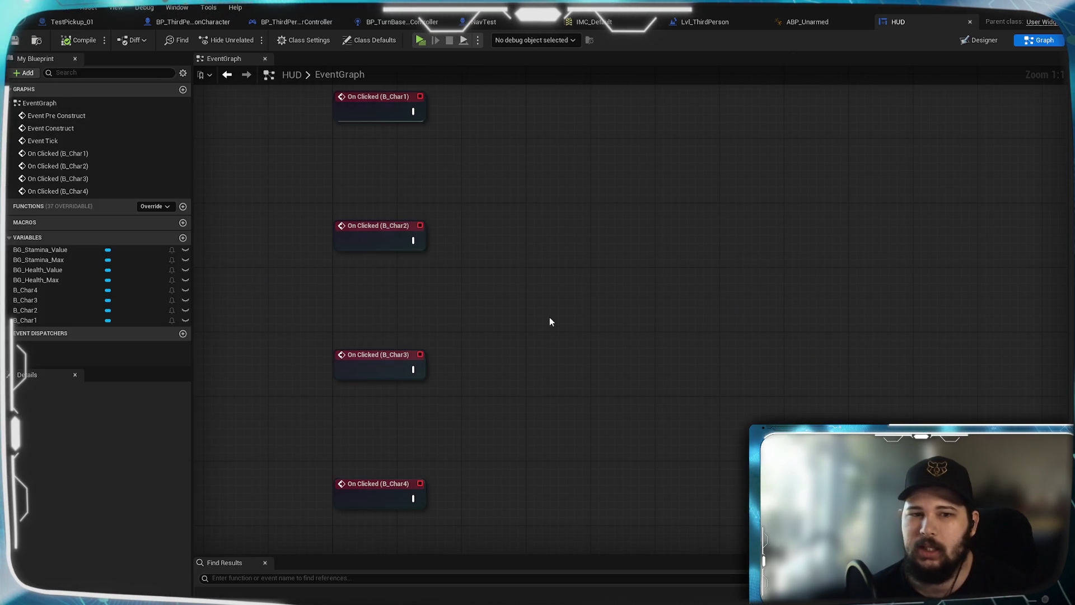
left_click(182, 238)
type("Player_REF")
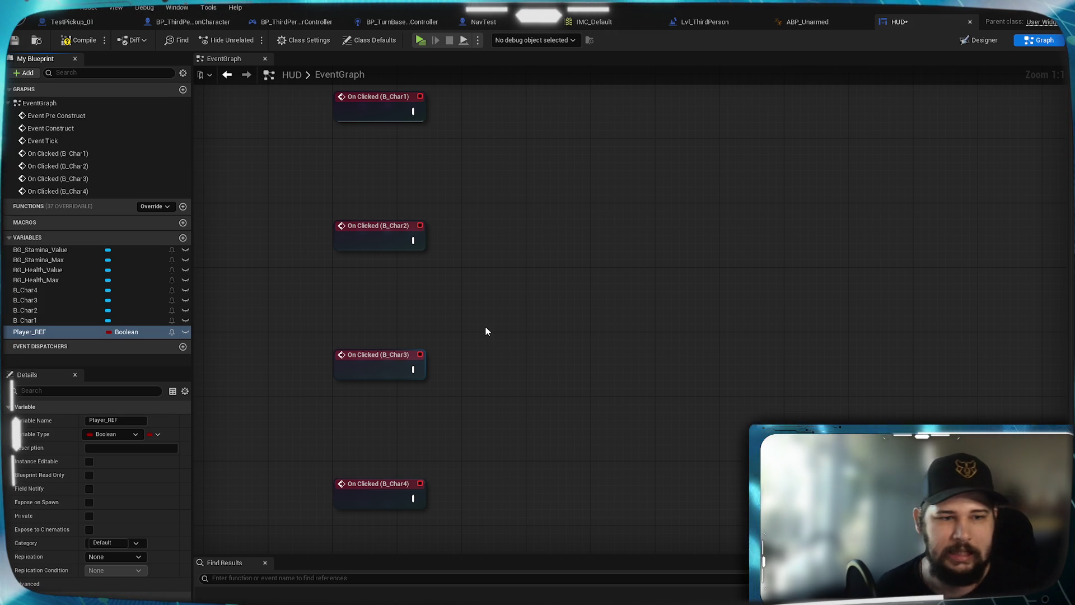
left_click(108, 420)
type("ctor]")
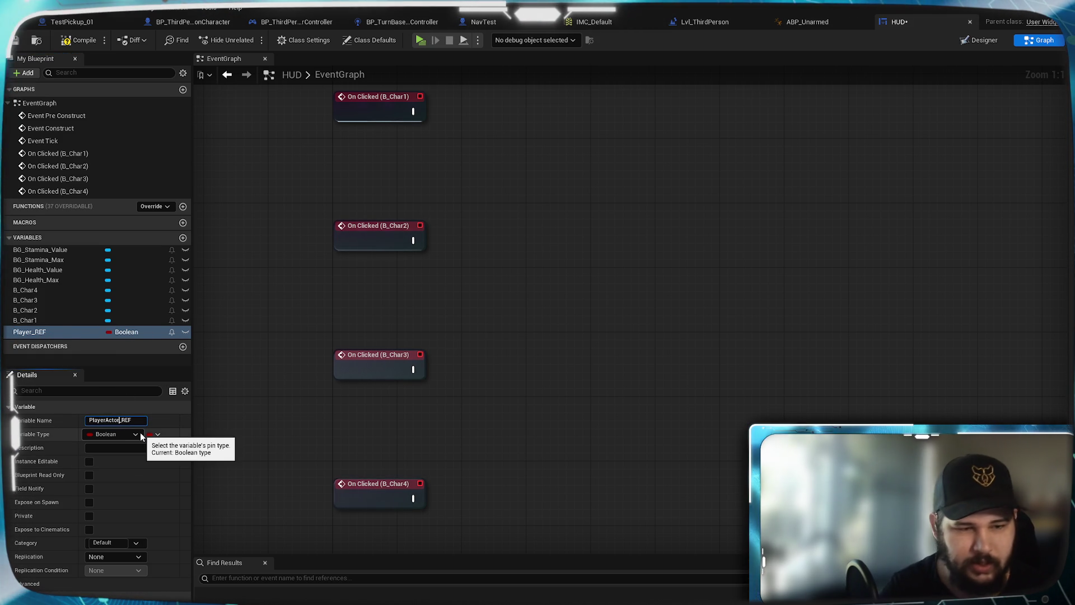
key("Return")
left_click(119, 420)
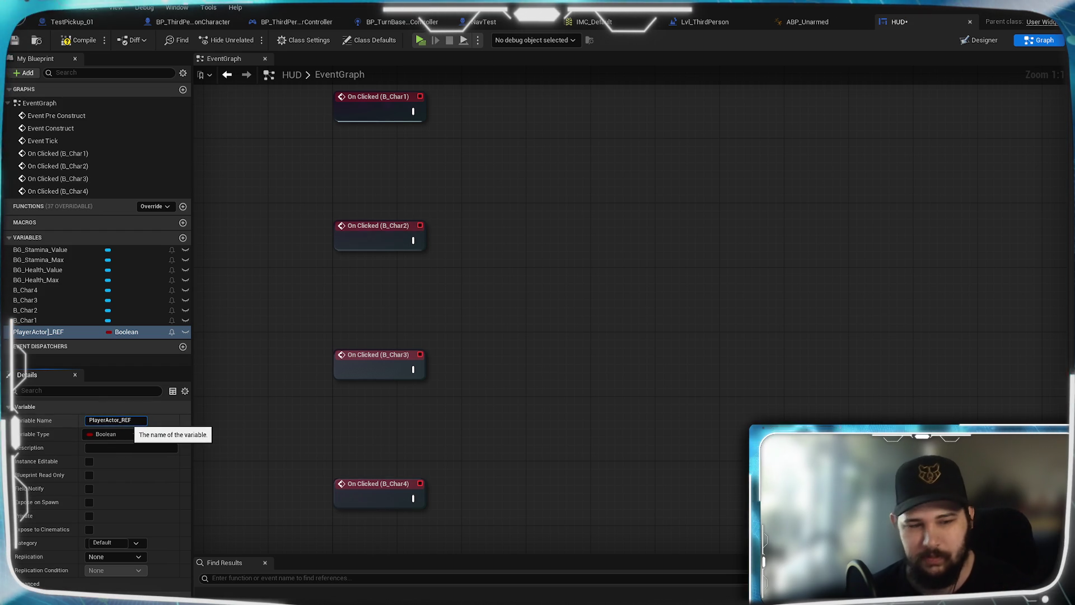
key("Return")
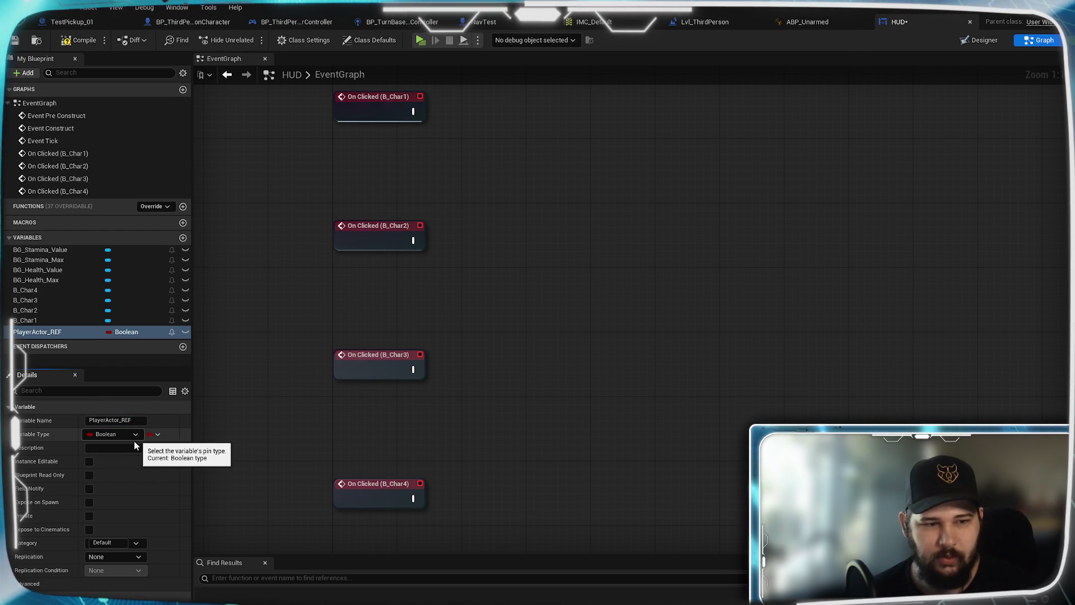
Set PlayerActor_REF's type to BP Third Person Character Object Reference and save
left_click(132, 437)
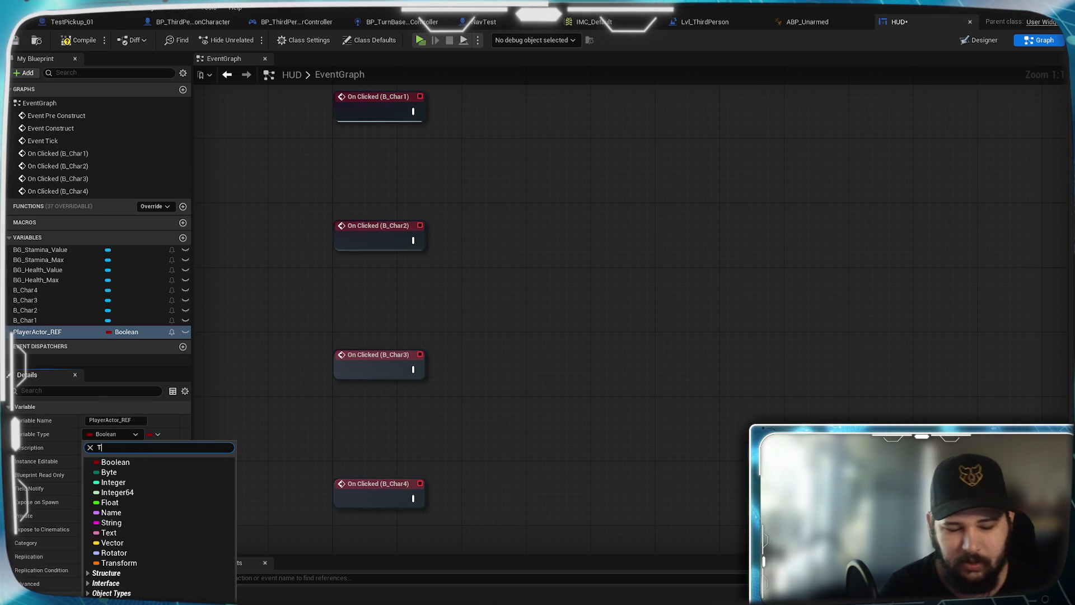
type("hird")
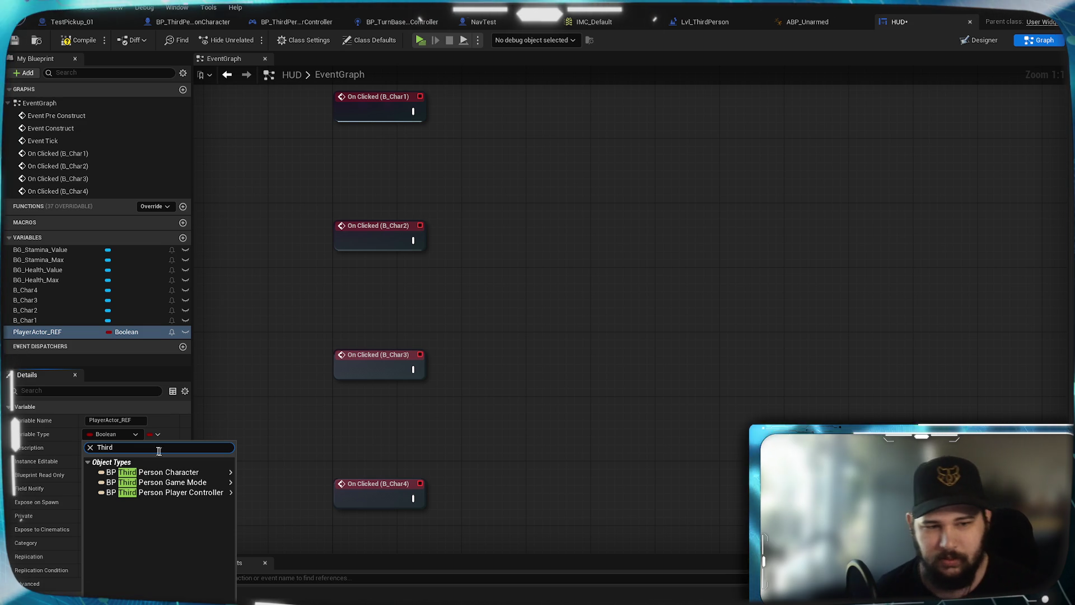
mouse_move(218, 472)
left_click(254, 475)
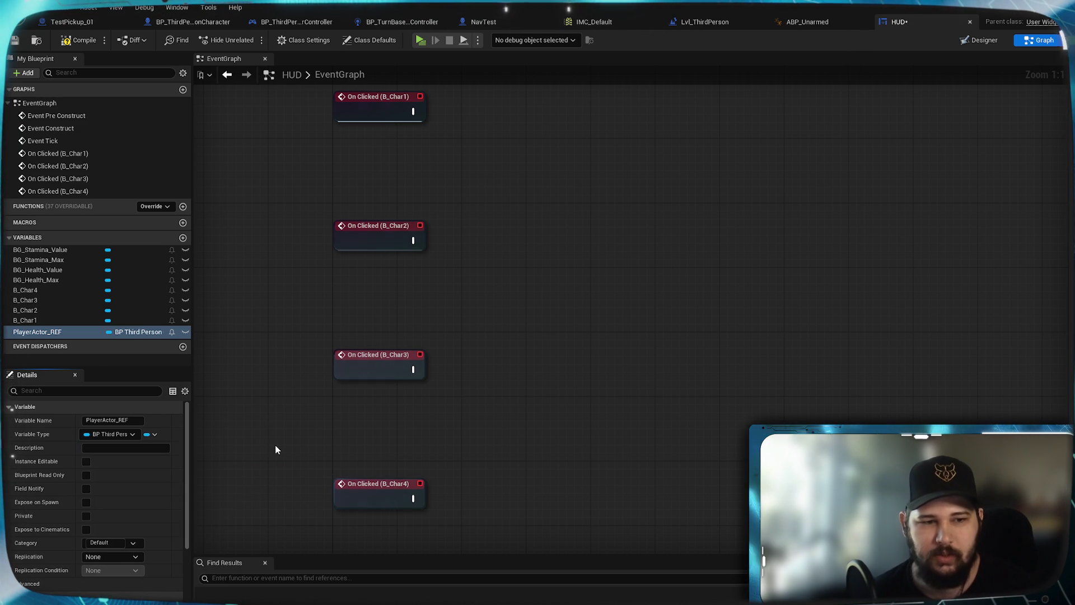
left_click(15, 41)
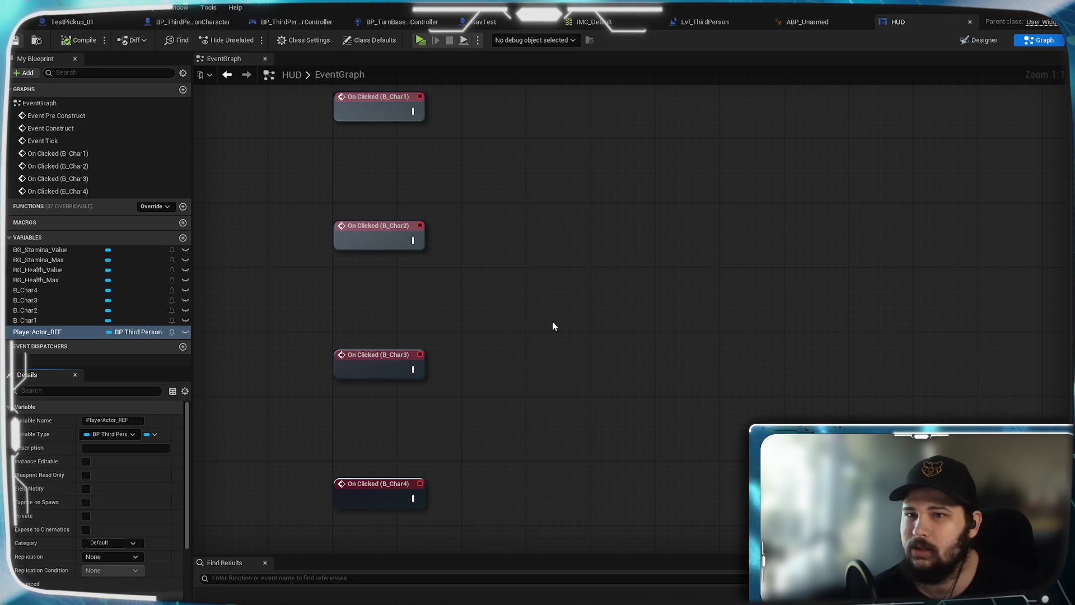
mouse_move(513, 299)
left_mouse_down()
mouse_move(519, 349)
mouse_move(504, 312)
mouse_move(508, 271)
mouse_move(492, 269)
left_mouse_up()
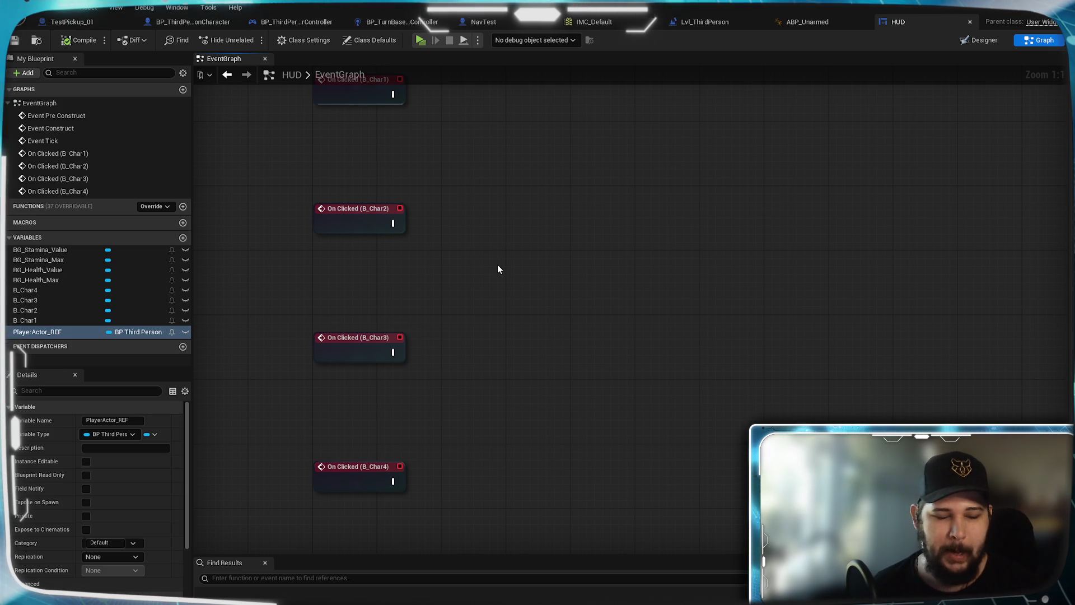
Tick Instance Editable and Expose on Spawn for PlayerActor_REF and save the HUD
left_click_drag(495, 274, 506, 376)
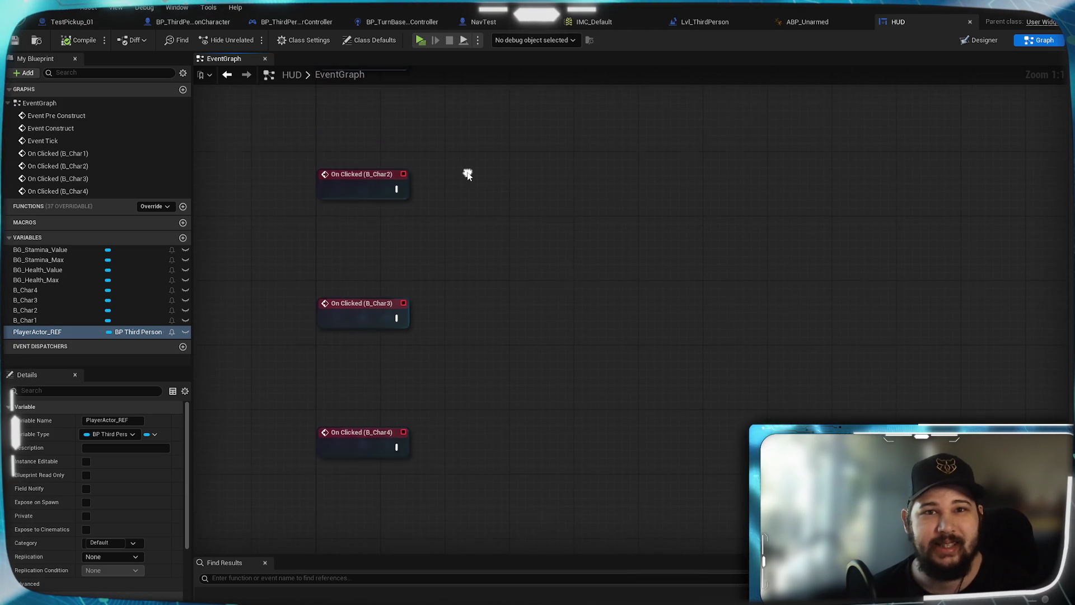
left_click_drag(465, 324, 465, 221)
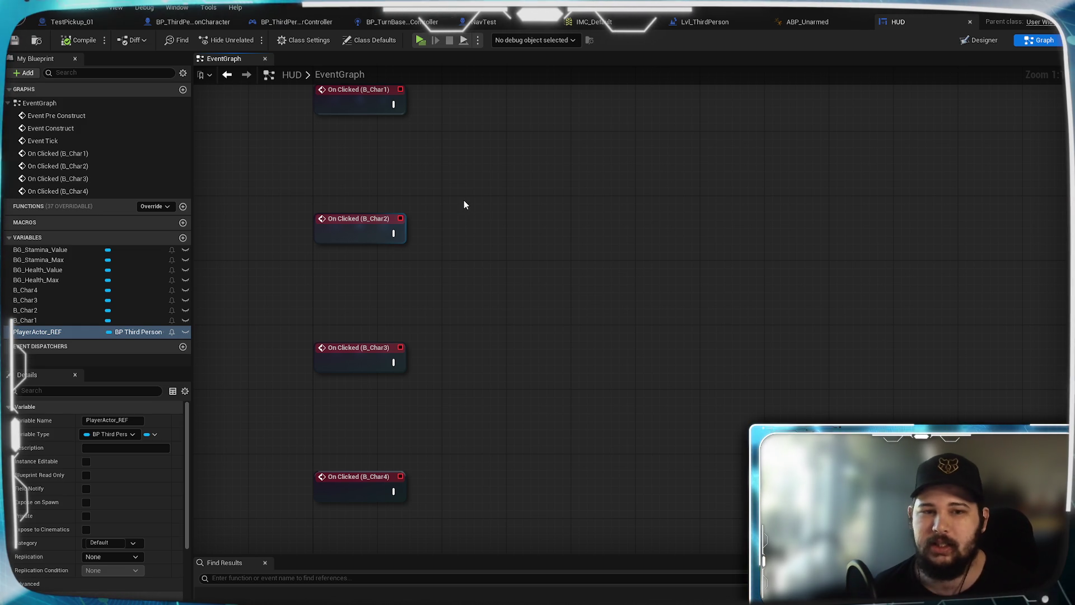
mouse_move(465, 200)
left_mouse_down()
mouse_move(522, 157)
mouse_move(485, 262)
mouse_move(454, 238)
mouse_move(389, 230)
mouse_move(516, 252)
mouse_move(498, 241)
left_mouse_up()
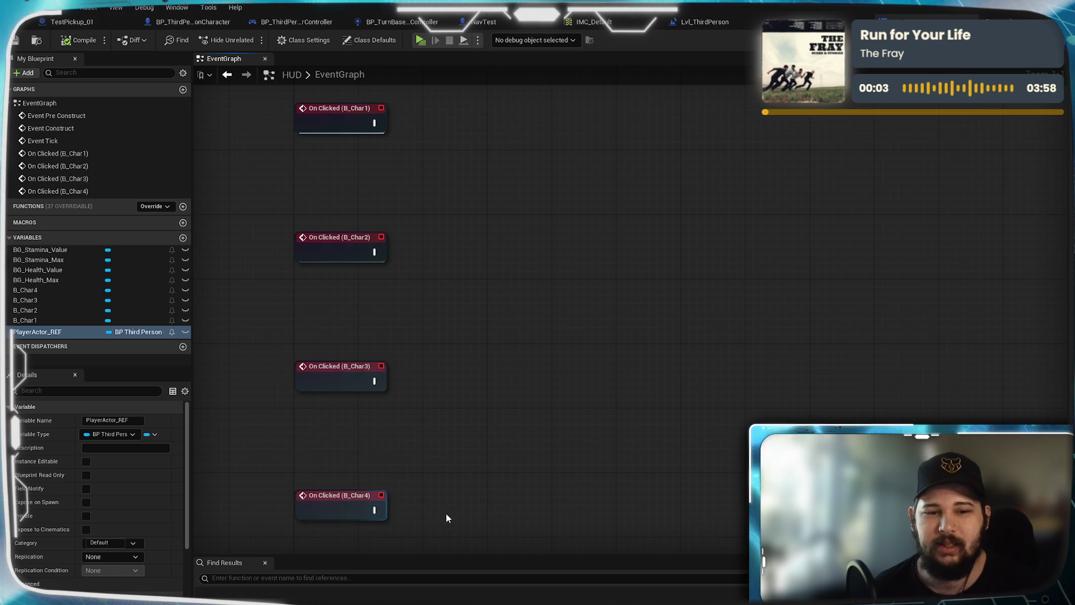
mouse_move(536, 267)
left_mouse_down()
mouse_move(571, 213)
mouse_move(581, 261)
left_mouse_up()
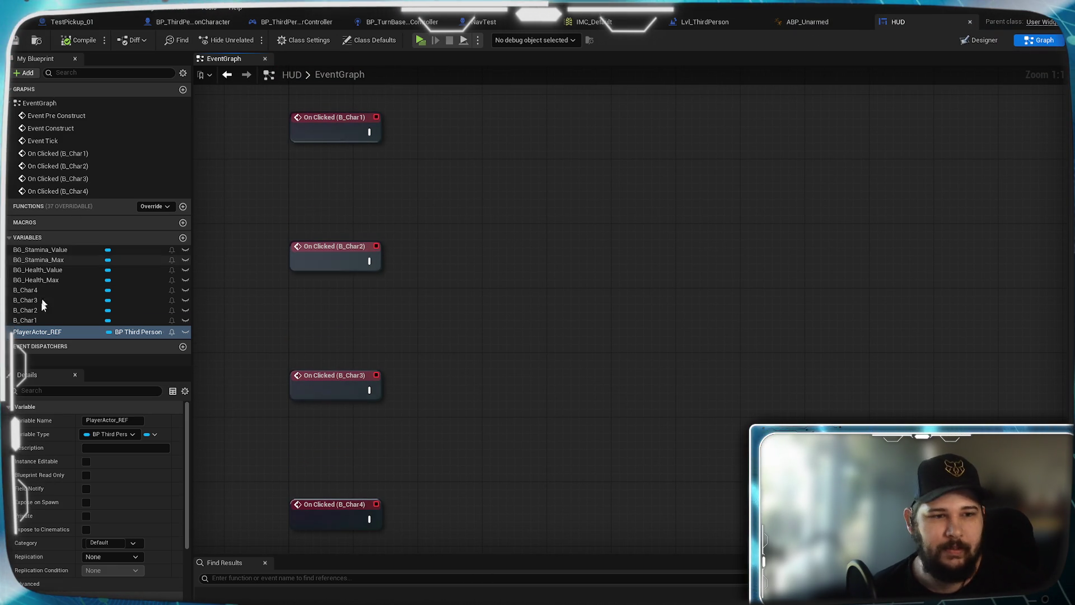
left_click(86, 462)
left_click(87, 503)
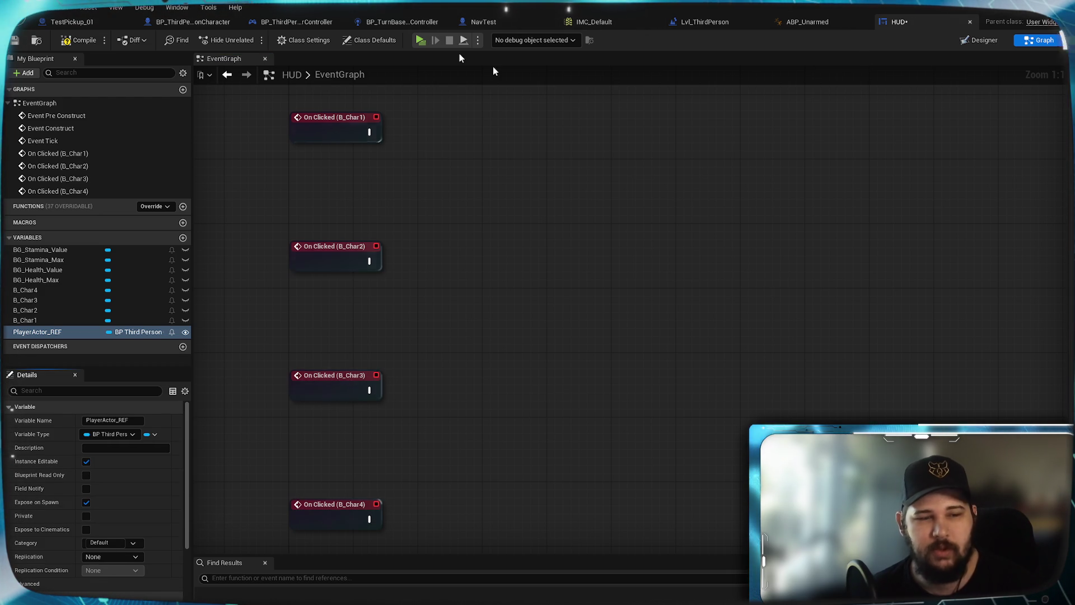
left_click(16, 42)
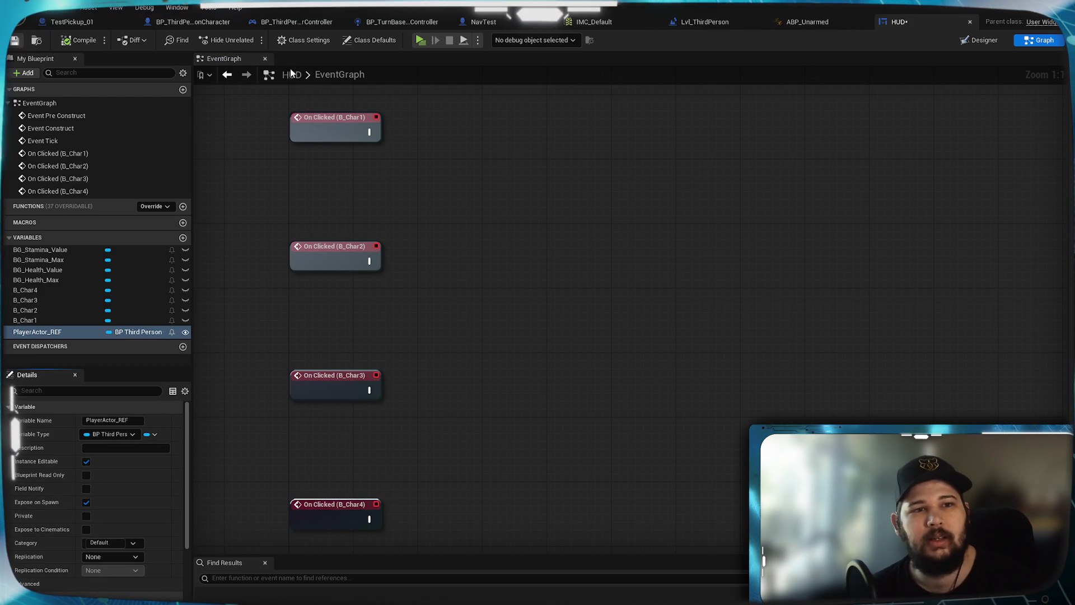
left_click(199, 26)
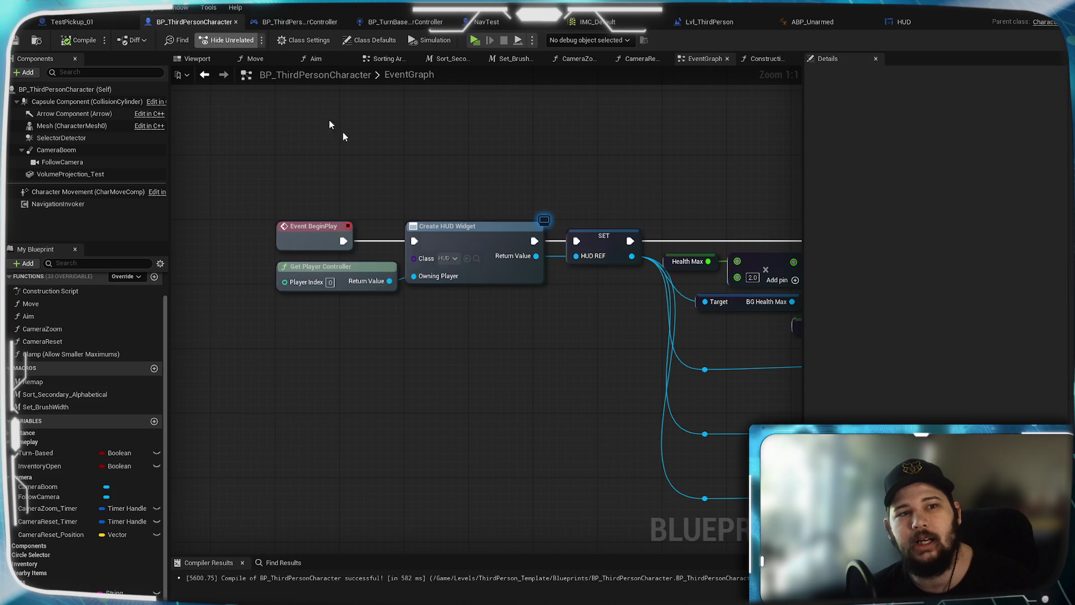
Refresh the Create HUD Widget node, feed Self into Player Actor REF, and save
left_click(482, 237)
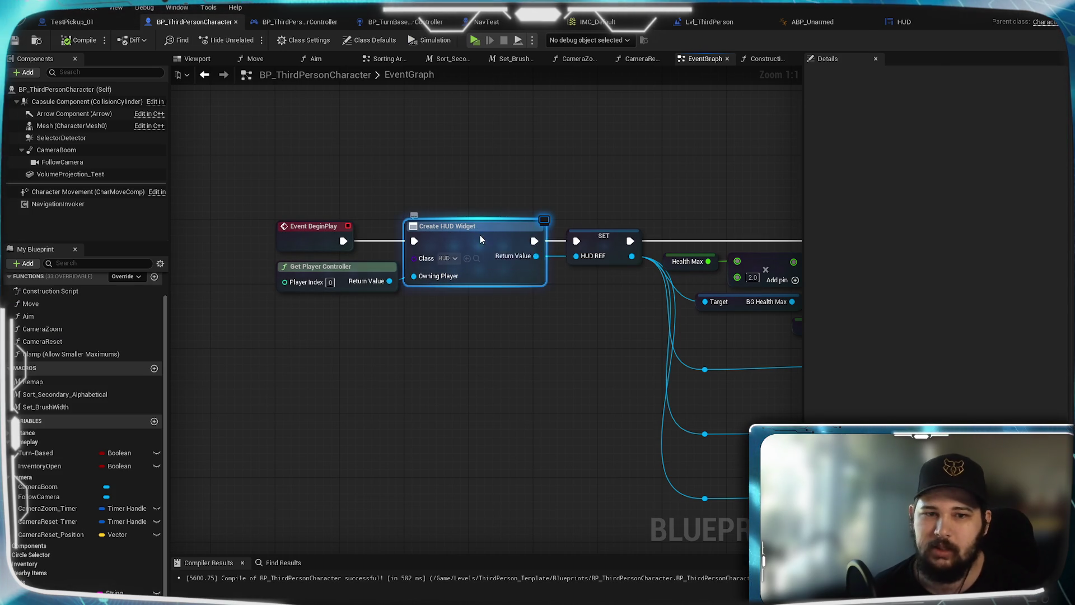
right_click(480, 236)
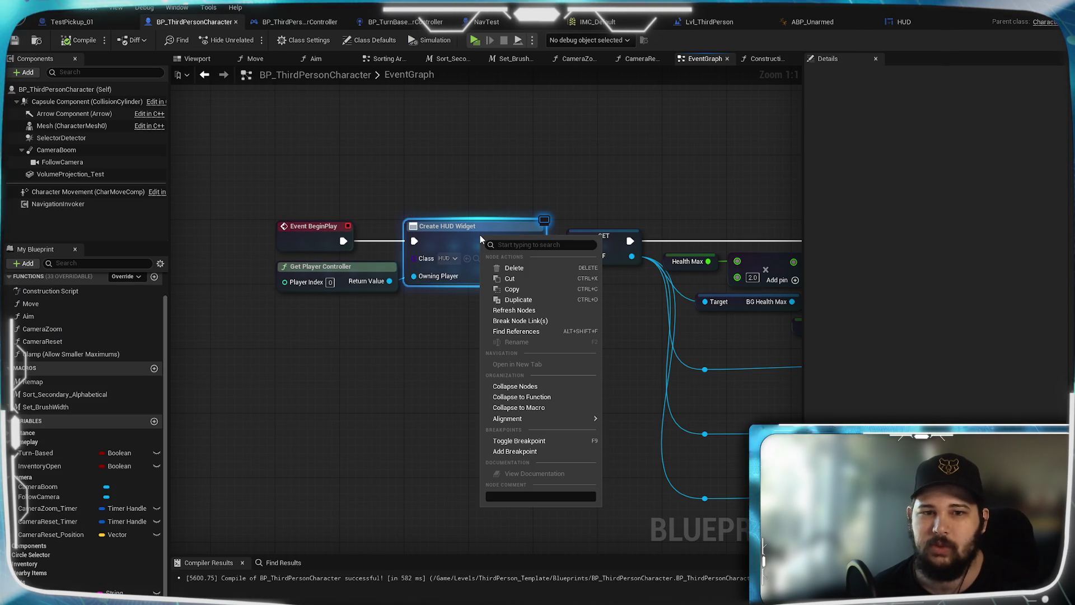
left_click(532, 310)
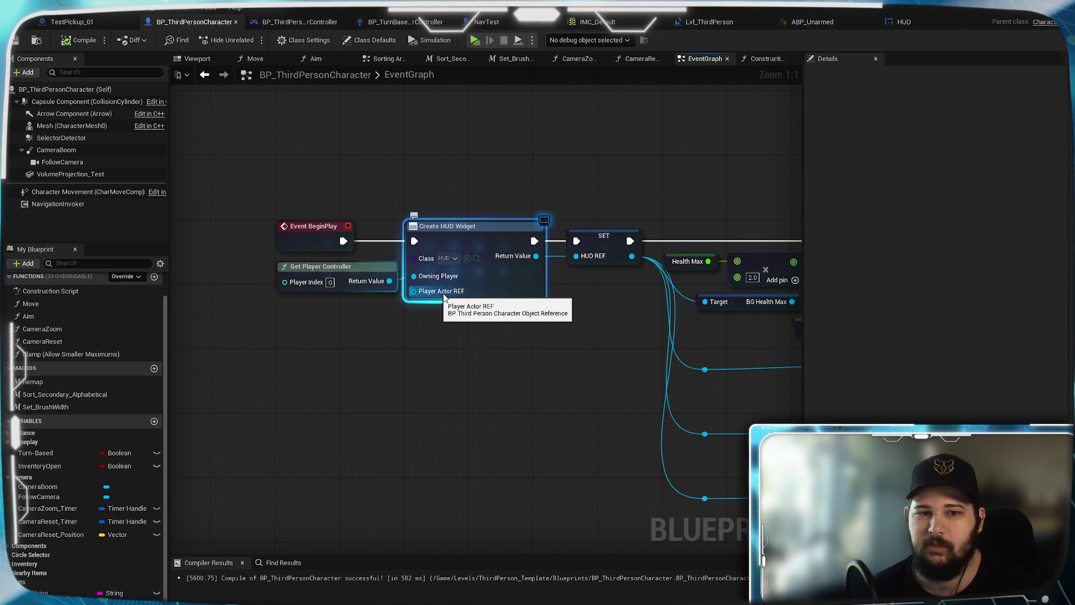
left_click_drag(414, 291, 415, 350)
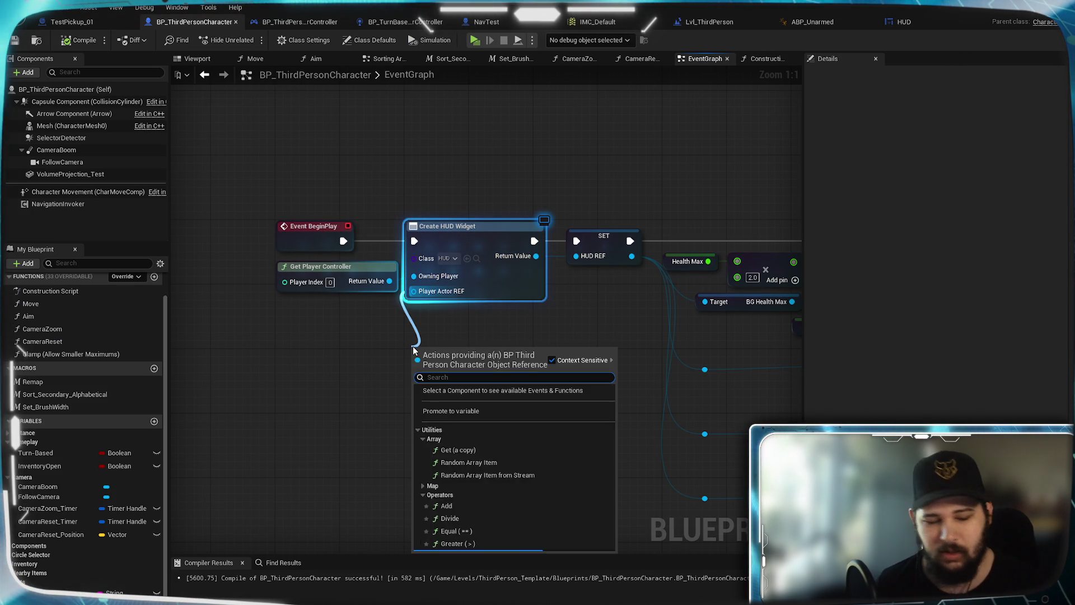
type("self")
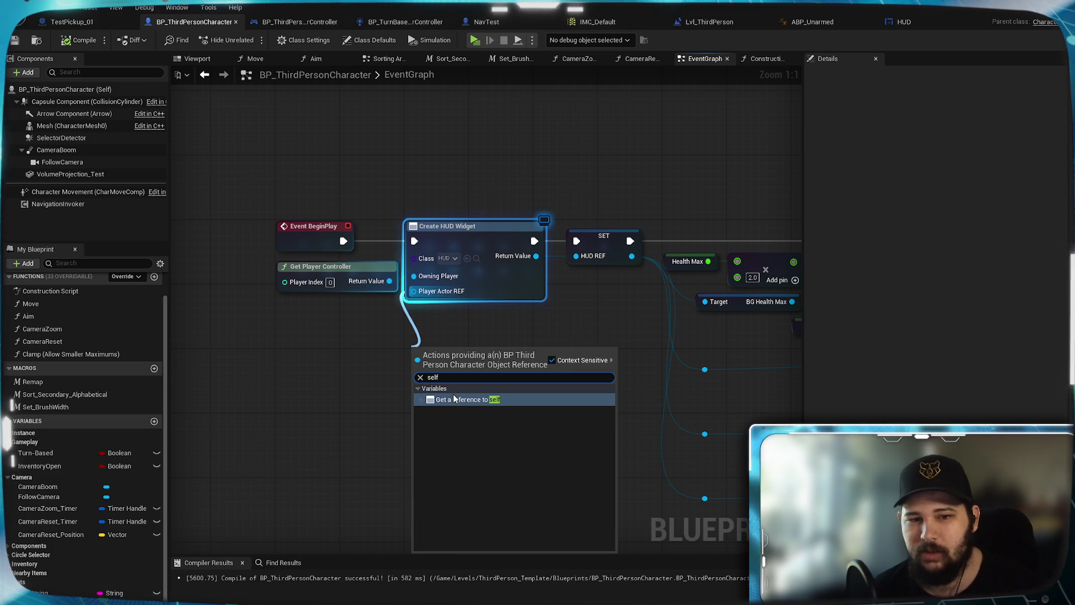
left_click(442, 400)
left_click(397, 367)
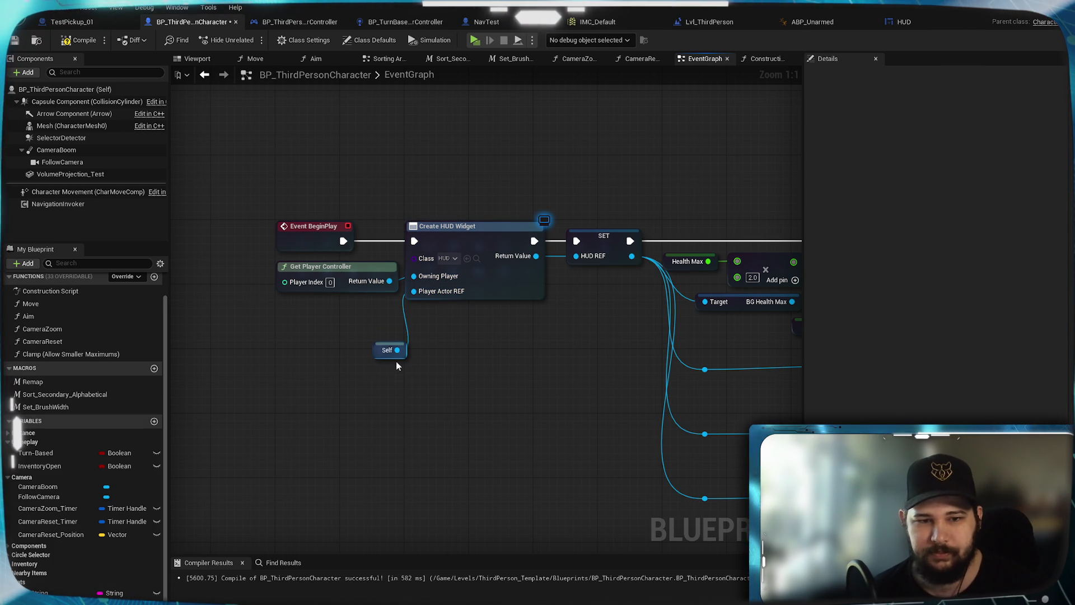
mouse_move(390, 359)
left_mouse_down()
mouse_move(320, 312)
mouse_move(296, 310)
left_mouse_up()
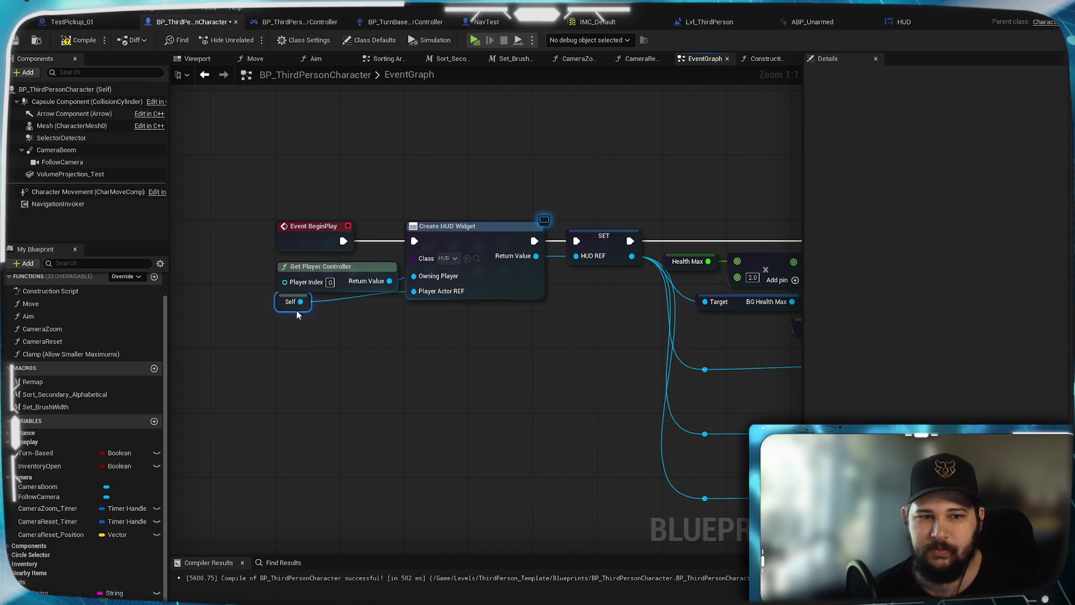
left_click(353, 370)
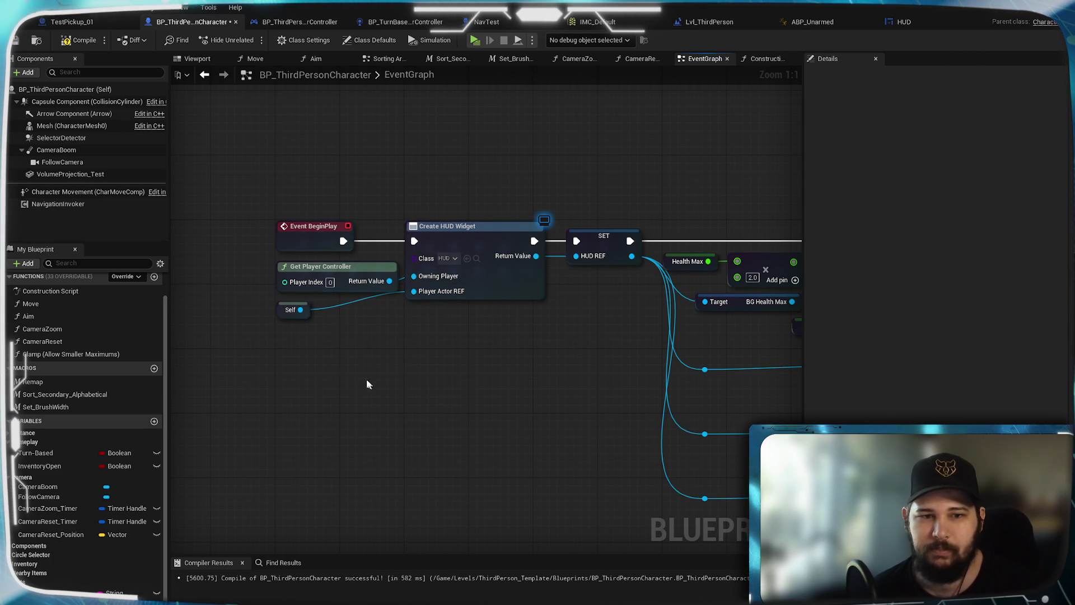
left_click(15, 40)
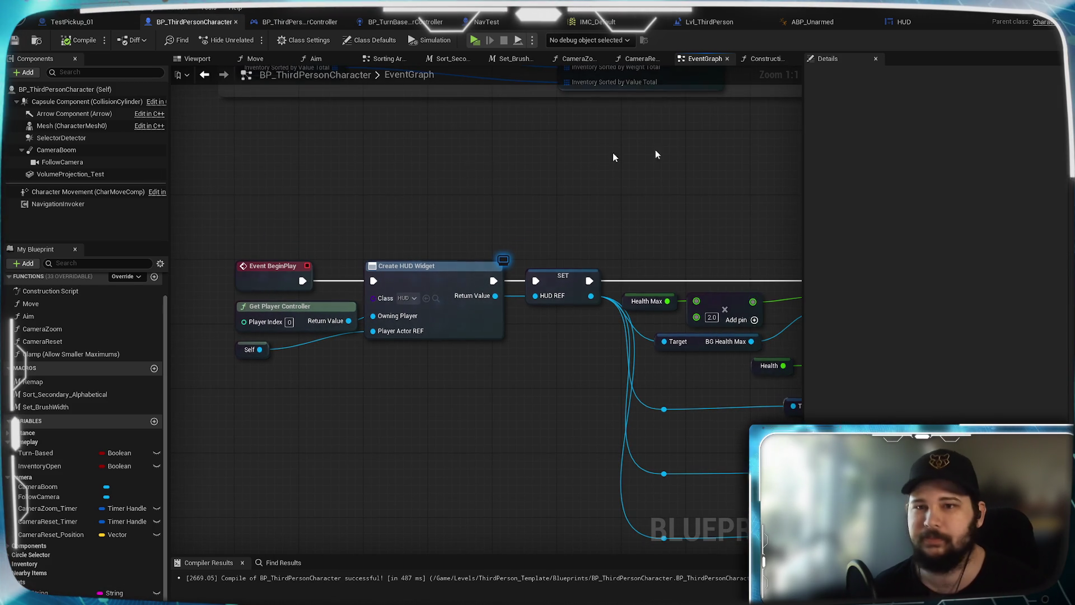
Drag PlayerActor_REF from the variables list into the HUD EventGraph
left_click(914, 28)
mouse_move(397, 140)
left_mouse_down()
mouse_move(398, 123)
mouse_move(409, 127)
left_mouse_up()
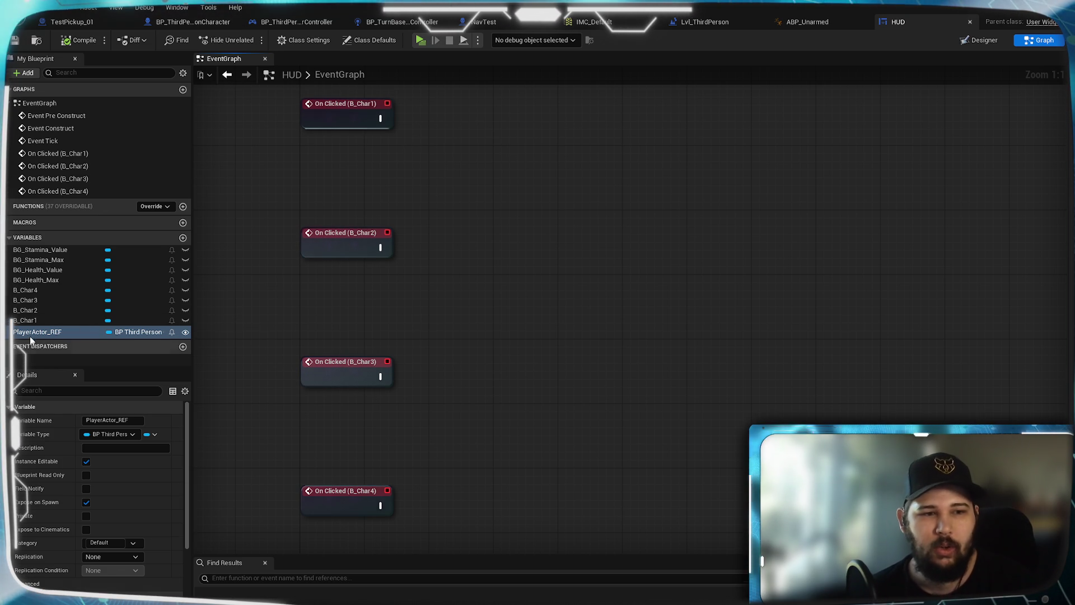
mouse_move(26, 334)
left_mouse_down()
mouse_move(408, 192)
mouse_move(341, 175)
left_mouse_up()
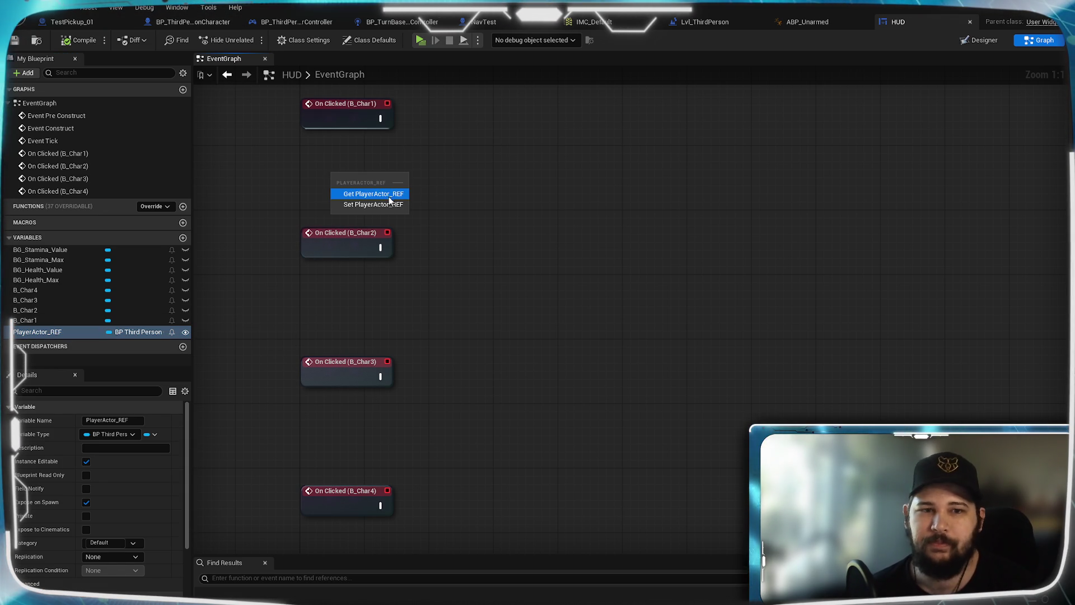
Place a Get PlayerActor_REF node under On Clicked (B_Char1)
left_click(378, 194)
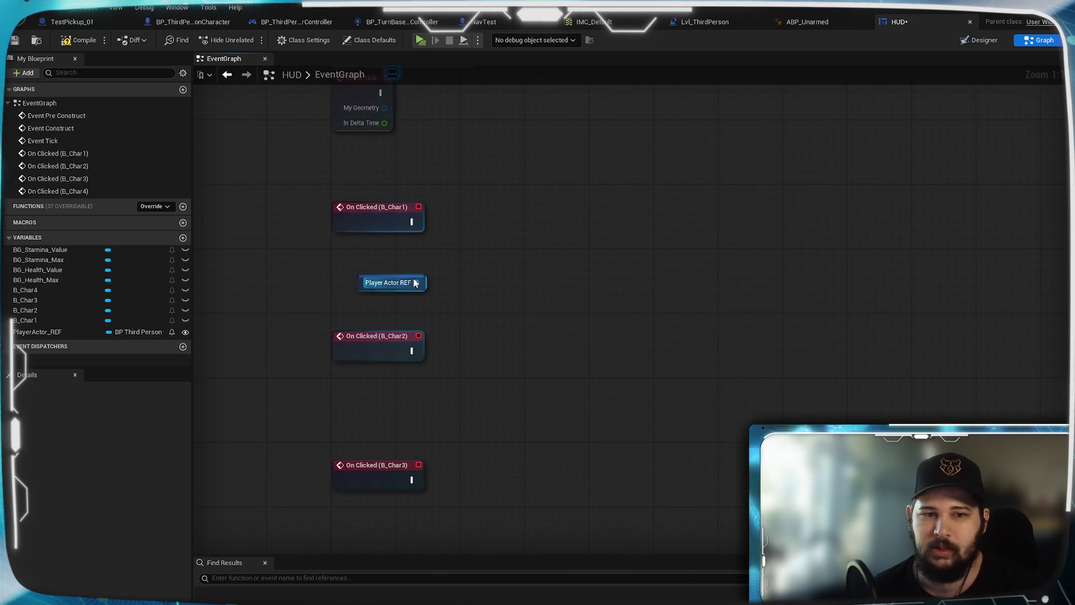
left_click_drag(398, 293, 374, 269)
left_click(476, 310)
mouse_move(464, 281)
left_mouse_down()
mouse_move(437, 323)
mouse_move(402, 318)
mouse_move(403, 274)
mouse_move(365, 463)
left_mouse_up()
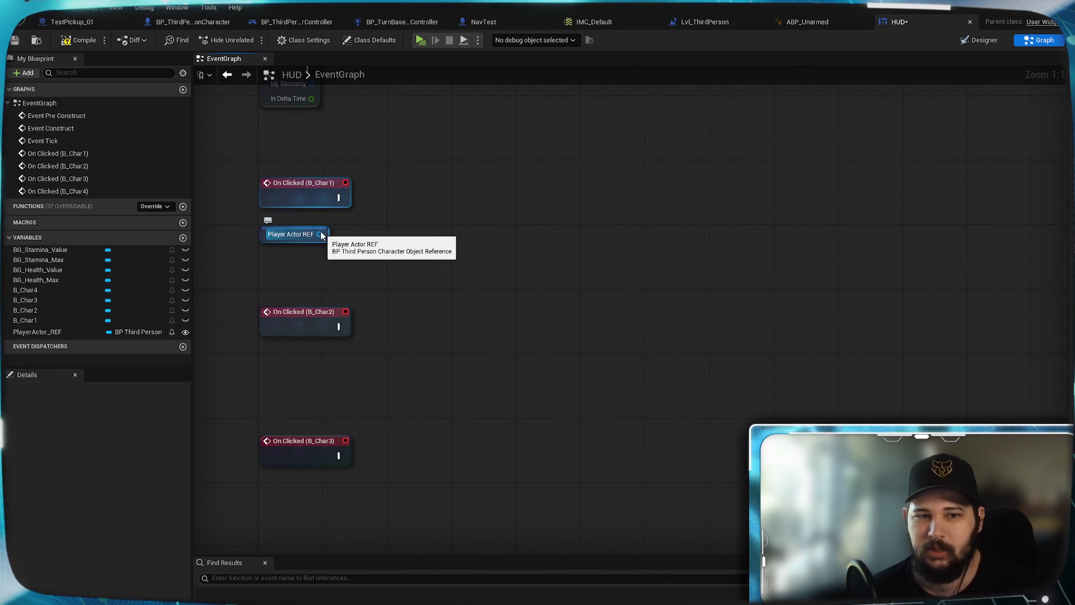
Compile and save the HUD blueprint, then close its editor
left_click(78, 40)
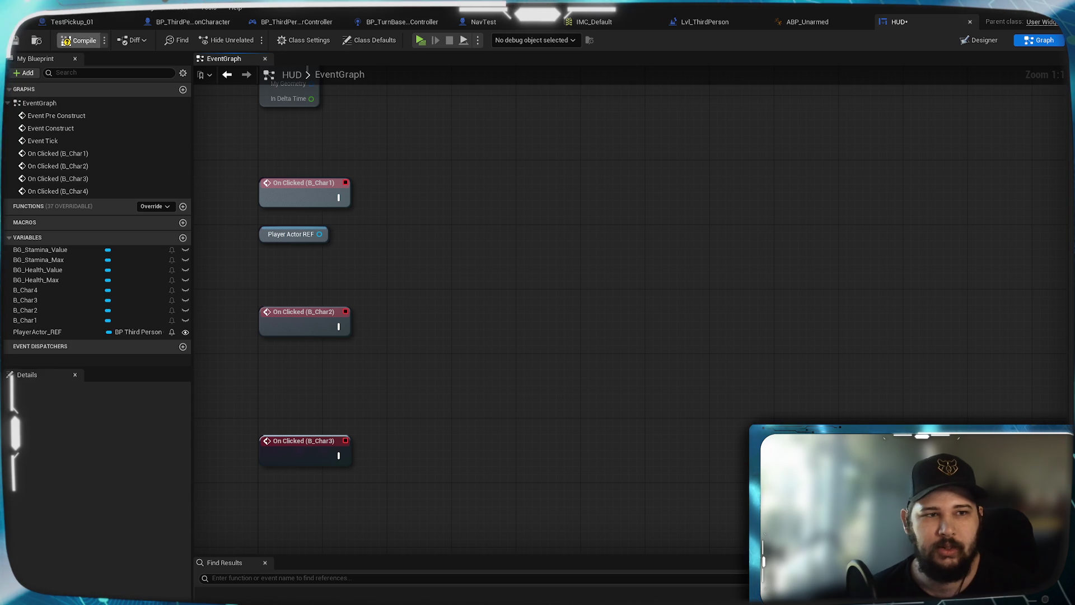
left_click(16, 40)
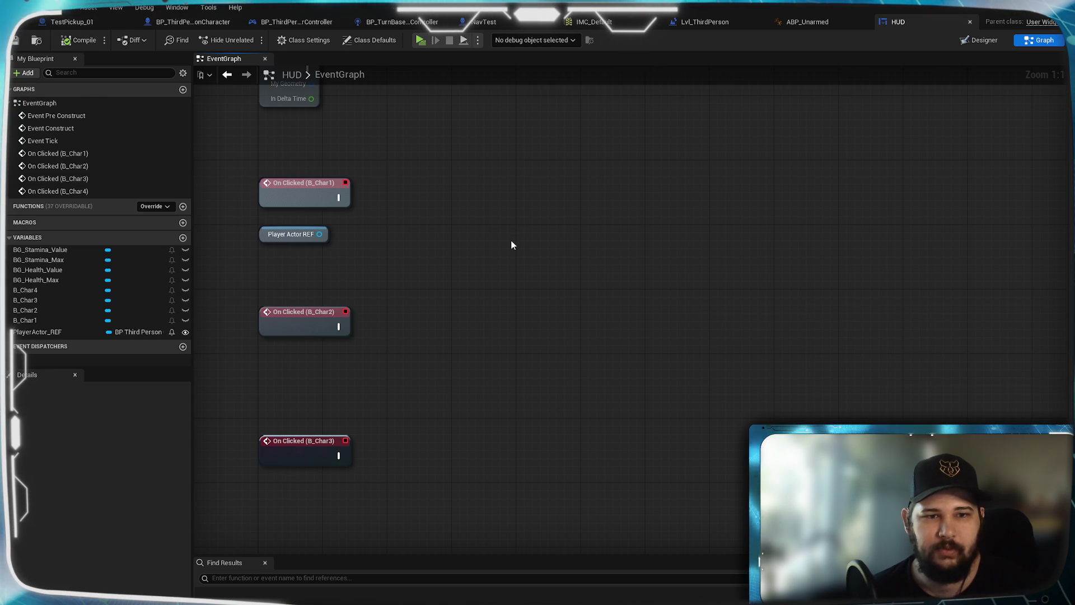
mouse_move(511, 245)
left_mouse_down()
mouse_move(495, 255)
mouse_move(499, 200)
left_mouse_up()
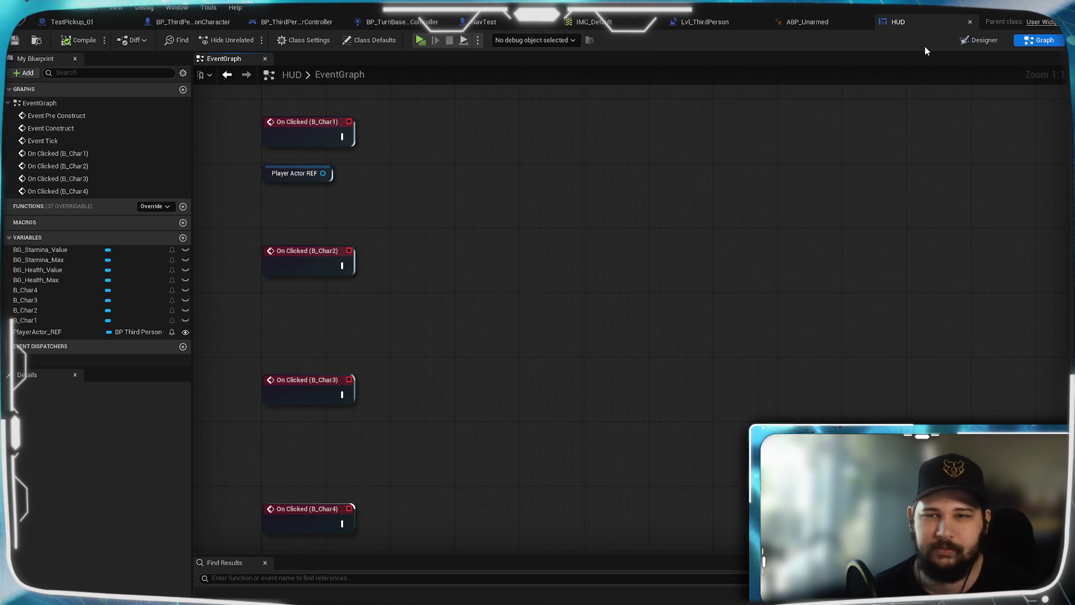
left_click(1058, 6)
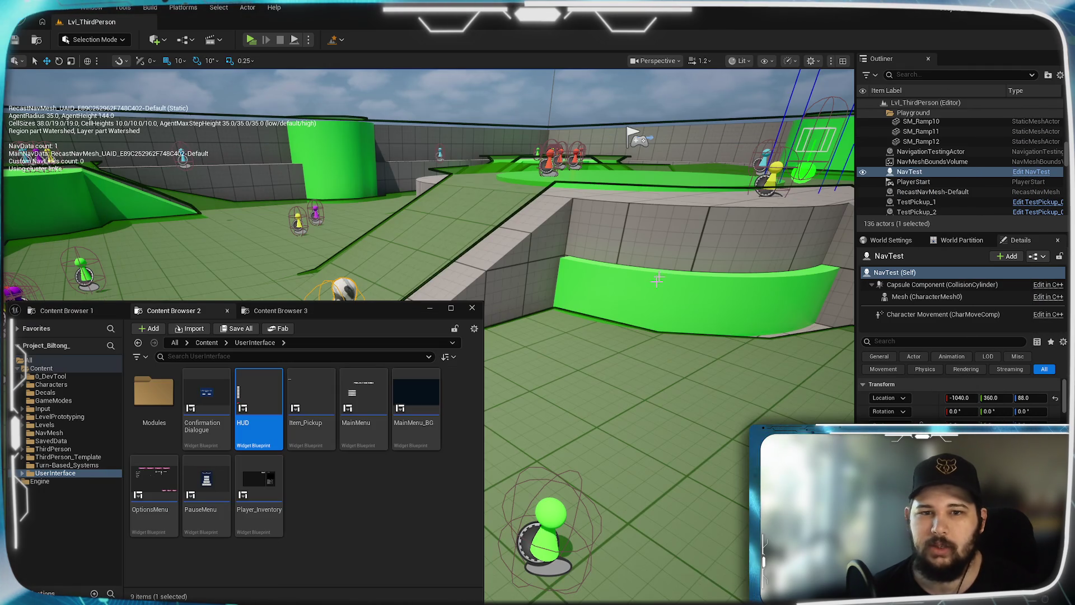
Frame the NavTest character in the level viewport
key("f")
left_click(430, 308)
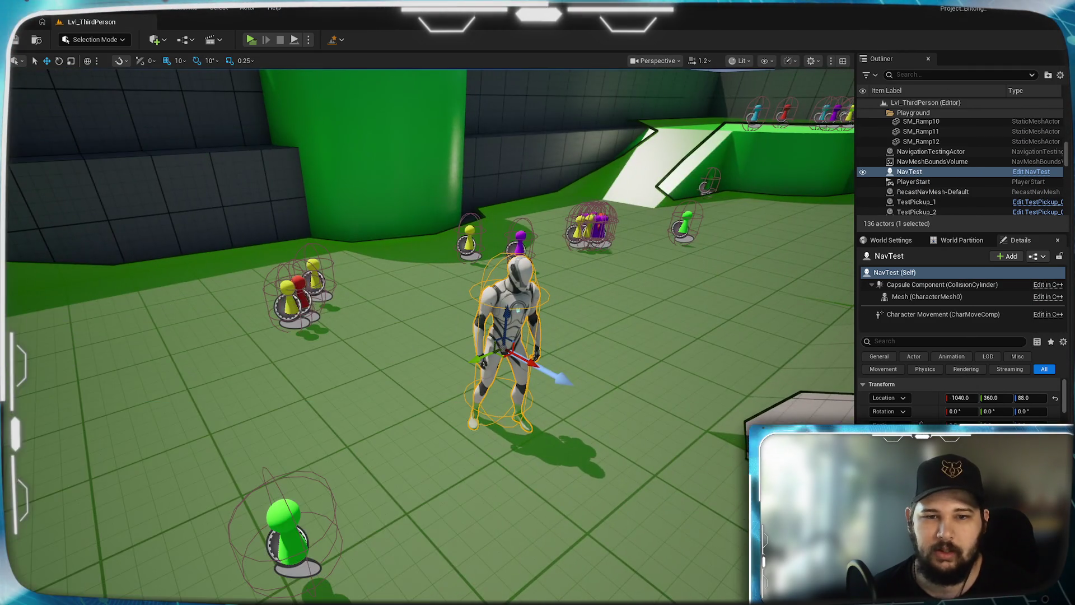
key("p")
scroll(430, 336, "up", 10)
double_click(929, 171)
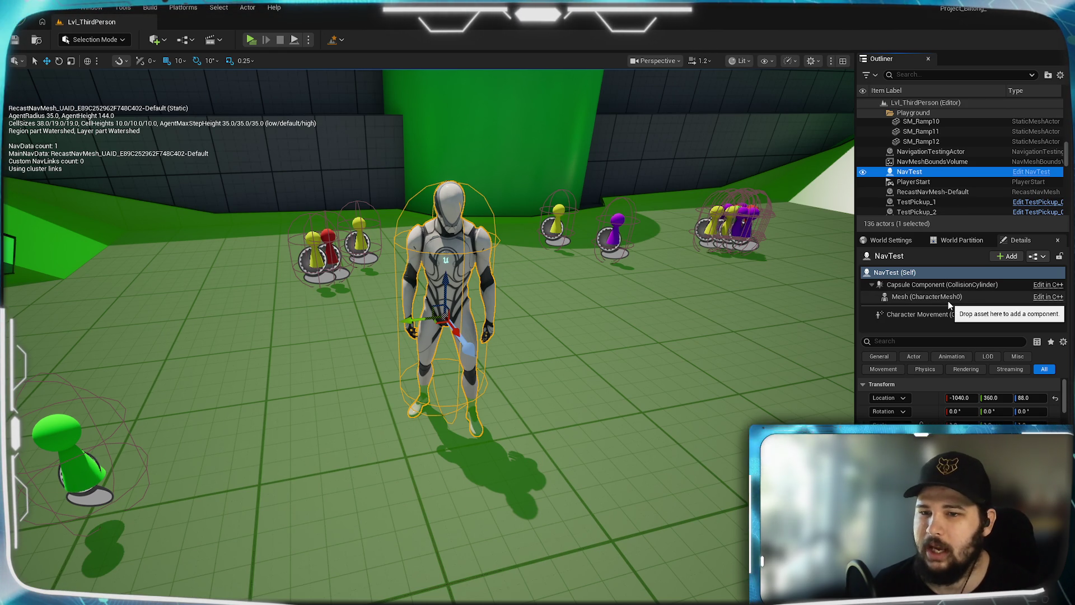
double_click(921, 173)
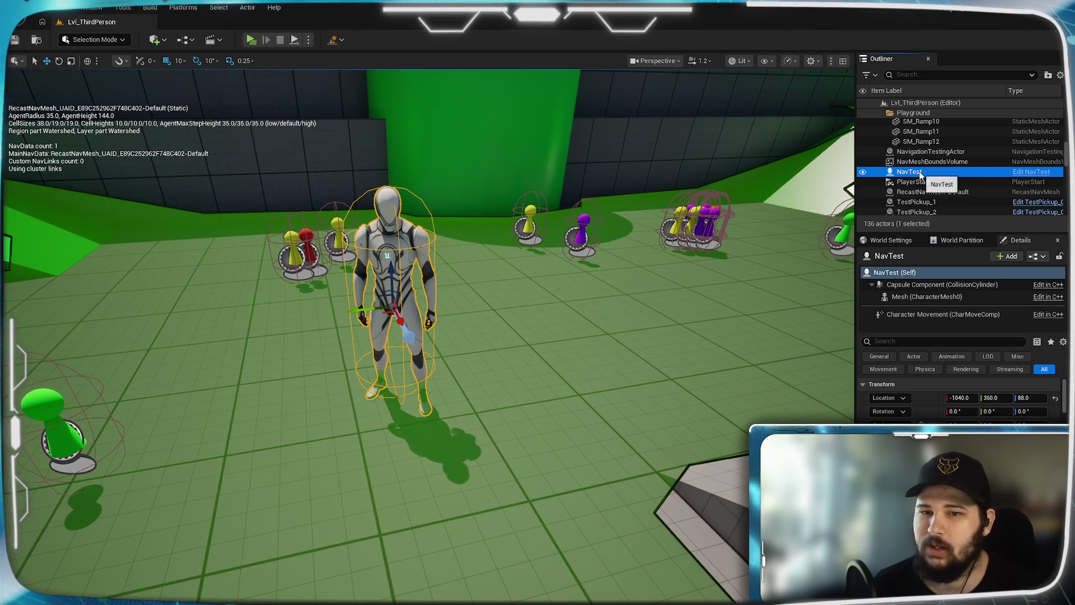
Rename the NavTest actor to 'NavTest - Char 1' in the Outliner
key("F2")
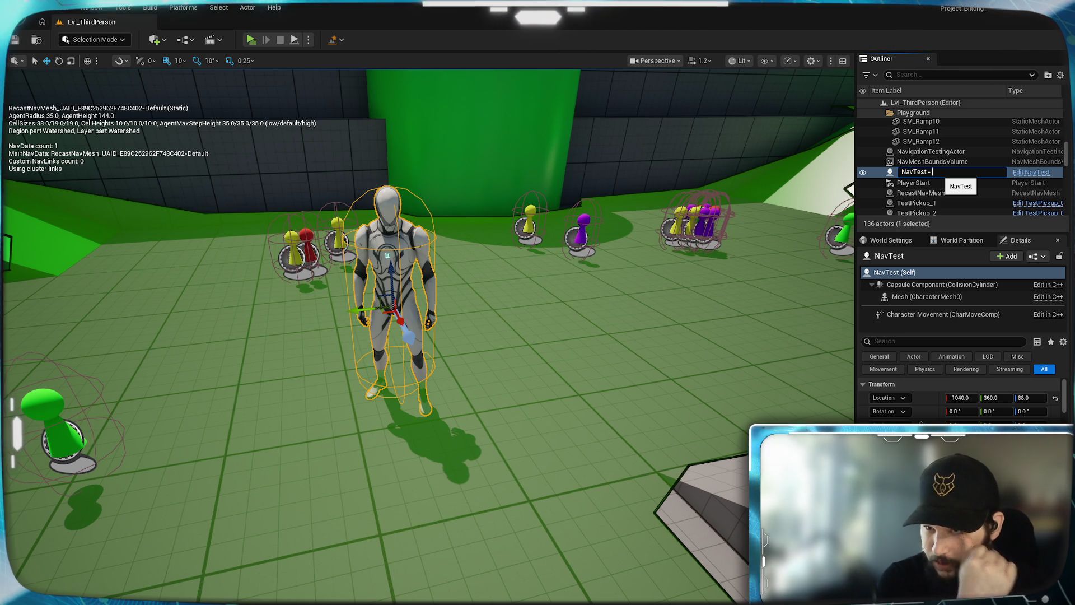
type("- Char")
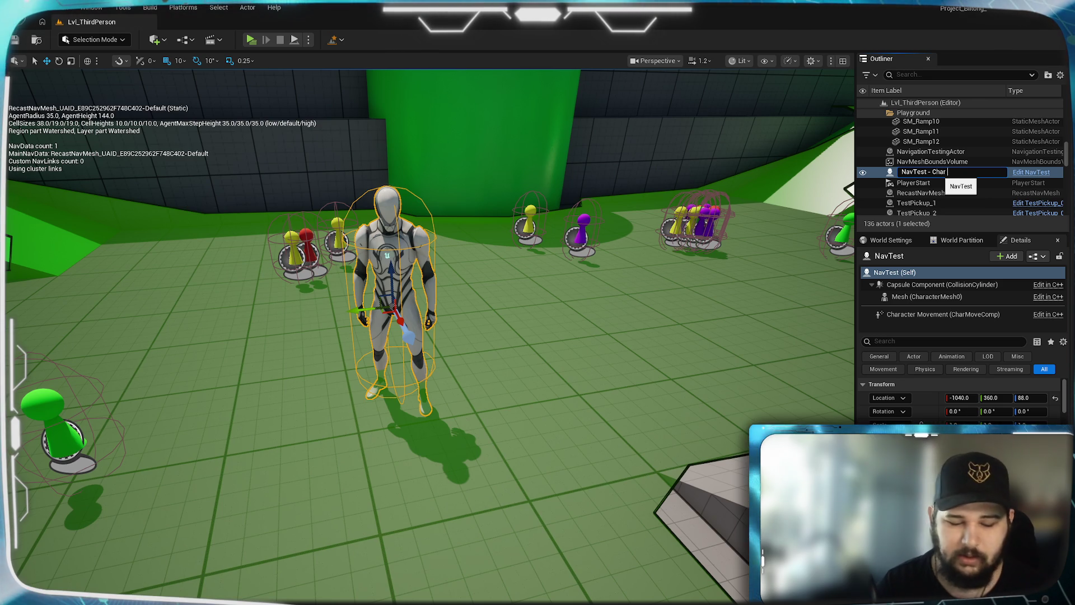
type("1")
key("Return")
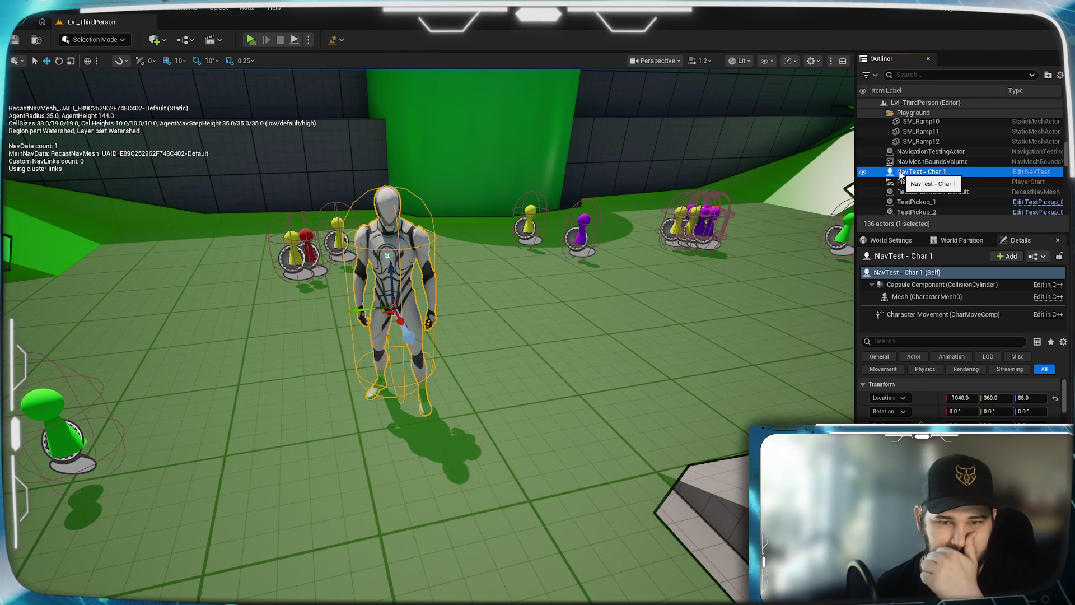
right_click(901, 175)
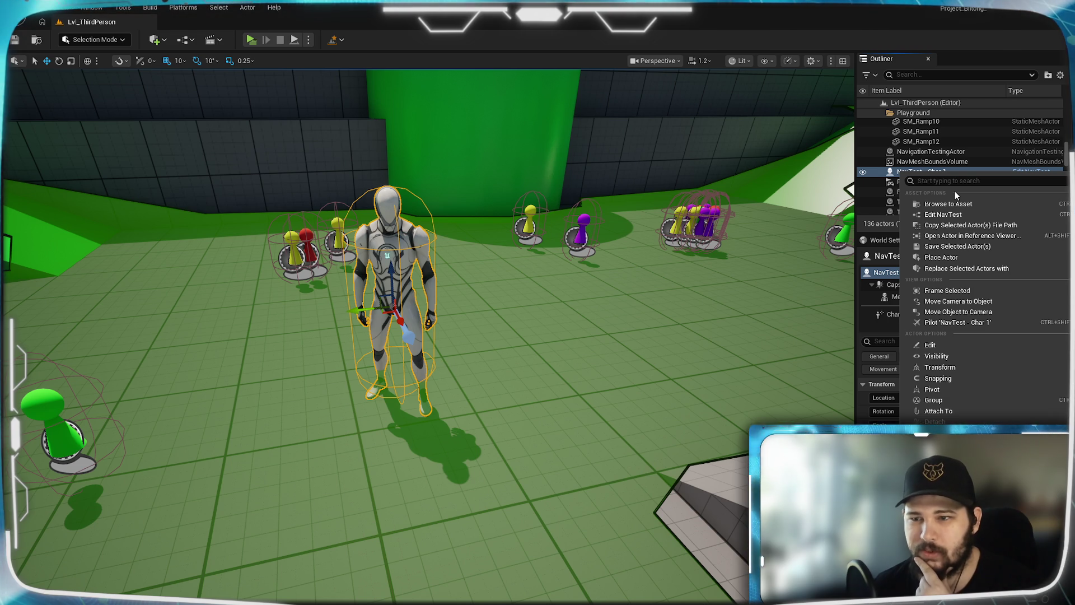
key("Escape")
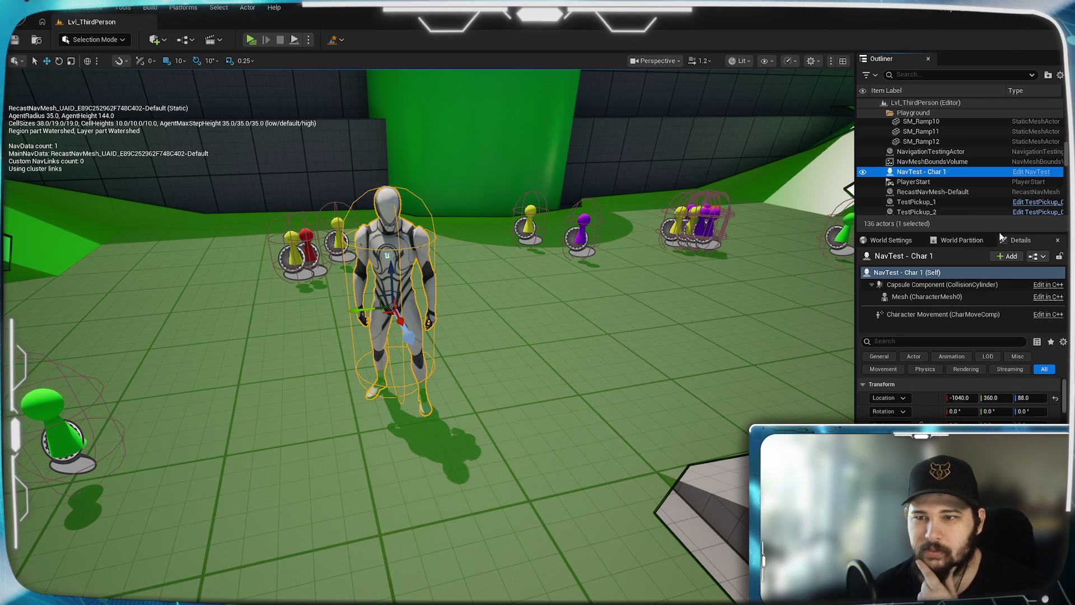
Duplicate the character as NavTest - Char 2 and move it across the arena
key("ctrl+d")
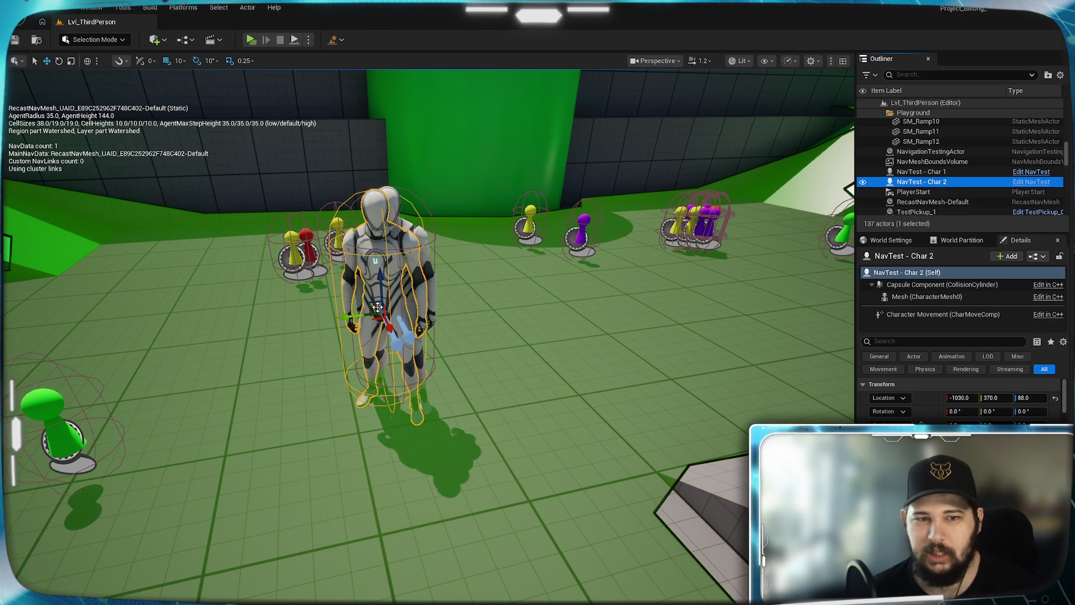
left_click_drag(346, 318, 134, 322)
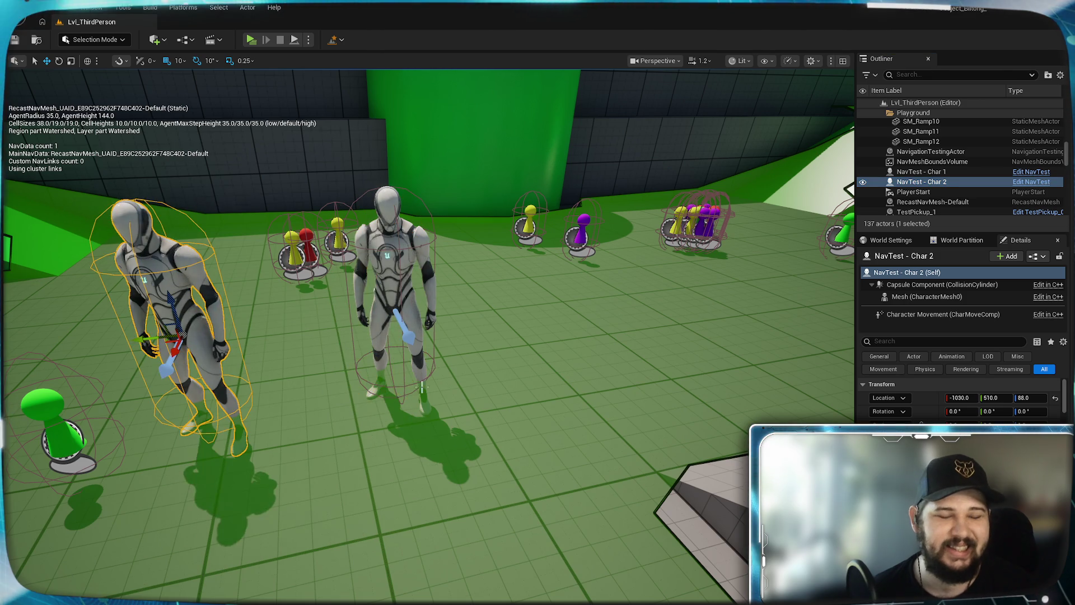
scroll(135, 322, "down", 5)
left_click_drag(308, 364, 55, 396)
left_click_drag(208, 407, 453, 406)
left_click_drag(343, 335, 470, 480)
left_click_drag(565, 190, 566, 191)
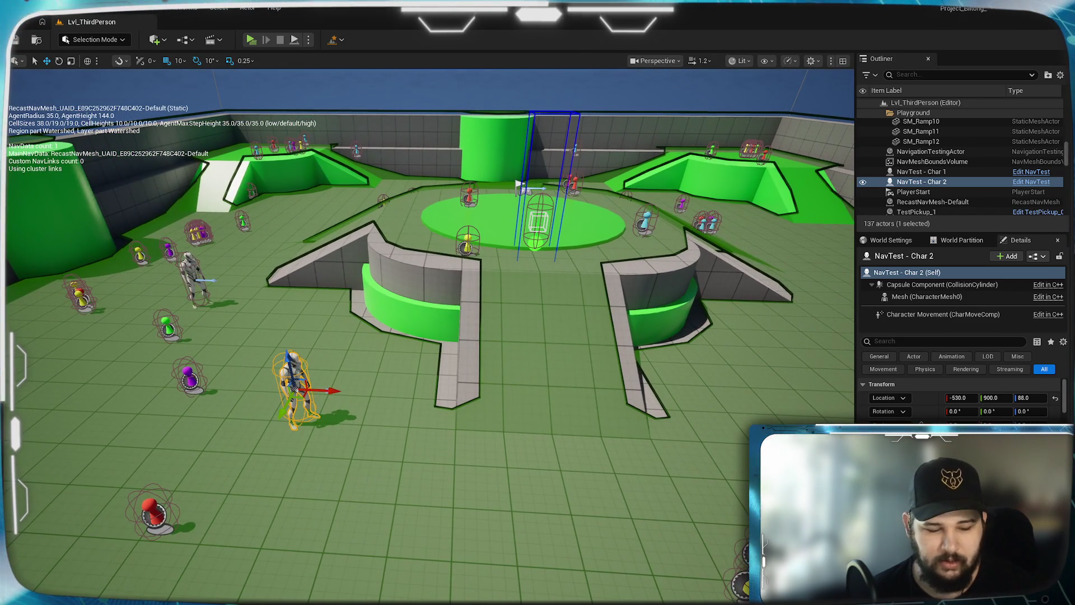
Duplicate again as NavTest - Char 3 and move it to the right side
key("ctrl+d")
left_click_drag(336, 394, 709, 406)
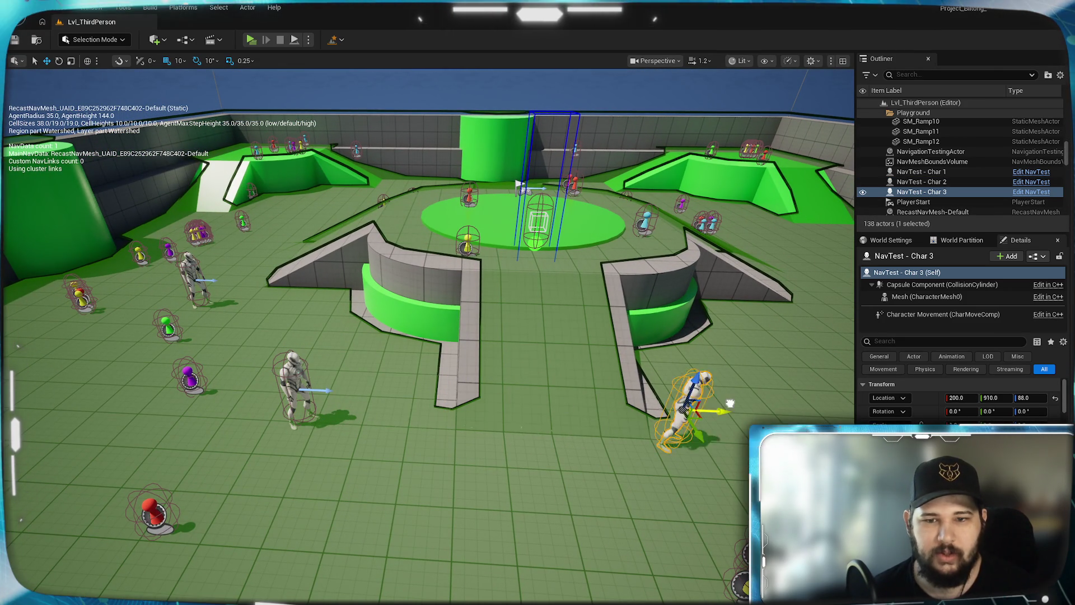
key("f")
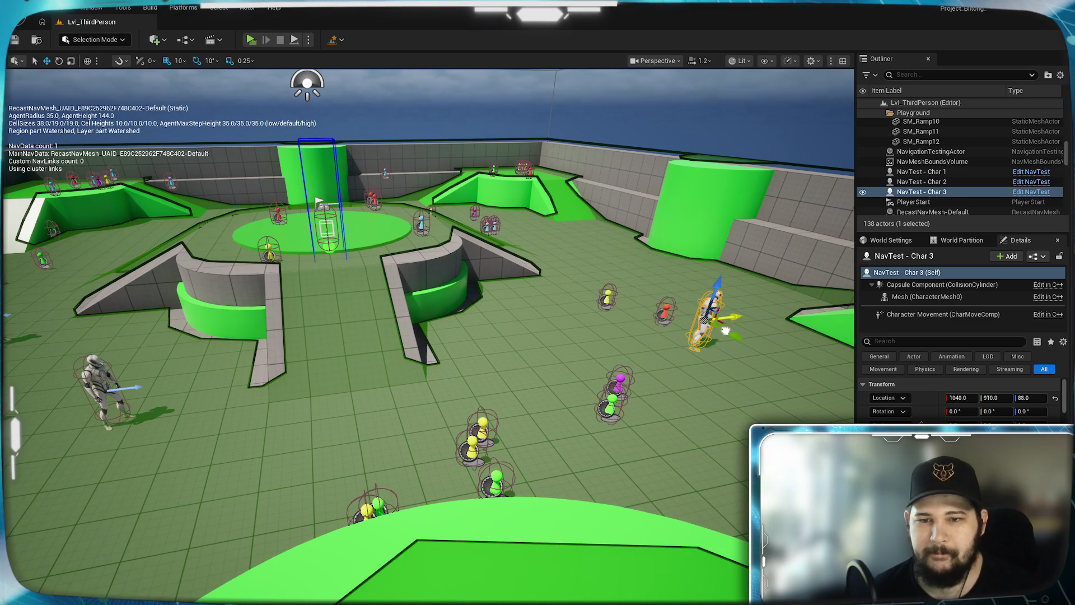
left_click_drag(744, 335, 826, 417)
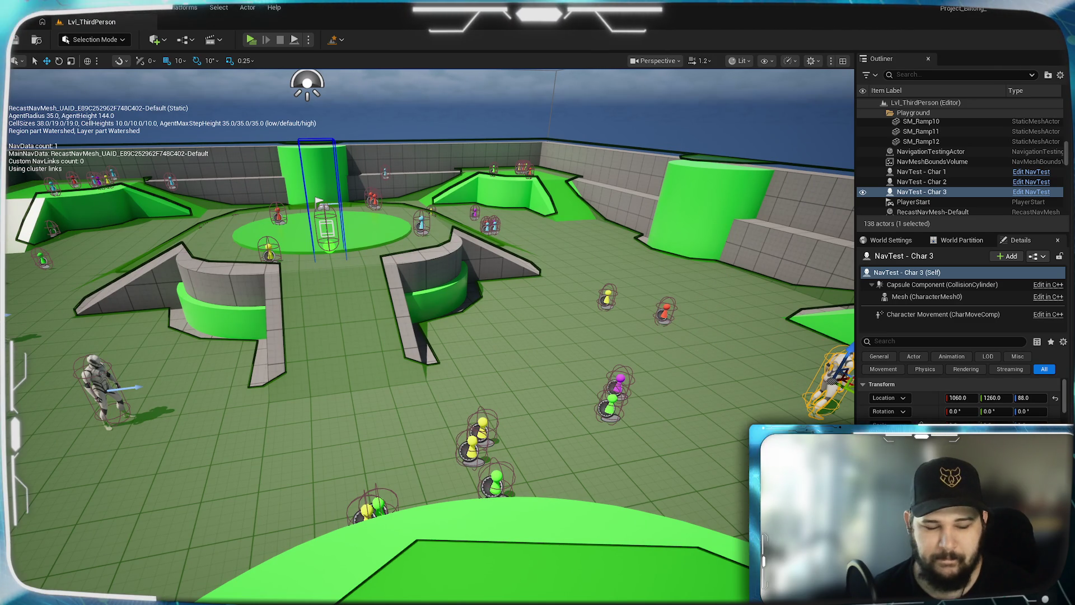
Create NavTest - Char 4, frame it, and show the navigation mesh
key("ctrl+d")
key("f")
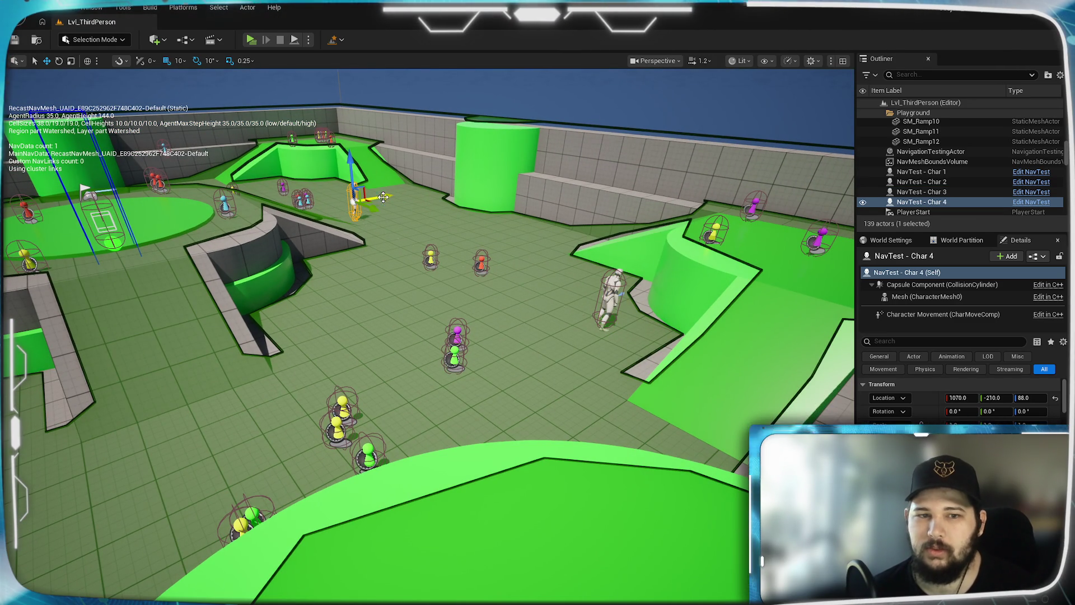
mouse_move(444, 339)
left_mouse_down()
mouse_move(487, 470)
mouse_move(510, 448)
left_mouse_up()
mouse_move(574, 412)
left_mouse_down()
mouse_move(560, 401)
mouse_move(574, 411)
mouse_move(516, 429)
mouse_move(470, 417)
left_mouse_up()
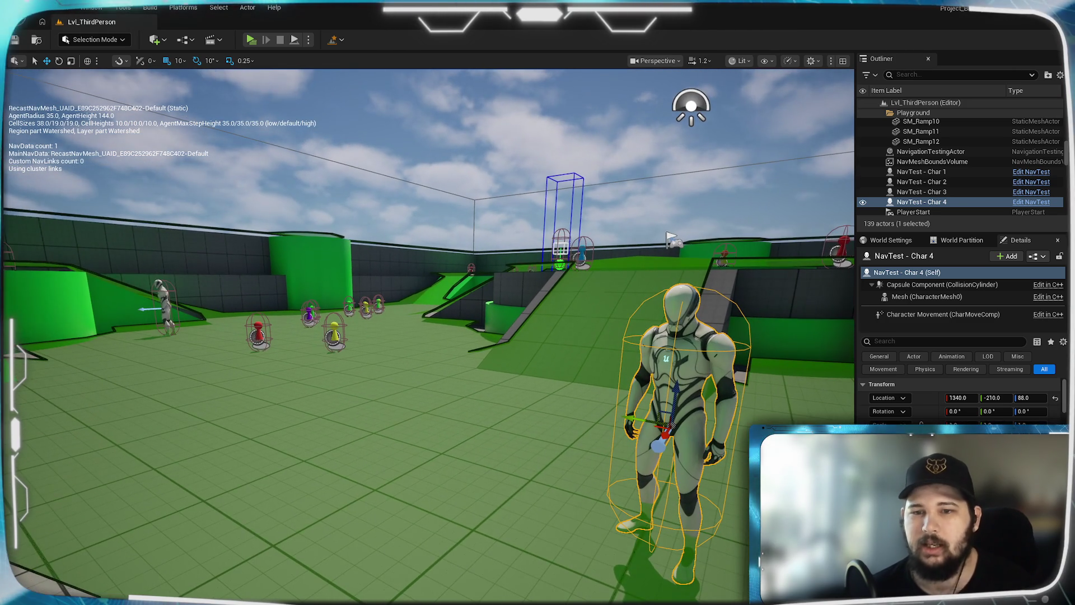
left_click_drag(471, 418, 504, 417)
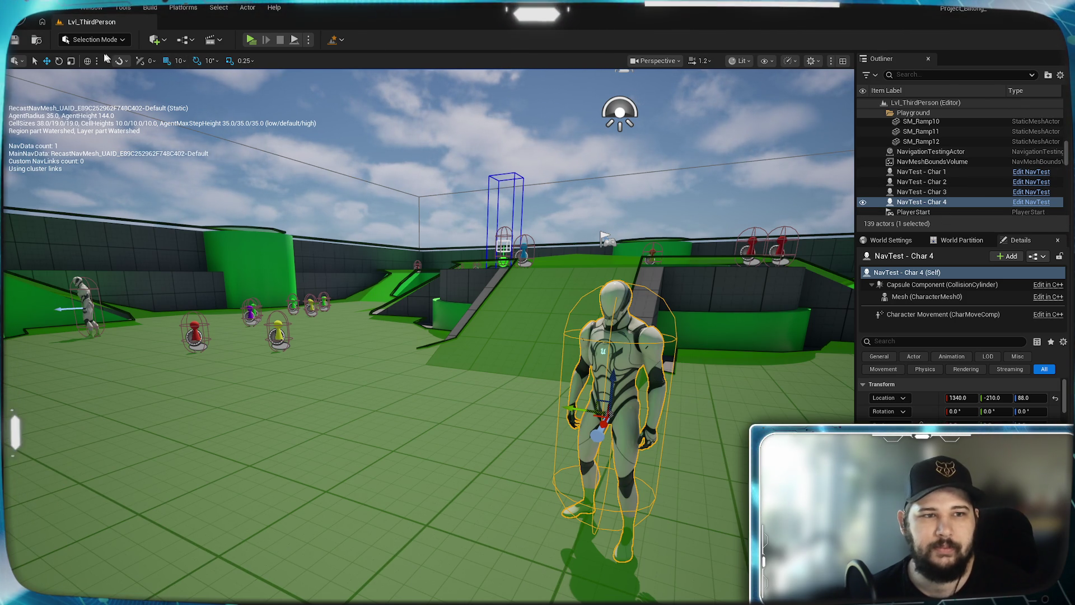
left_click(39, 7)
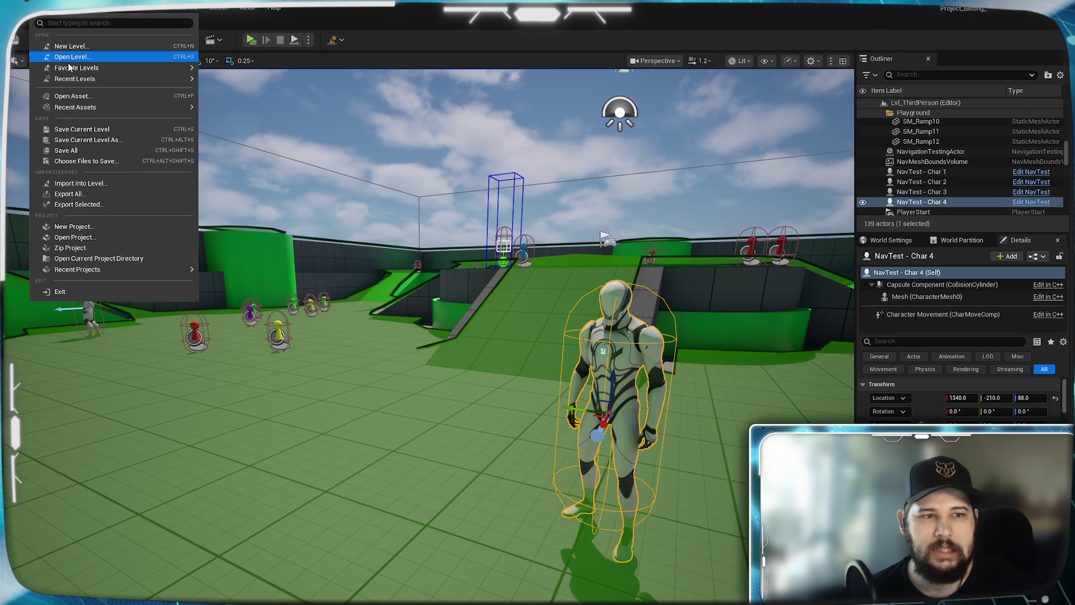
key("Escape")
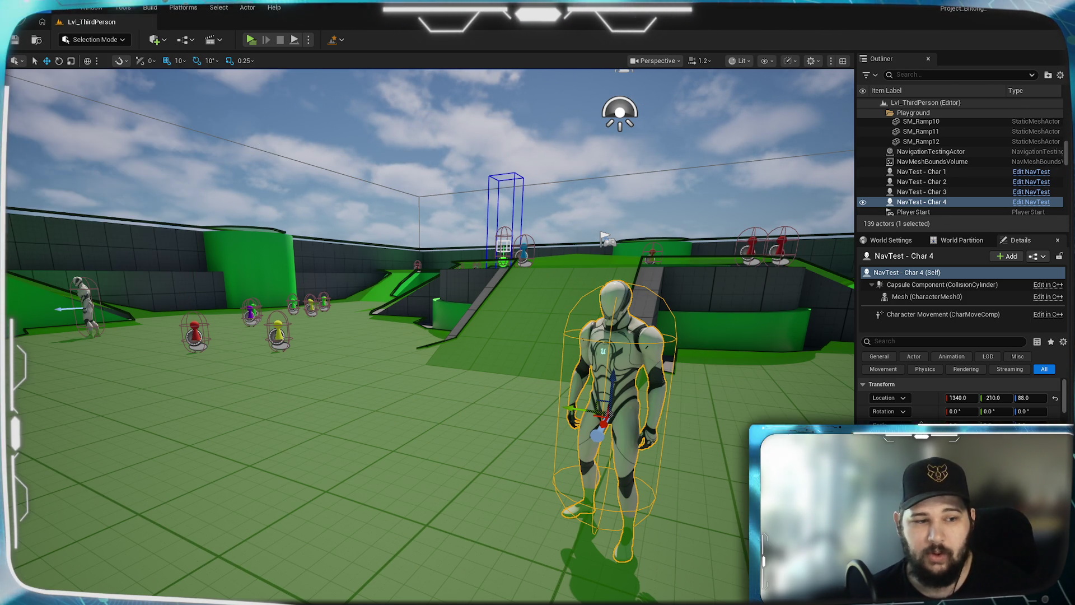
key("p")
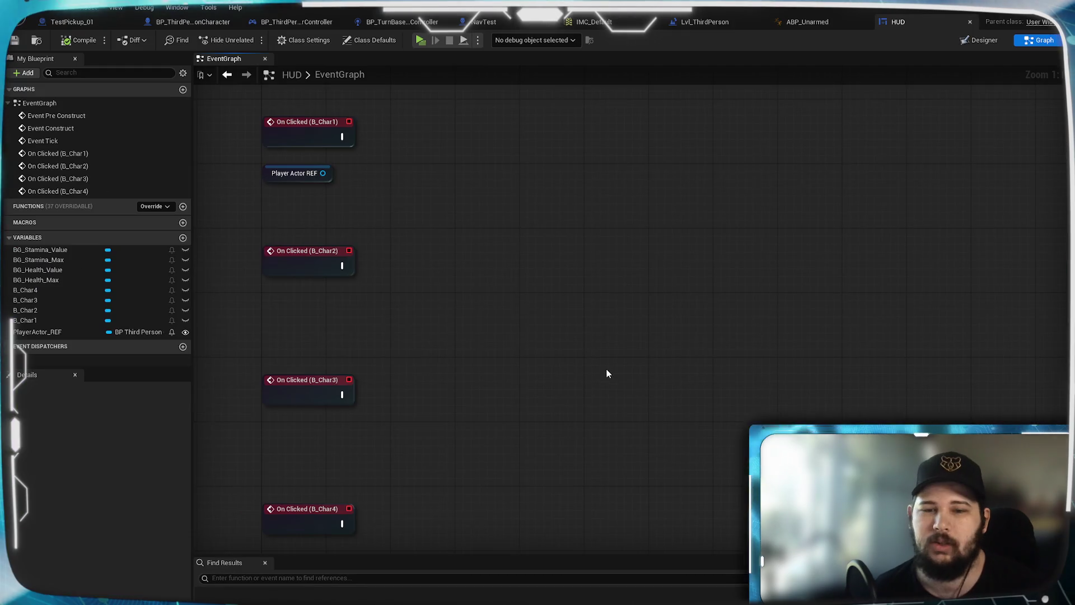
mouse_move(389, 196)
left_mouse_down()
mouse_move(446, 330)
mouse_move(390, 331)
left_mouse_up()
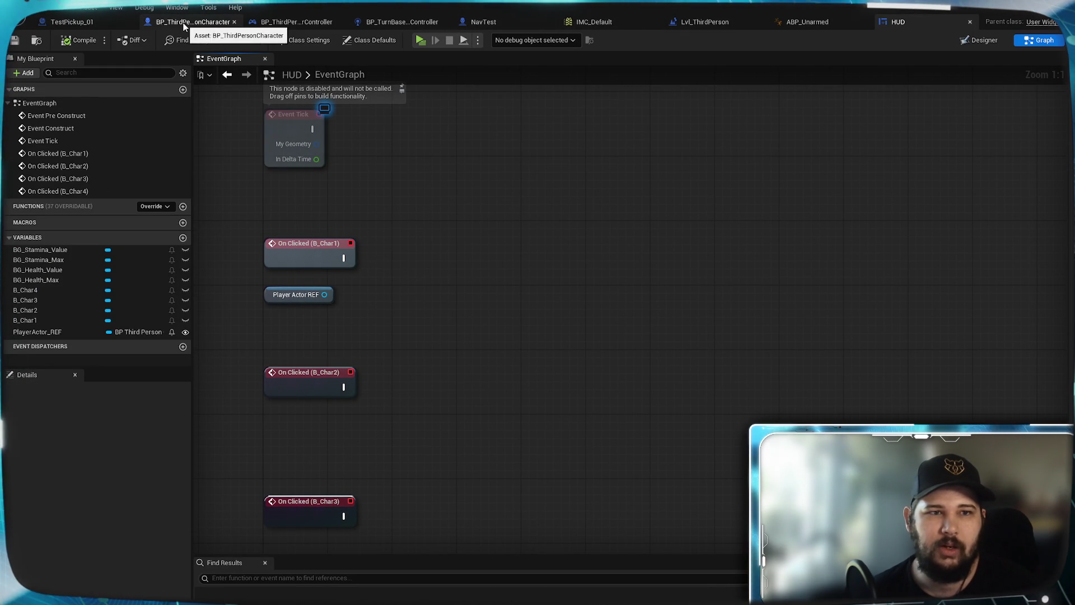
left_click(184, 22)
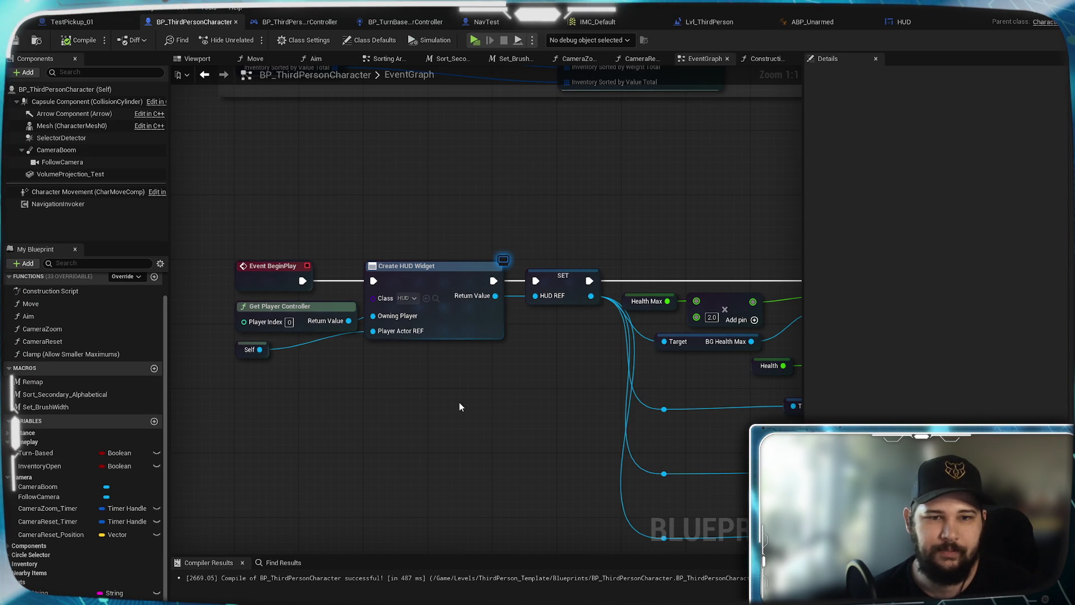
scroll(464, 319, "down", 3)
mouse_move(464, 414)
left_mouse_down()
mouse_move(465, 319)
mouse_move(444, 343)
mouse_move(275, 316)
mouse_move(271, 416)
mouse_move(492, 380)
mouse_move(356, 338)
mouse_move(290, 500)
left_mouse_up()
scroll(478, 435, "up", 2)
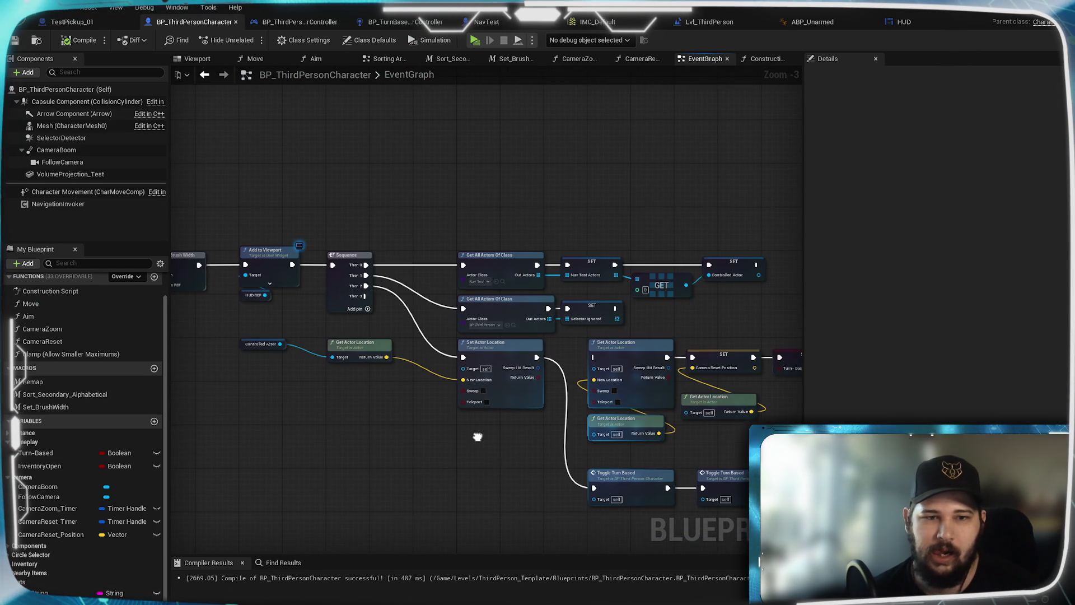
scroll(511, 330, "down", 2)
mouse_move(235, 358)
left_mouse_down()
mouse_move(728, 280)
mouse_move(264, 408)
left_mouse_up()
scroll(476, 315, "up", 4)
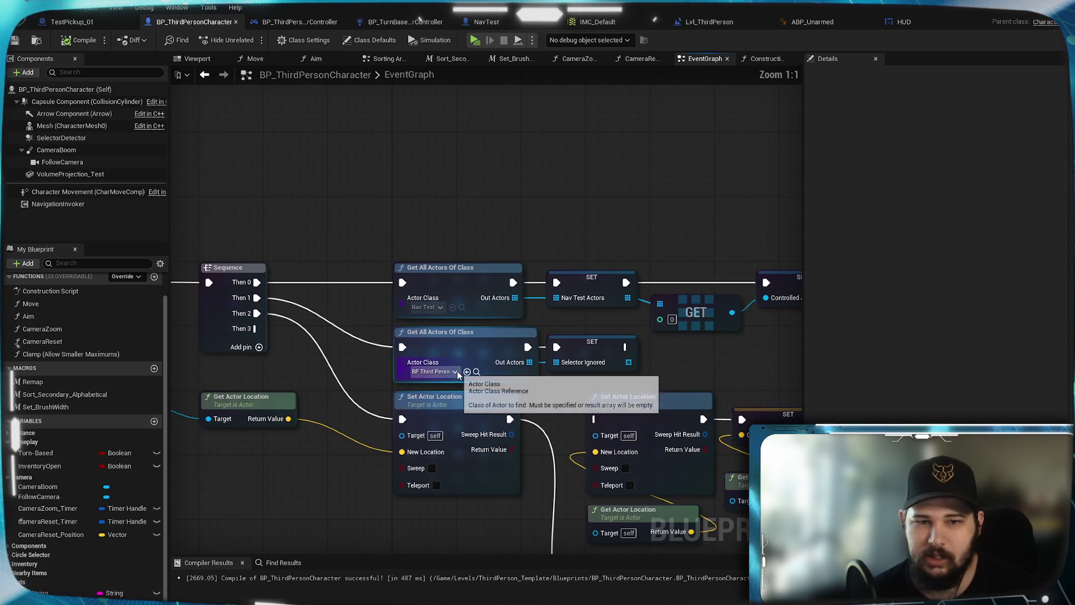
mouse_move(476, 315)
left_mouse_down()
mouse_move(327, 257)
mouse_move(325, 284)
mouse_move(302, 298)
left_mouse_up()
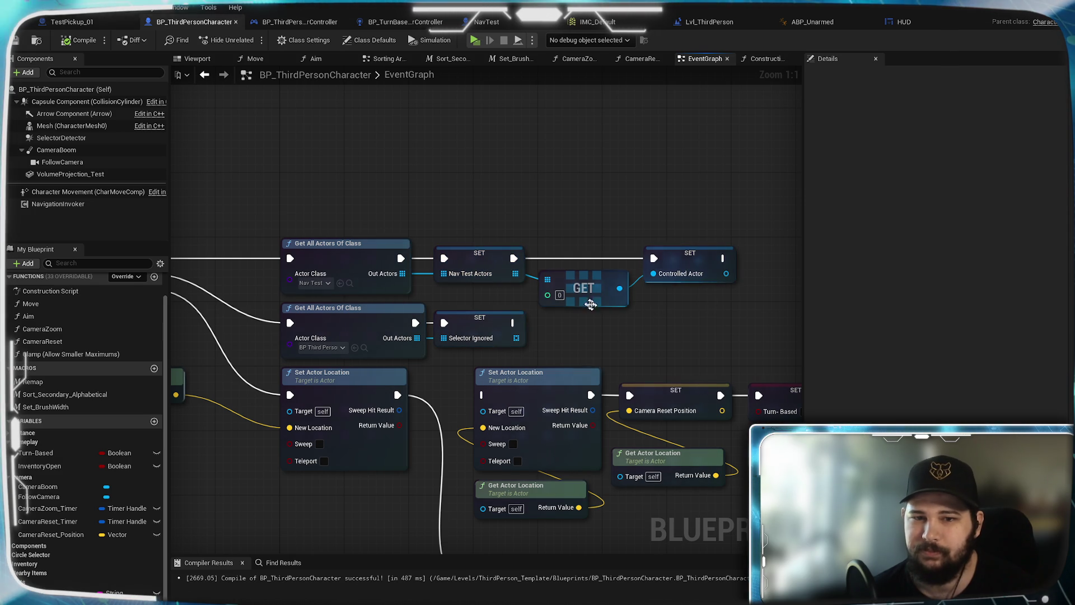
left_click_drag(571, 294, 476, 305)
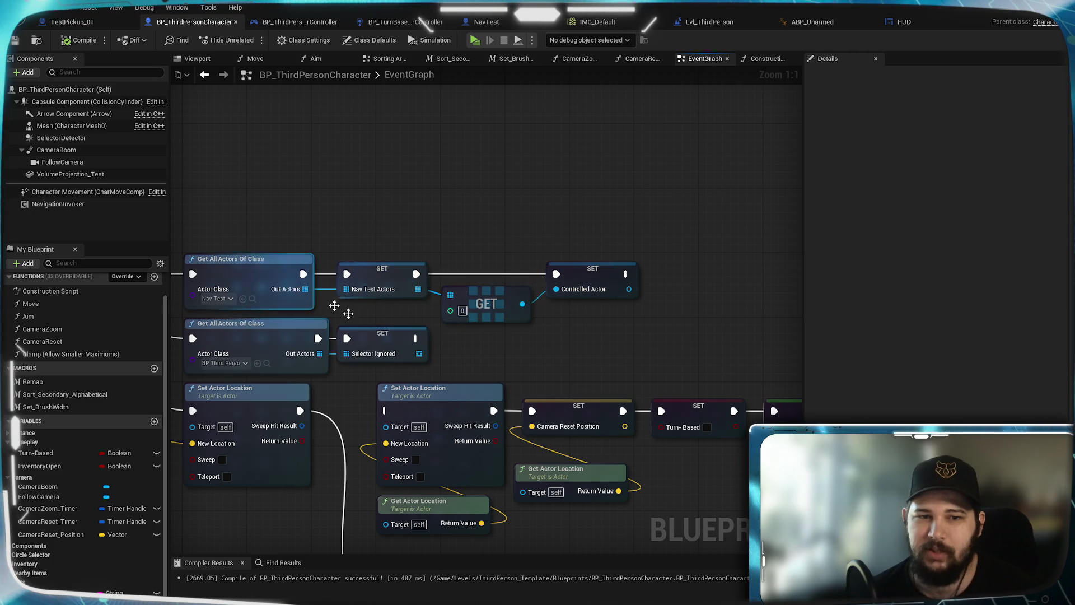
left_click_drag(522, 304, 612, 336)
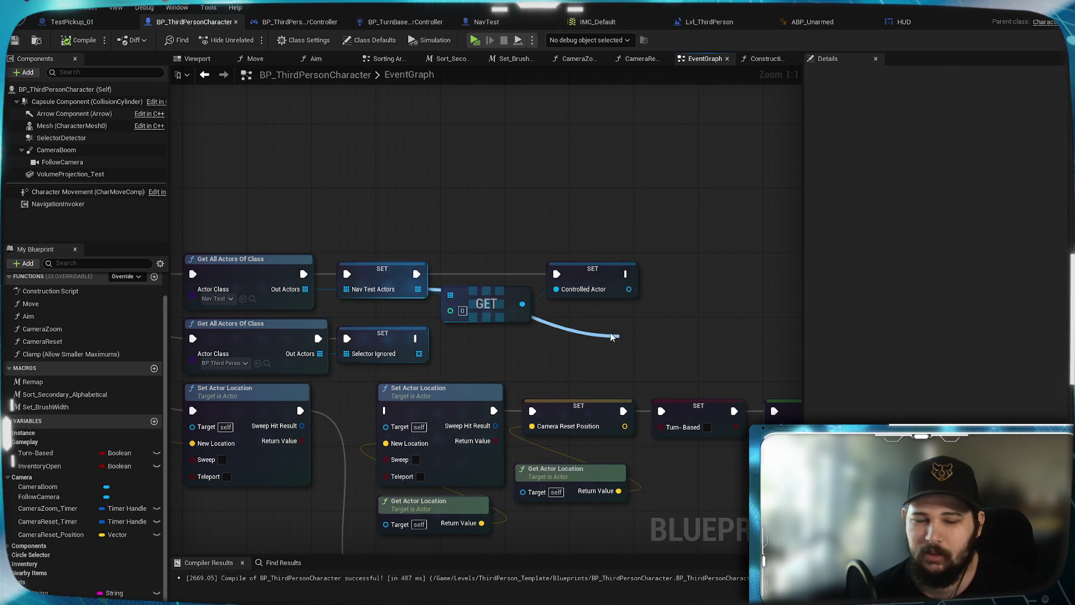
Add a Find node off the Nav Test Actors array and move it above the GET node
type("fin")
key("Return")
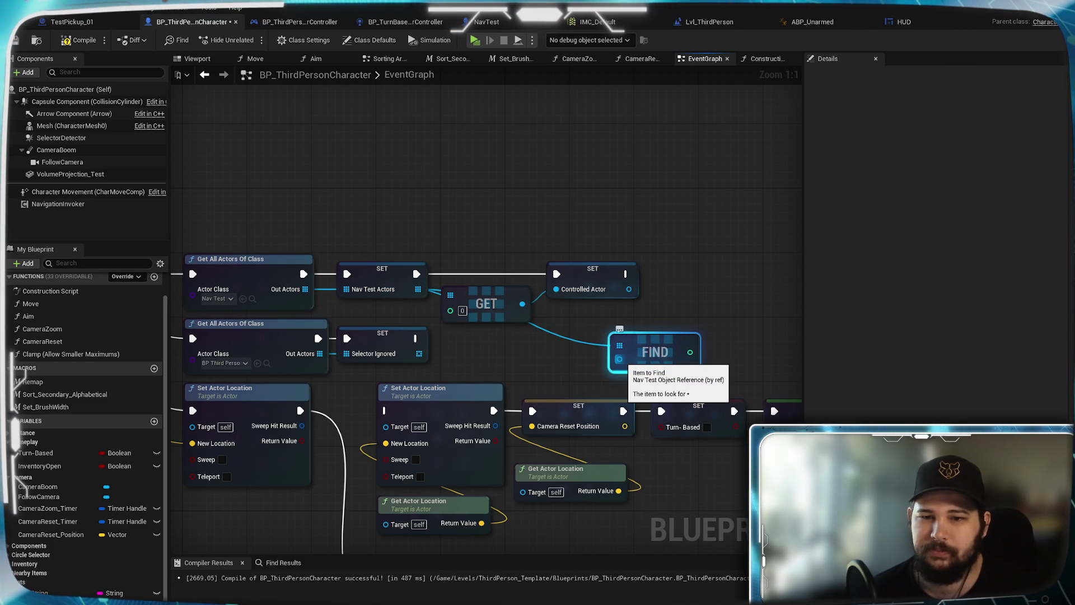
right_click(620, 359)
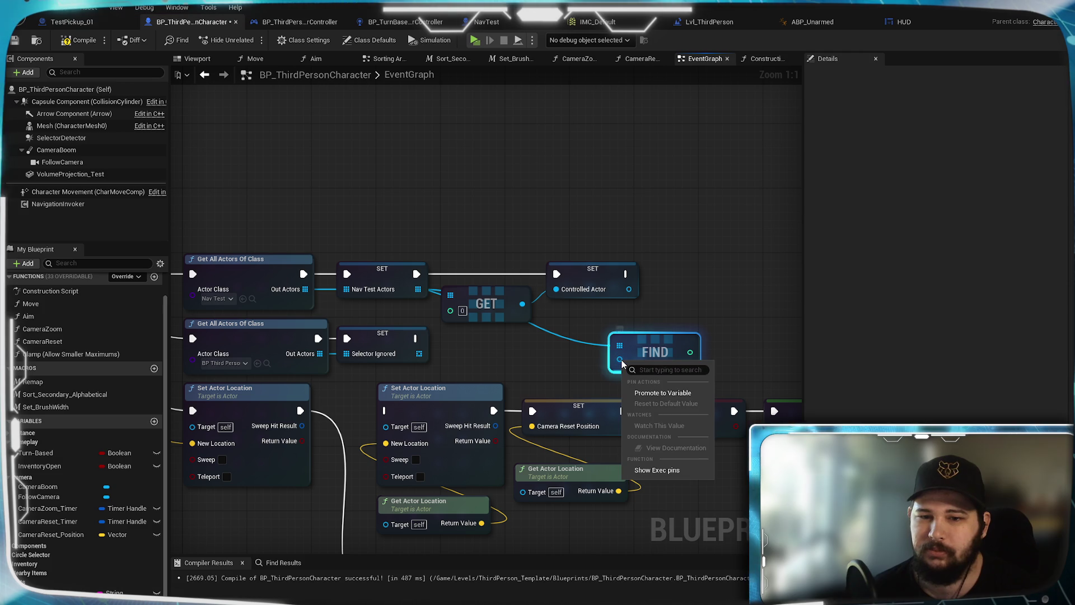
left_click(566, 356)
left_click(566, 357)
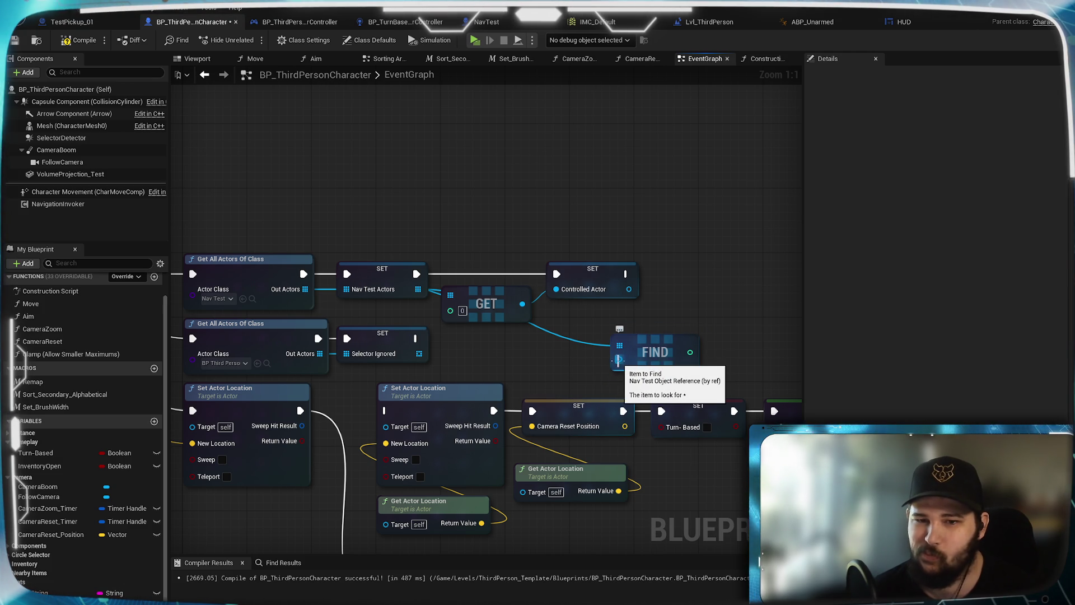
mouse_move(639, 361)
left_mouse_down()
mouse_move(600, 240)
mouse_move(516, 216)
mouse_move(493, 223)
left_mouse_up()
left_click(543, 319)
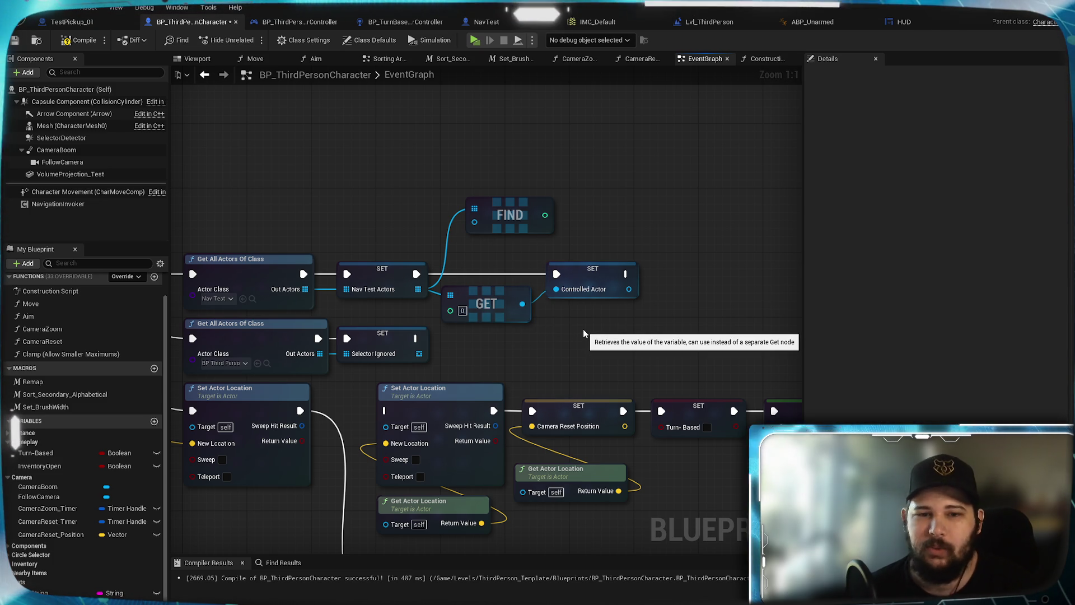
Recentre the graph and bring up the blueprint action list in empty graph space
left_click(534, 215)
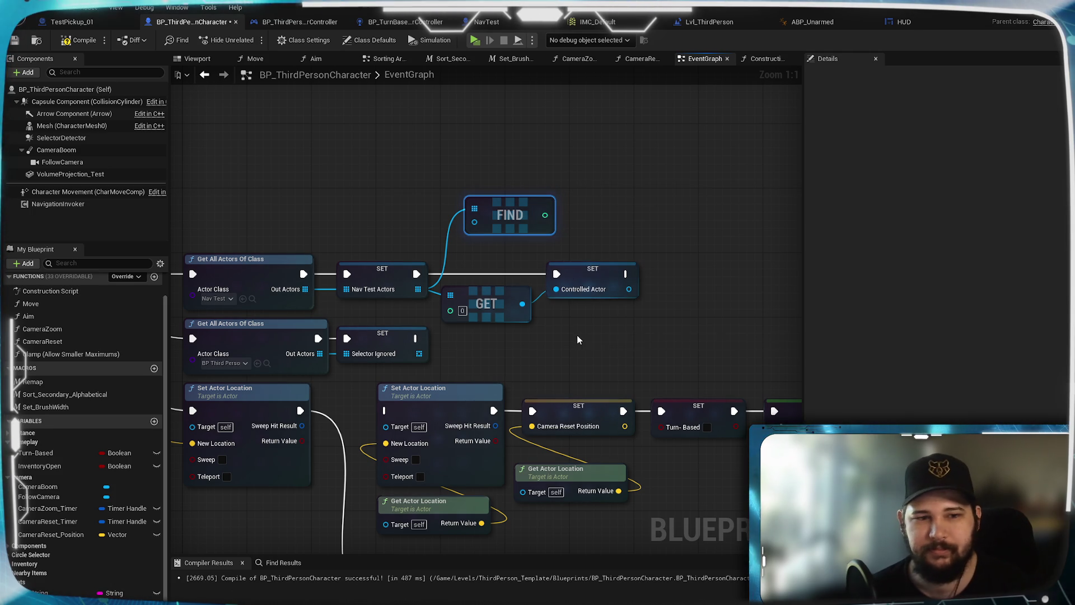
left_click_drag(455, 372, 669, 370)
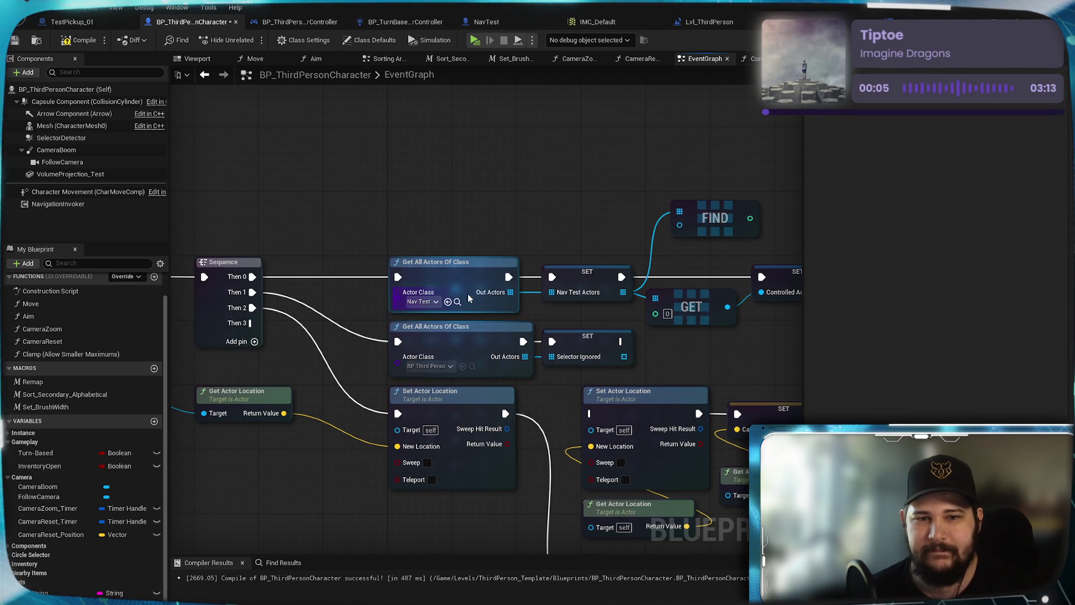
left_click_drag(721, 359, 565, 360)
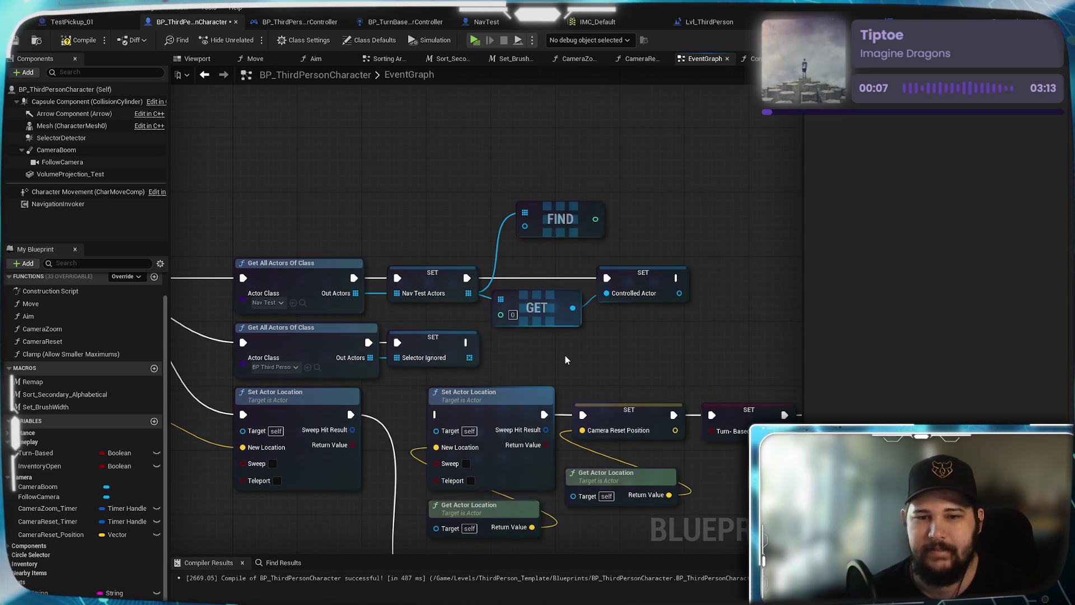
right_click(566, 360)
left_click(626, 334)
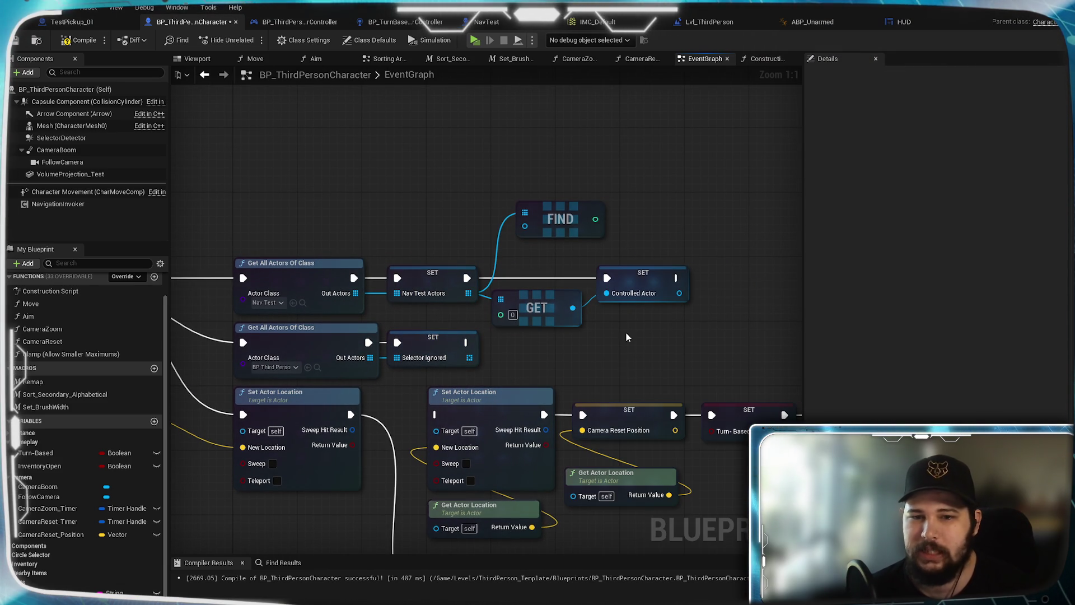
right_click(626, 335)
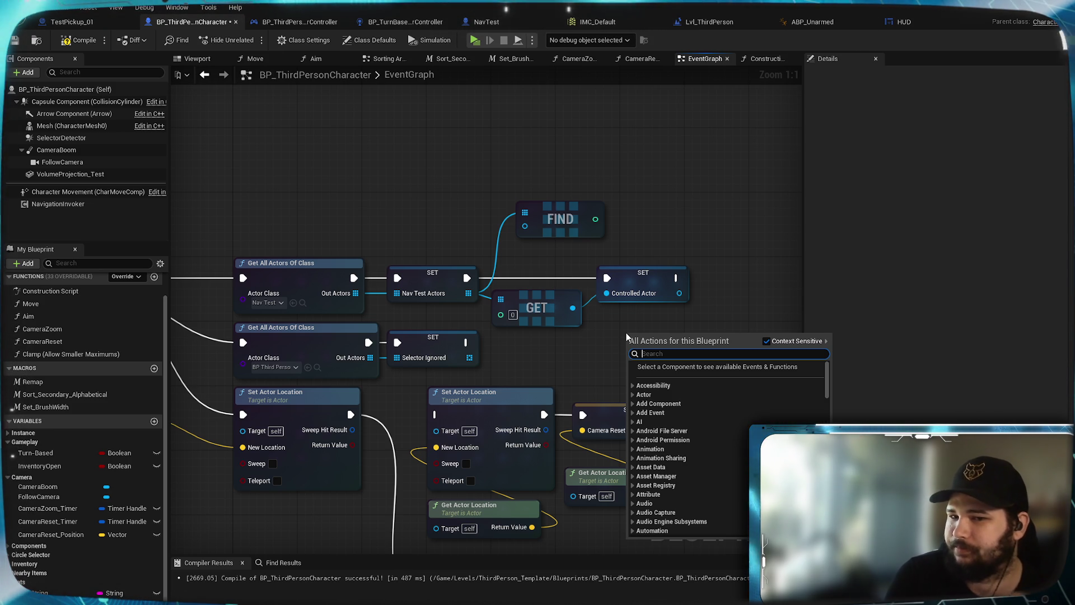
Search 'display name' and add a Get Display Name node to the EventGraph
type("dis")
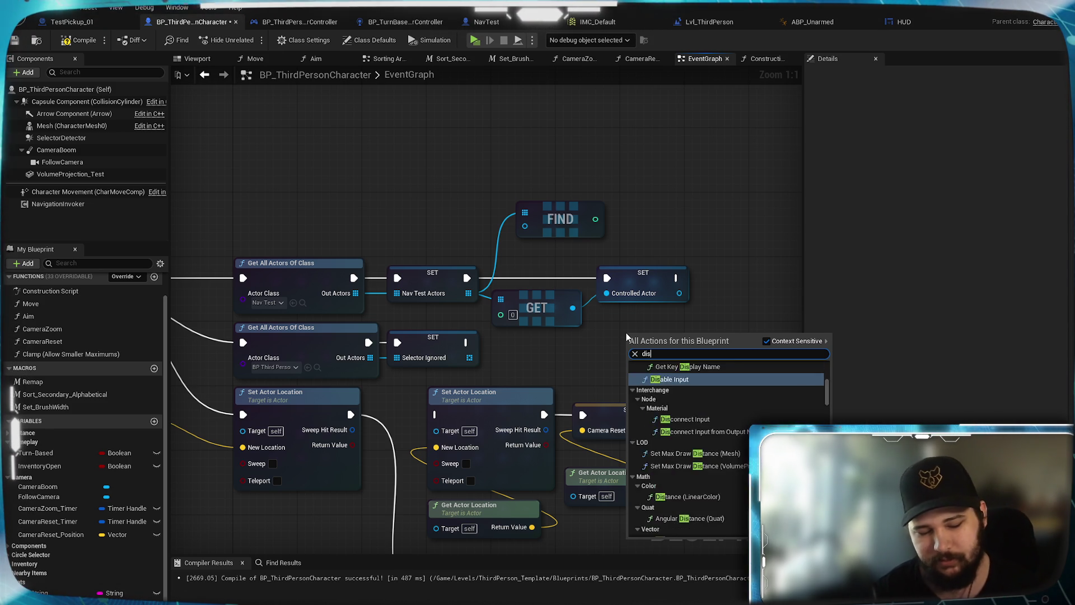
type("play name")
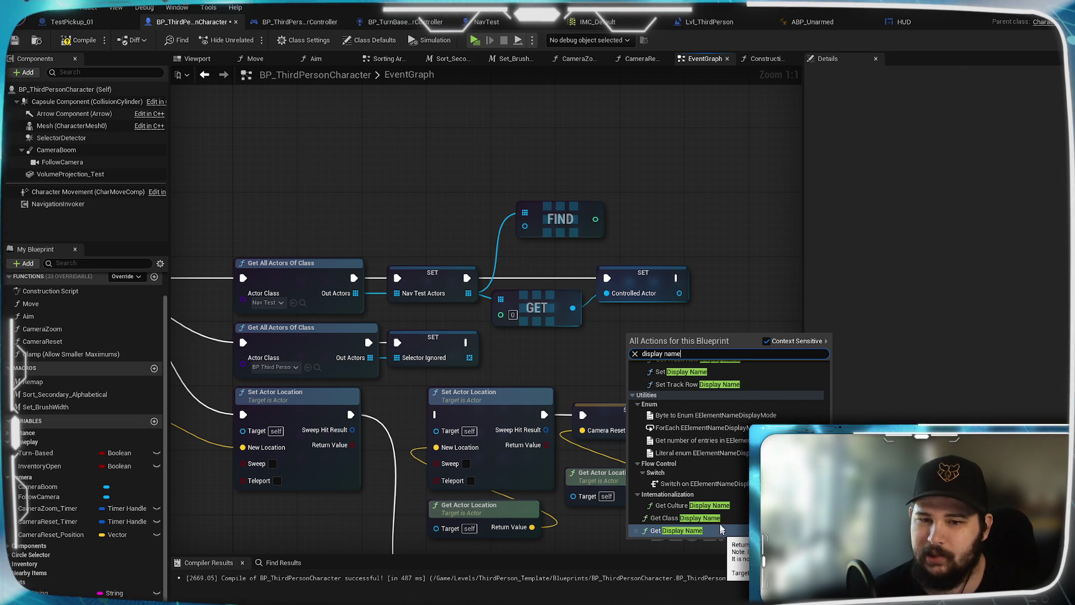
scroll(726, 465, "up", 2)
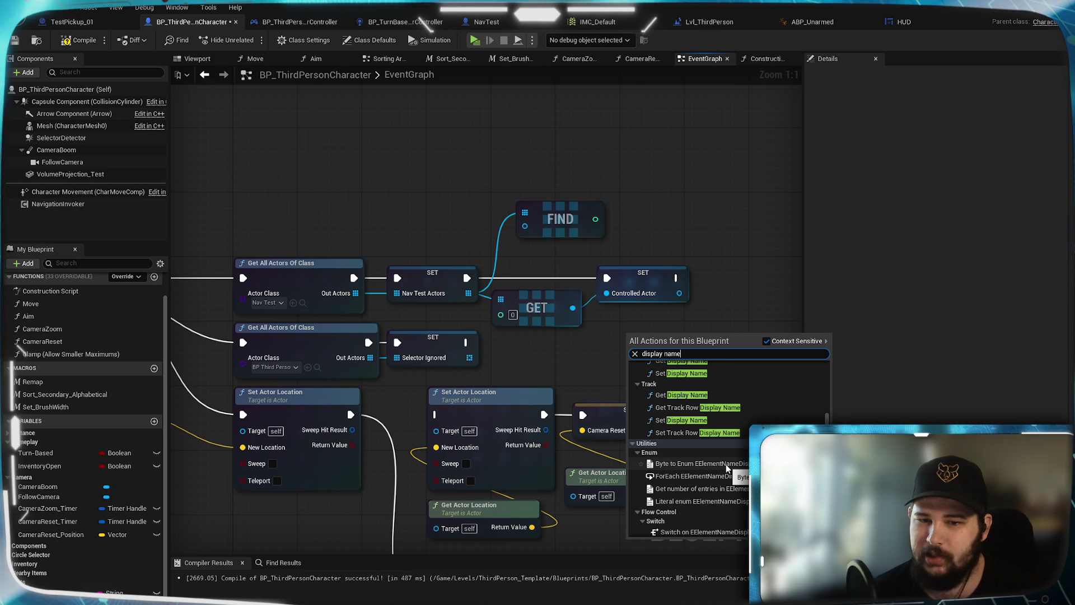
scroll(726, 465, "up", 2)
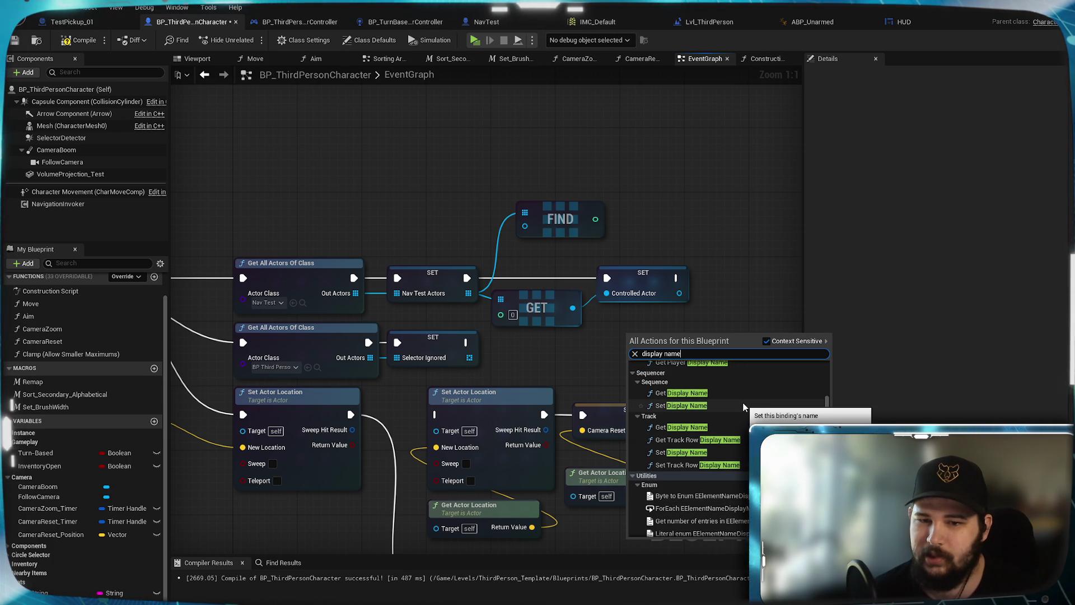
scroll(731, 486, "up", 4)
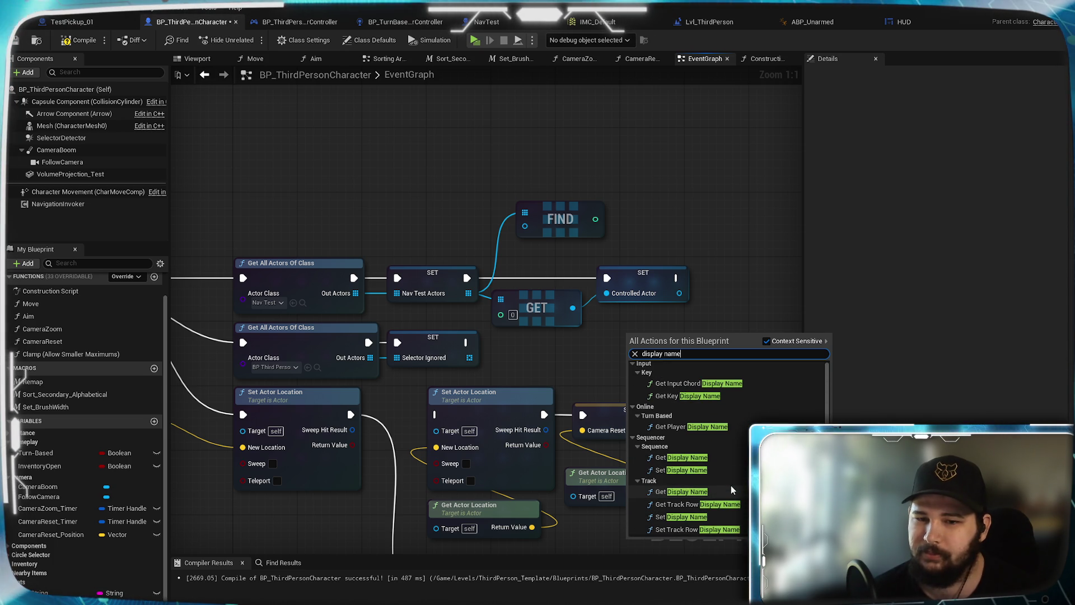
scroll(731, 490, "down", 8)
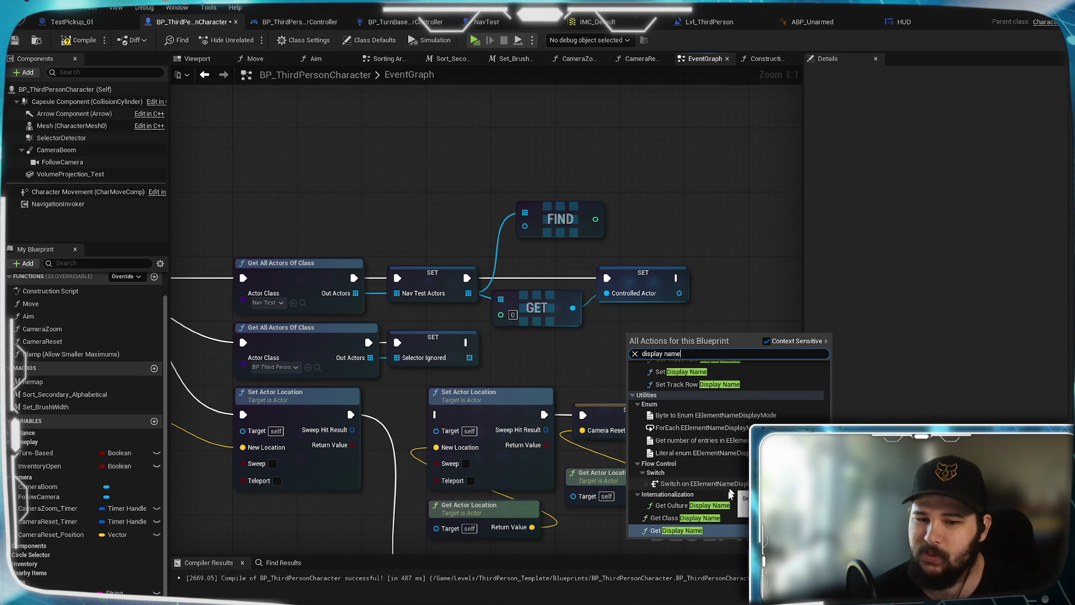
left_click(694, 529)
left_click(732, 297)
Box-select the GET and SET Controlled Actor nodes and shift them right to make room for a loop
mouse_move(709, 314)
left_mouse_down()
mouse_move(568, 367)
mouse_move(408, 334)
left_mouse_up()
left_click(407, 334)
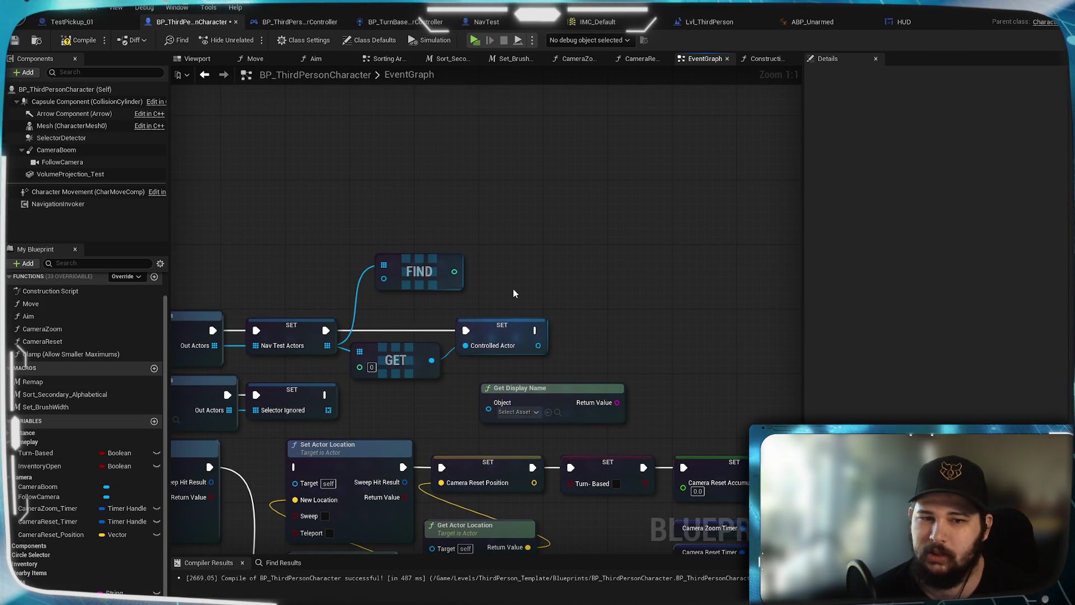
mouse_move(484, 366)
left_mouse_down()
mouse_move(404, 314)
mouse_move(394, 260)
mouse_move(403, 314)
left_mouse_up()
mouse_move(624, 261)
left_mouse_down()
mouse_move(600, 209)
mouse_move(634, 187)
mouse_move(530, 243)
left_mouse_up()
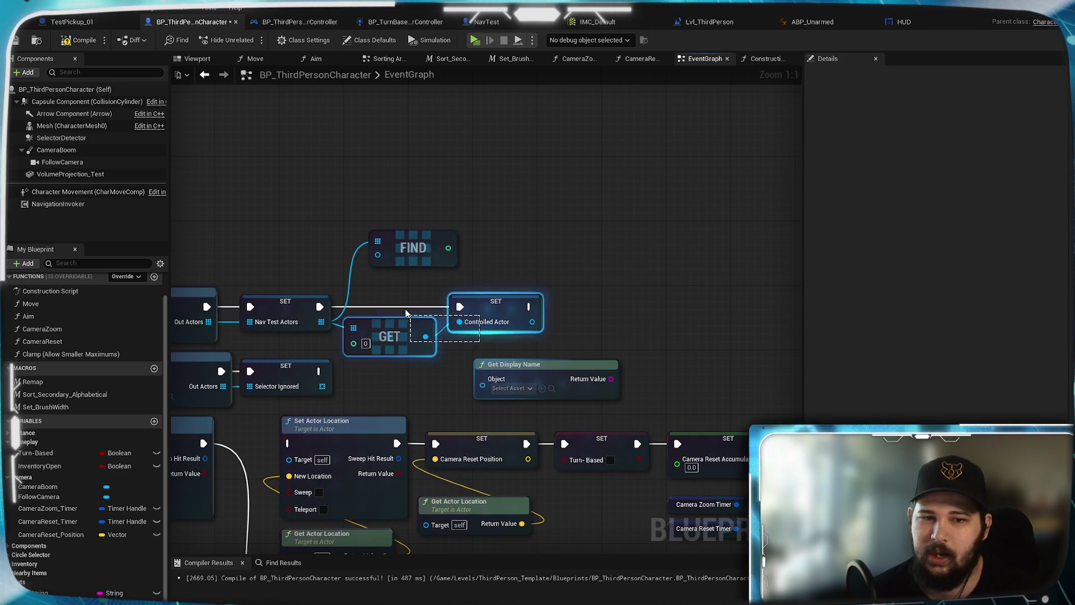
left_click_drag(407, 322, 626, 307)
mouse_move(318, 316)
left_mouse_down()
mouse_move(395, 208)
mouse_move(477, 268)
mouse_move(549, 293)
left_mouse_up()
Add a For Each Loop over Nav Test Actors and wire SET's execution into it
type("for loo")
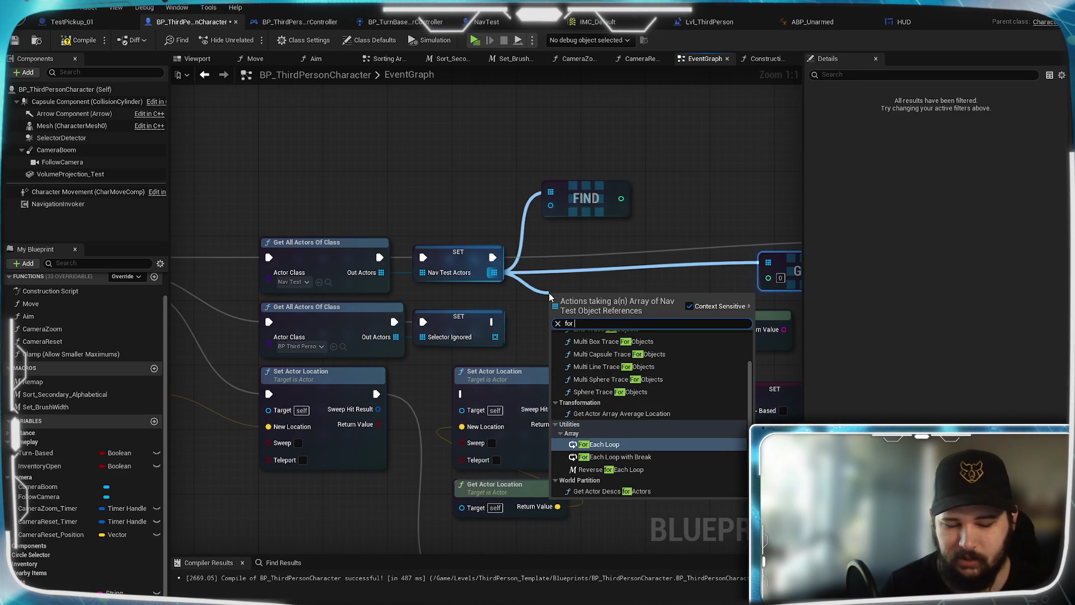
key("Return")
left_click_drag(609, 299, 602, 242)
left_click(502, 268)
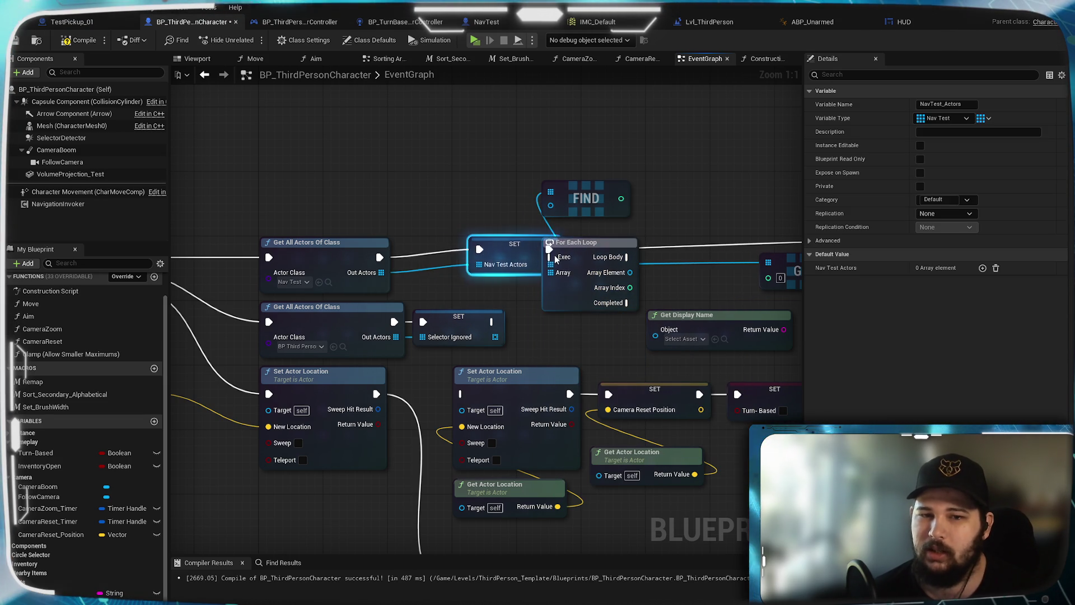
mouse_move(503, 267)
left_mouse_down()
mouse_move(486, 267)
mouse_move(552, 257)
left_mouse_up()
left_click_drag(437, 250, 445, 250)
left_click(675, 305)
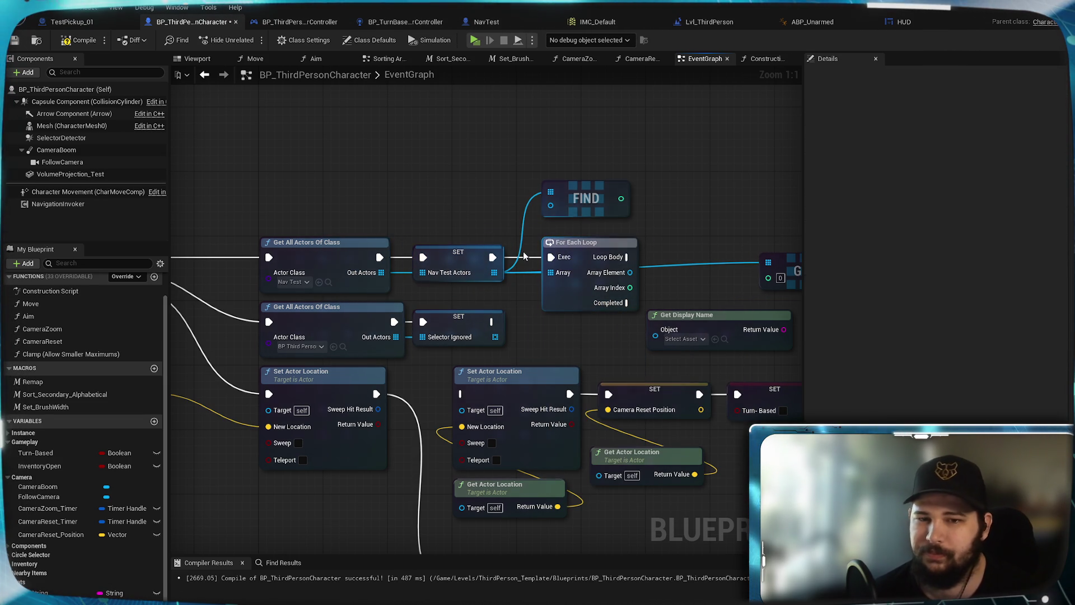
mouse_move(674, 306)
left_mouse_down()
mouse_move(550, 305)
mouse_move(523, 324)
left_mouse_up()
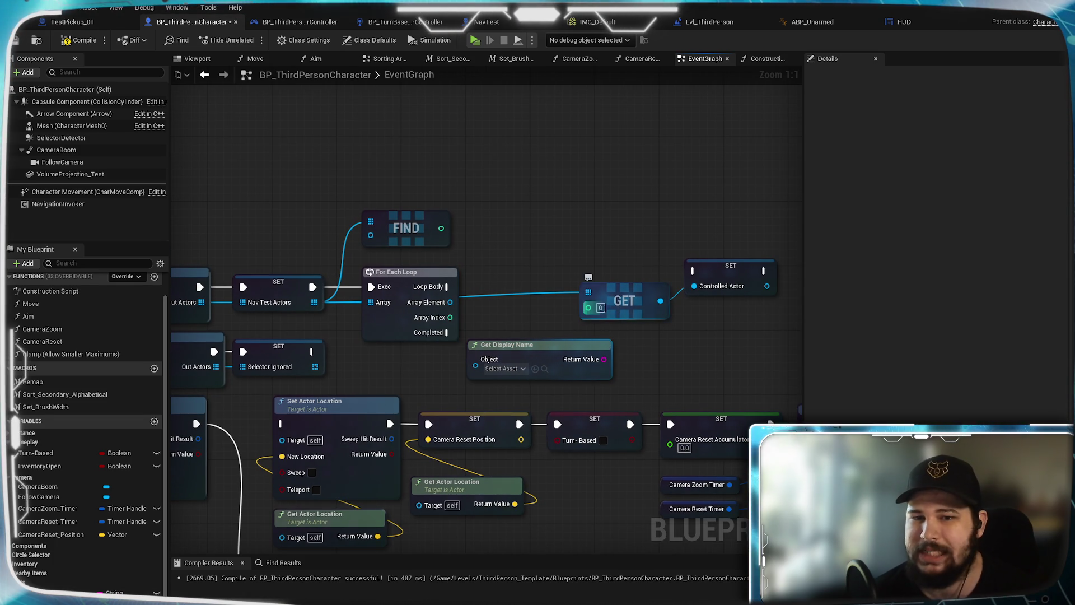
Tidy the loop and SET nodes, then feed Array Element into Get Display Name's Object
left_click_drag(399, 278, 373, 281)
left_click_drag(274, 289, 265, 289)
left_click(547, 240)
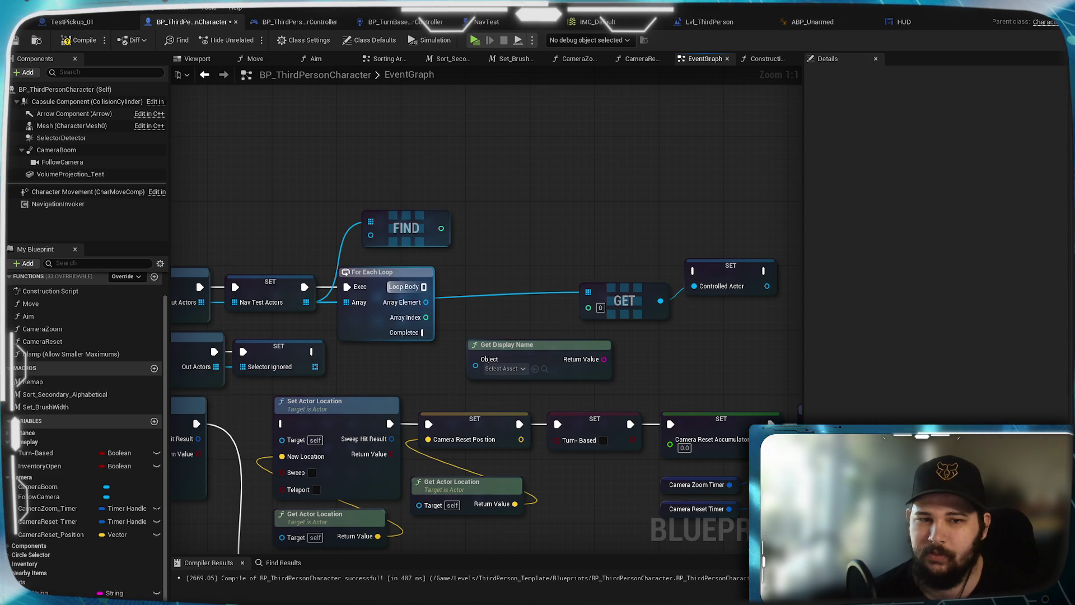
mouse_move(426, 302)
left_mouse_down()
mouse_move(477, 318)
mouse_move(475, 359)
left_mouse_up()
left_click(532, 345)
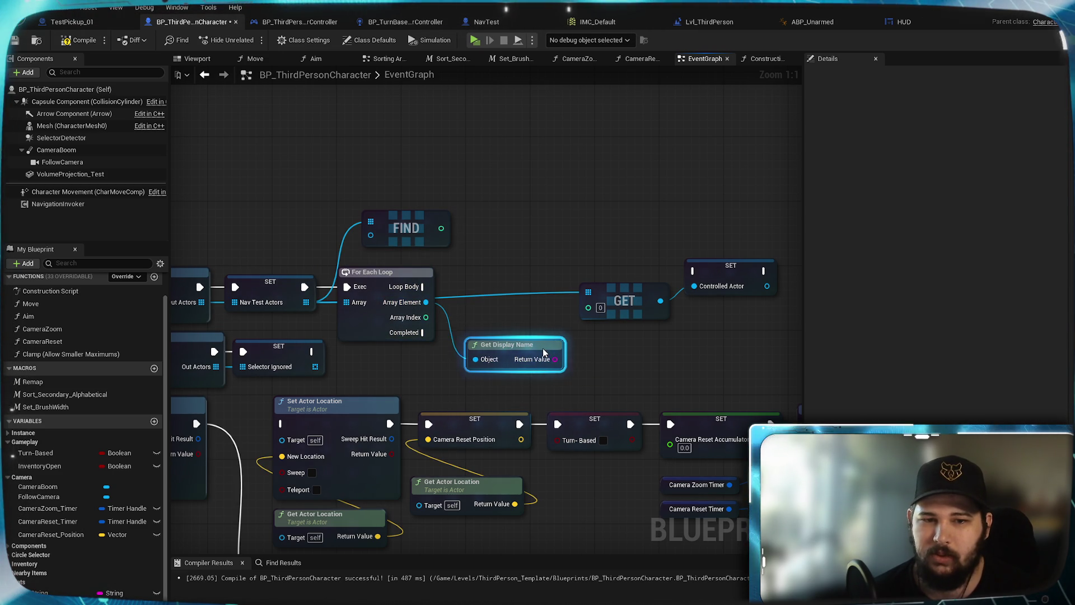
left_click_drag(539, 344, 617, 365)
Connect Get Display Name's Return Value to an Equal Exactly (String) node, removing the extra == node
type("==")
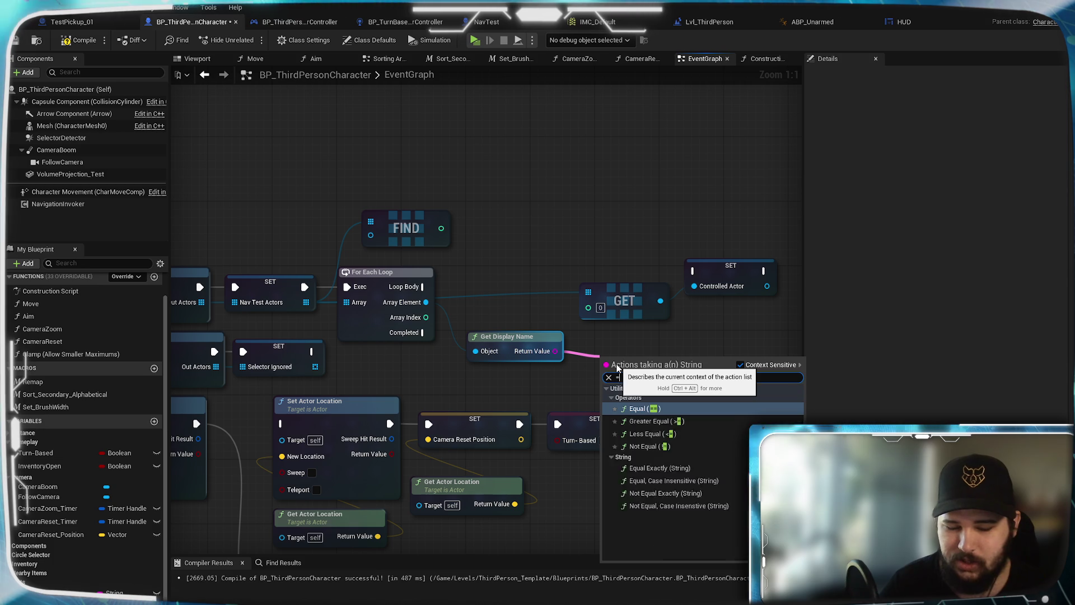
key("Return")
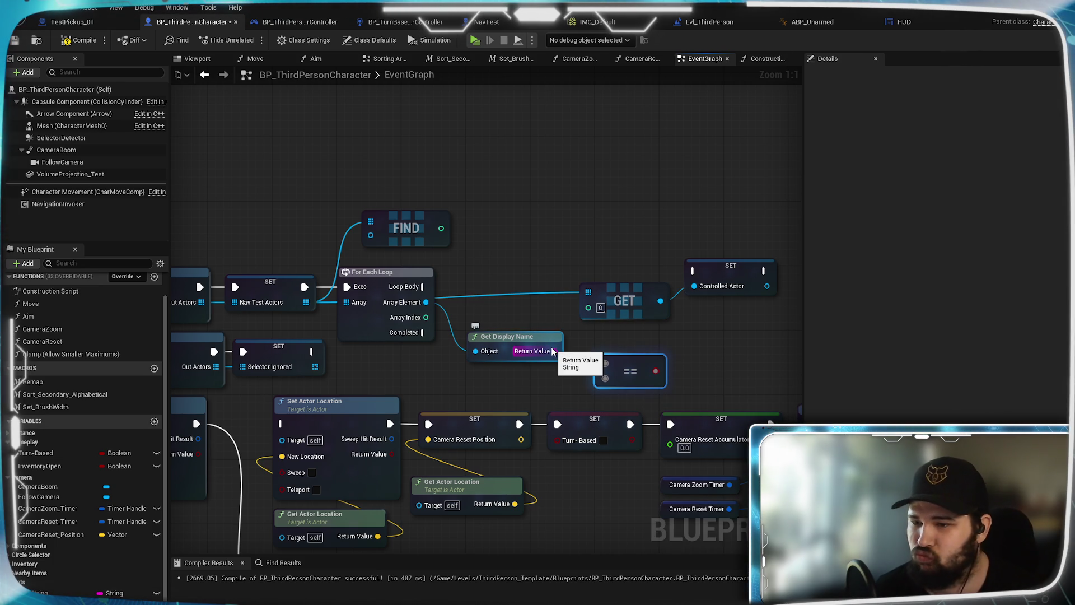
left_click_drag(553, 357, 597, 357)
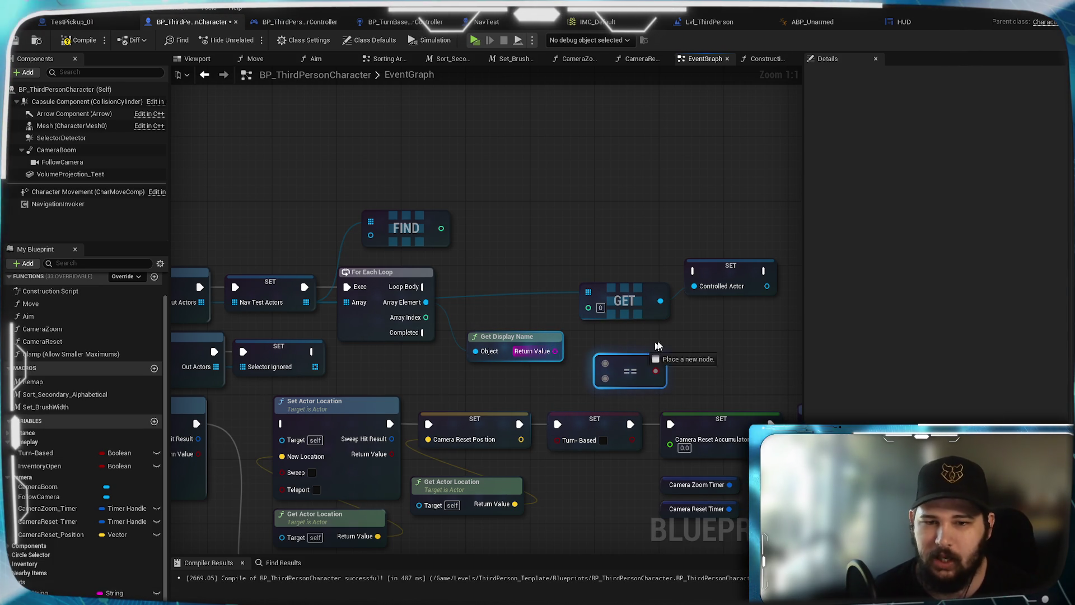
left_click_drag(682, 341, 683, 342)
type("=")
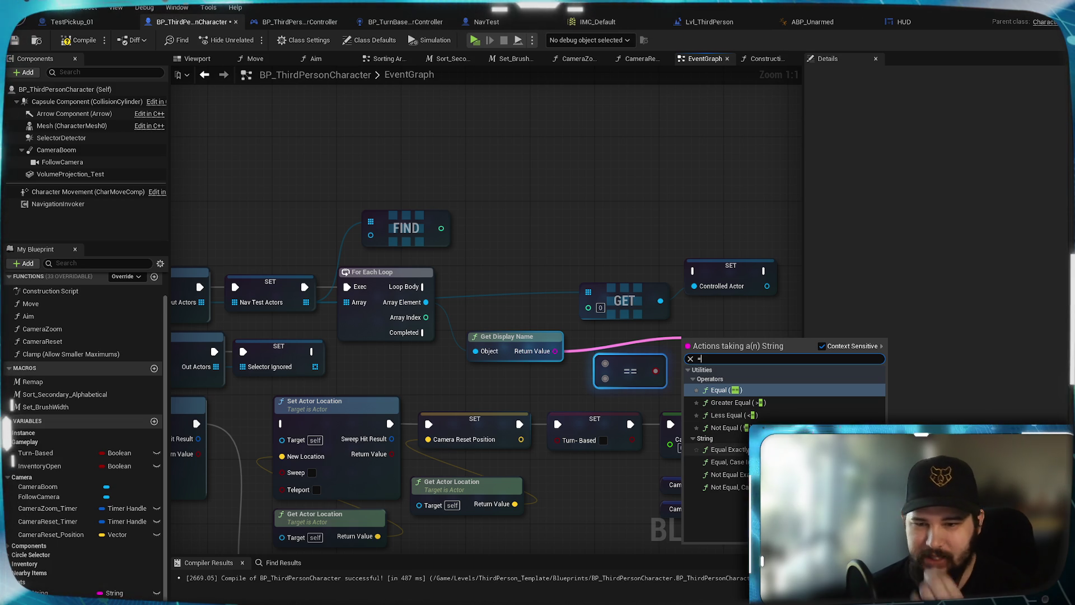
left_click(722, 449)
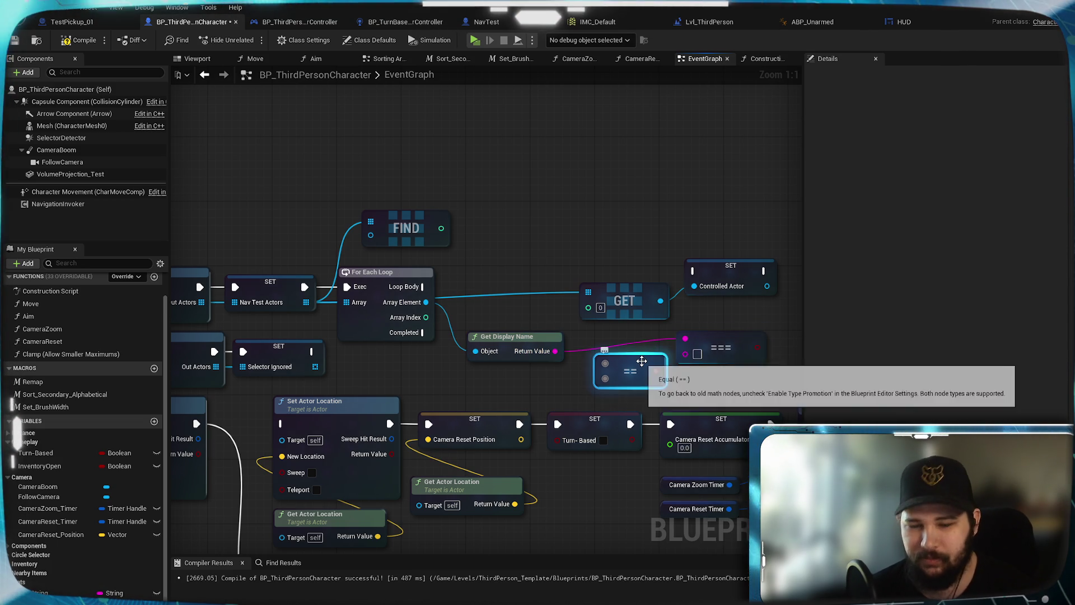
key("Delete")
mouse_move(700, 354)
left_mouse_down()
mouse_move(616, 357)
mouse_move(615, 367)
left_mouse_up()
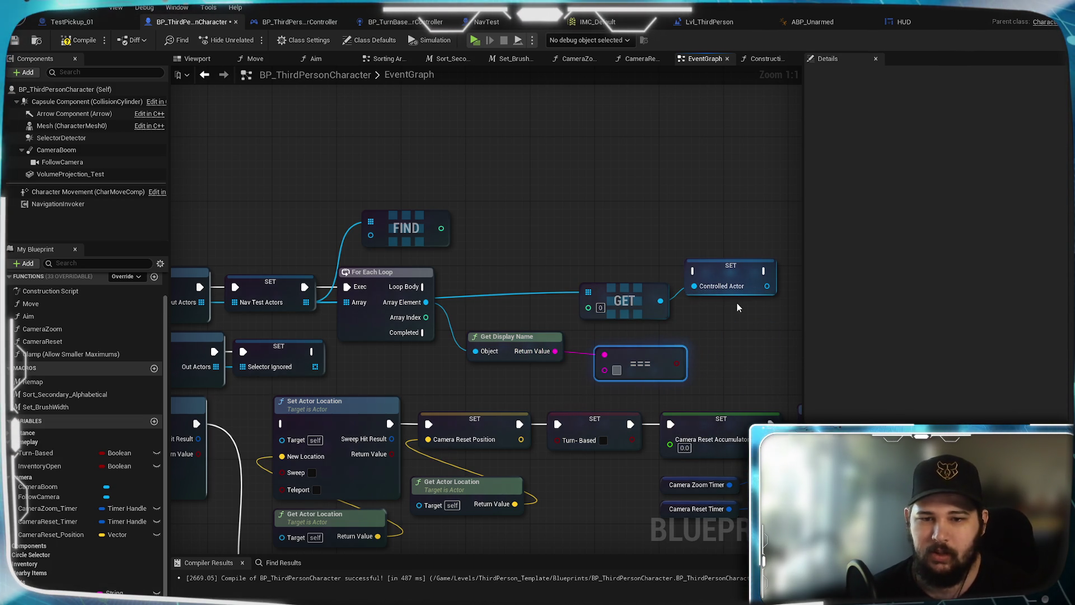
Enter 'NavTest - Char 1' as the comparison string and compile the Blueprint
type("Nav")
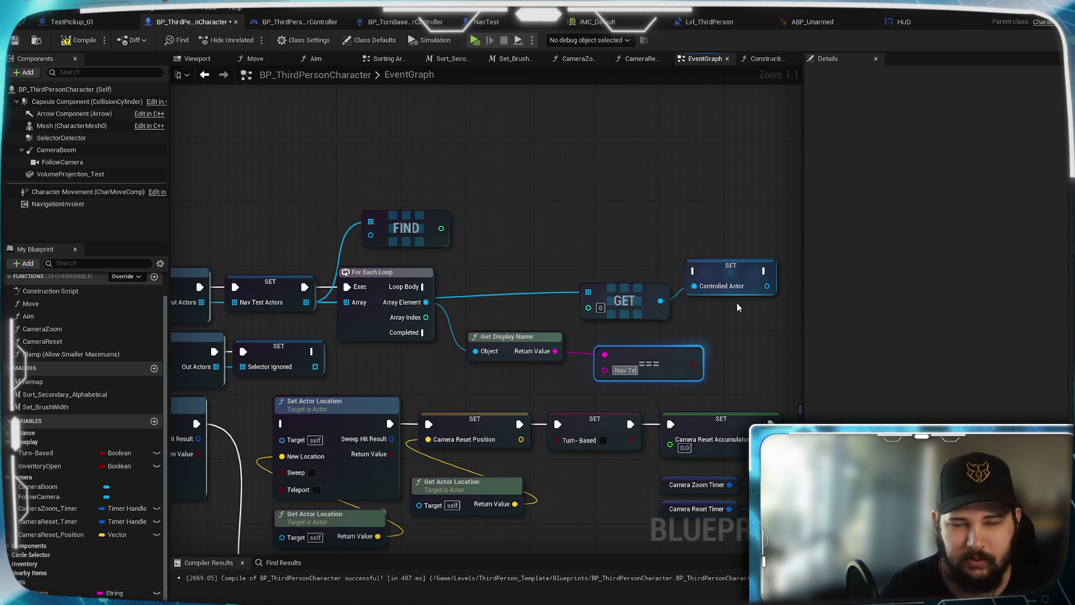
type(" Test -")
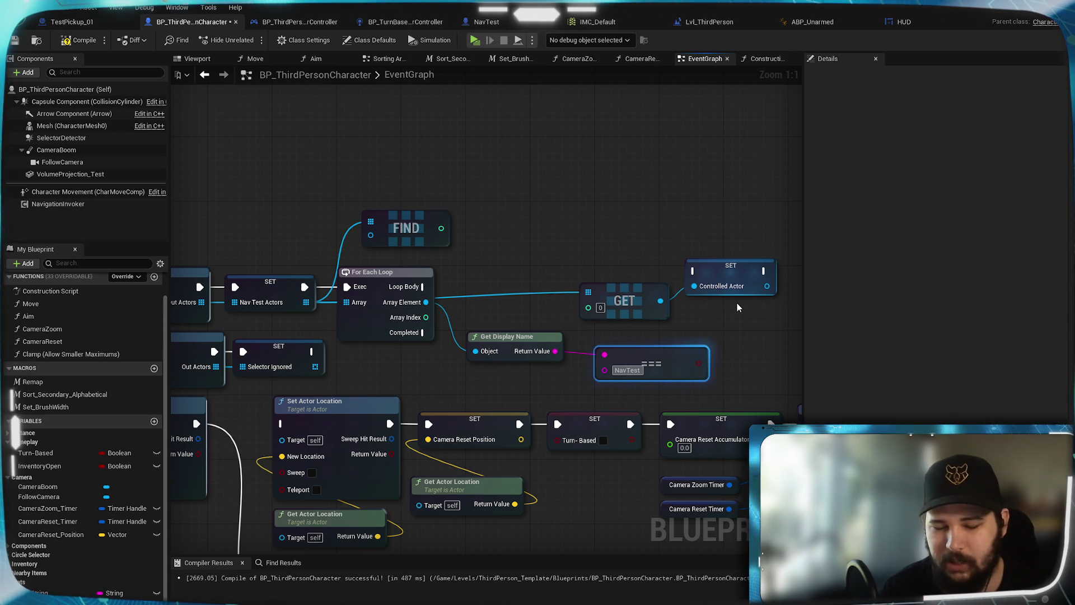
type(" Chh")
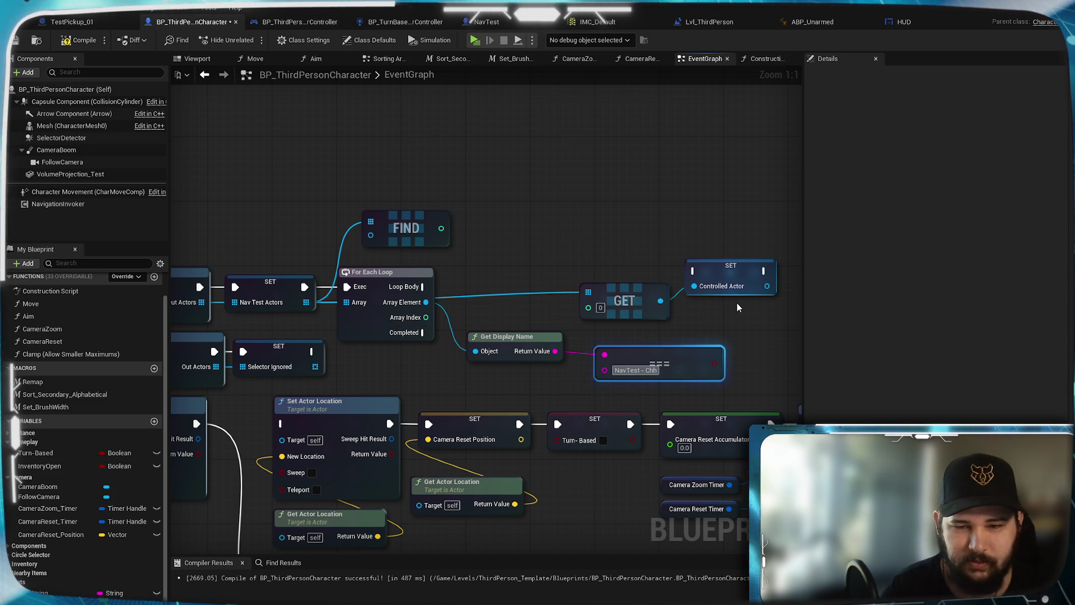
key("BackSpace")
type("ar 1")
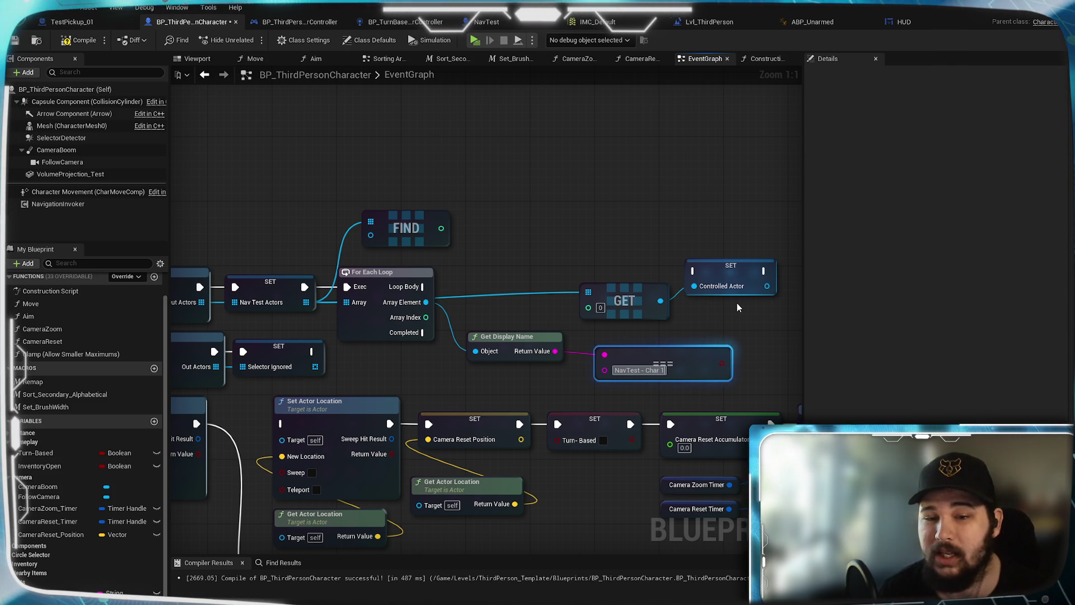
left_click(737, 306)
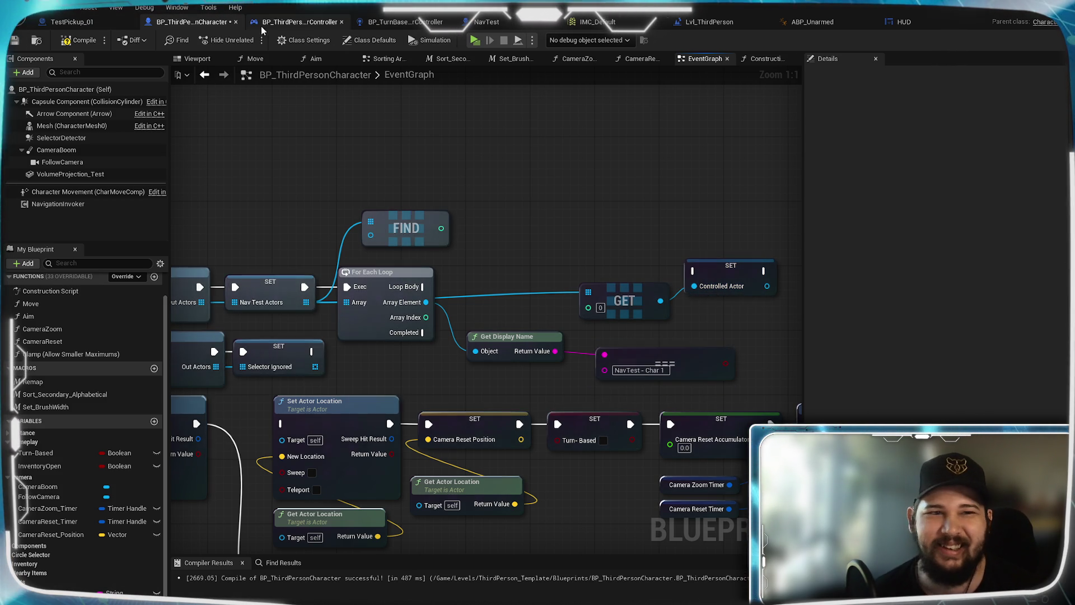
left_click(79, 40)
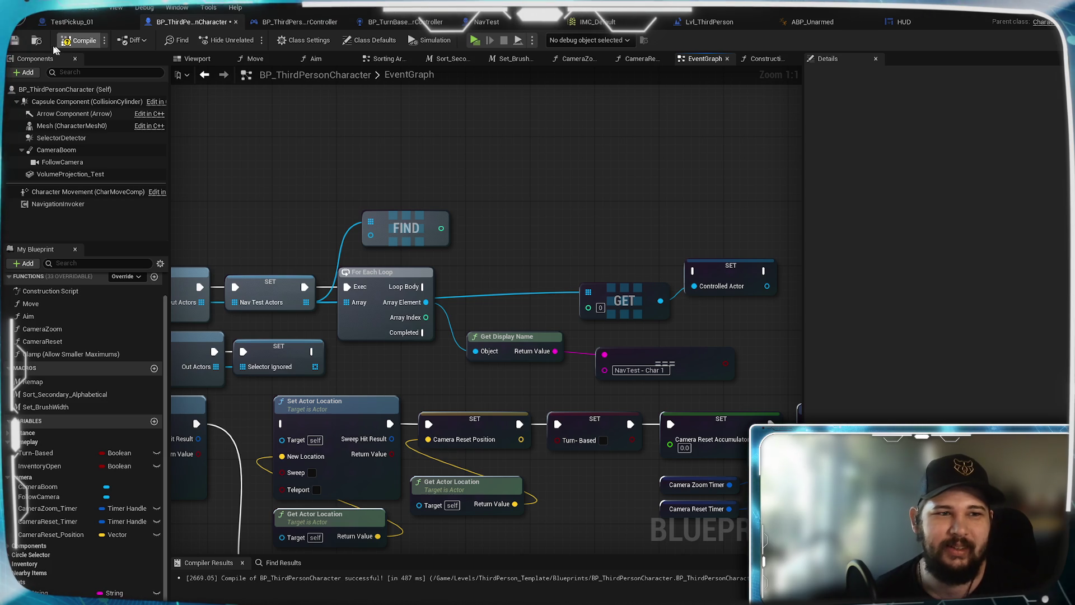
Save the compiled Blueprint and check the NavTest actor names in the level Outliner
left_click(15, 40)
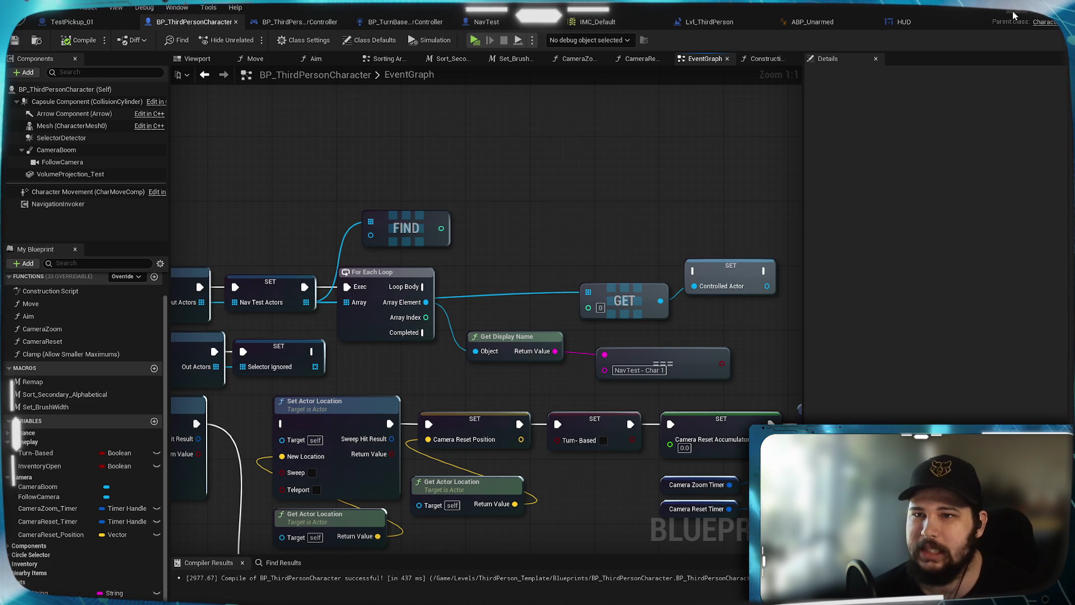
left_click(708, 22)
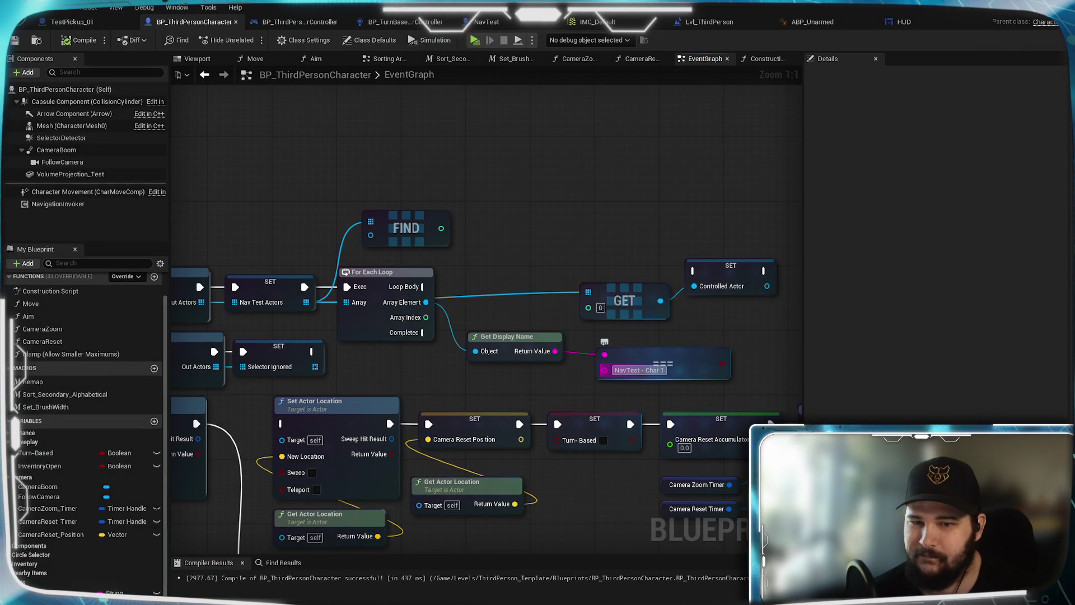
right_click(615, 365)
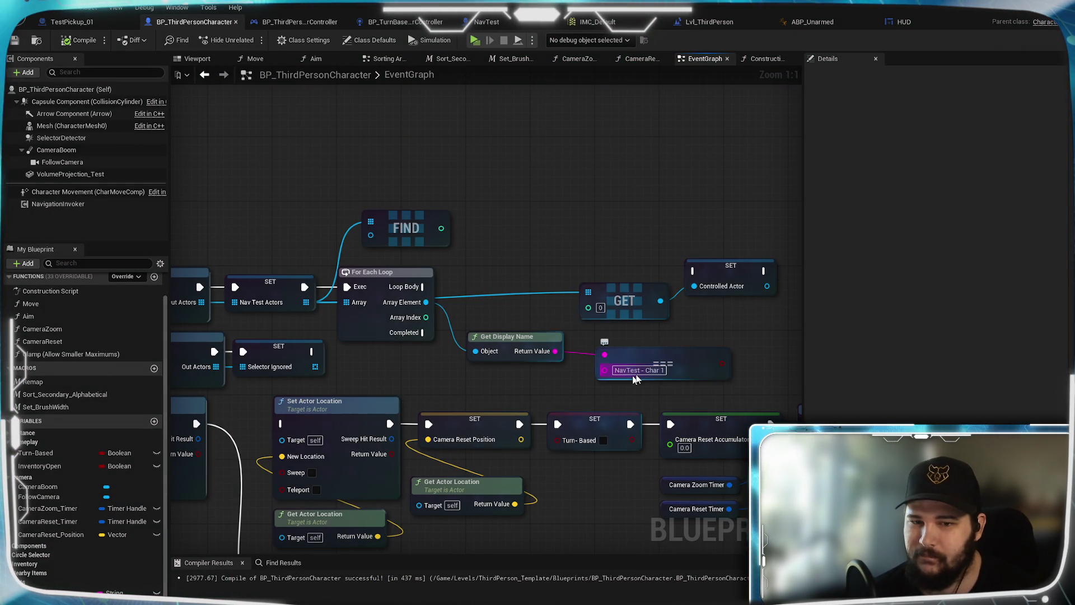
key("Escape")
Move the GET and SET nodes further right and nudge the comparison node into place
mouse_move(684, 337)
left_mouse_down()
mouse_move(564, 361)
mouse_move(370, 352)
left_mouse_up()
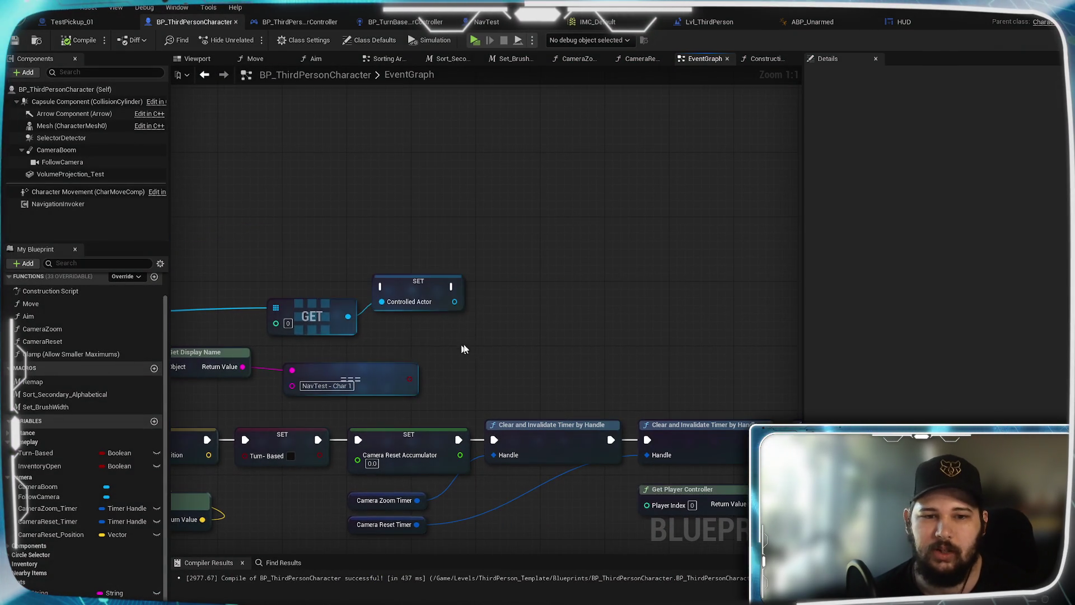
left_click_drag(280, 263, 471, 350)
left_click_drag(331, 325, 562, 350)
left_click_drag(383, 312, 573, 291)
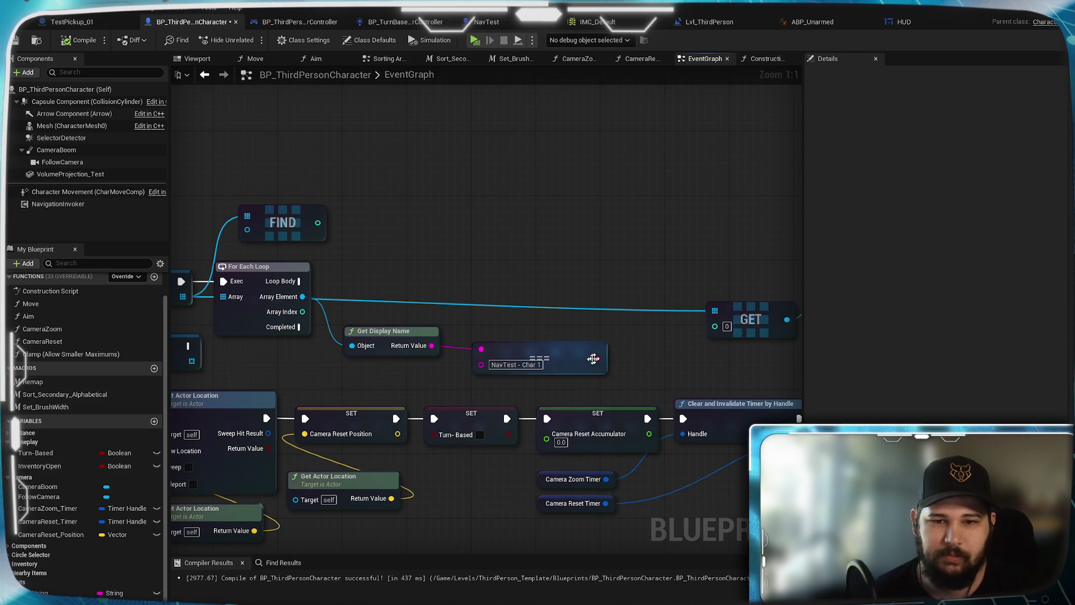
mouse_move(580, 352)
left_mouse_down()
mouse_move(559, 355)
mouse_move(610, 297)
left_mouse_up()
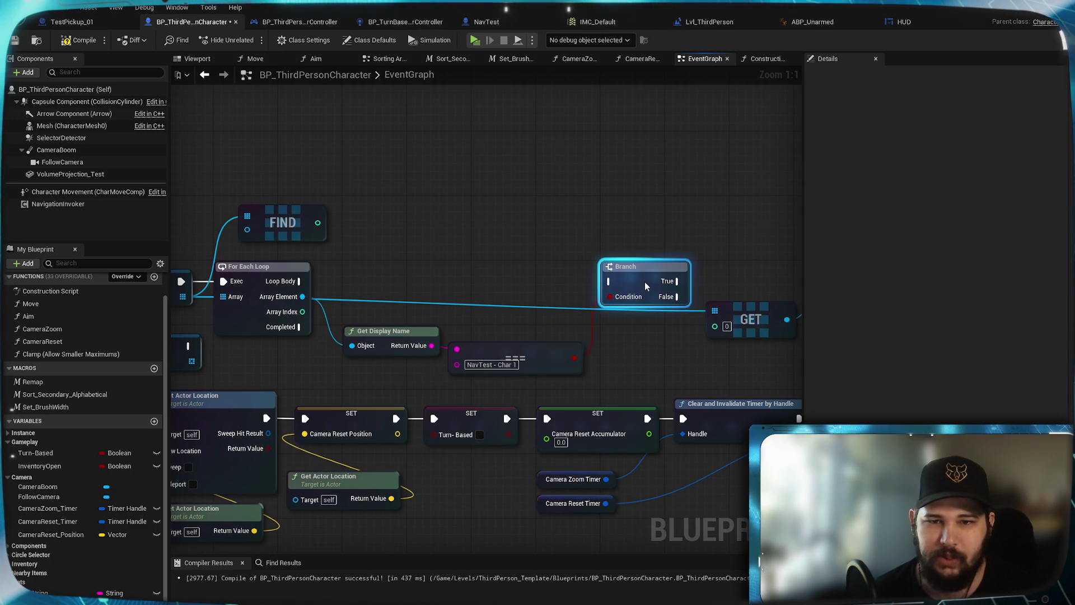
Wire Loop Body into the Branch and the Branch's True output into SET Controlled Actor
left_click(480, 240)
left_click_drag(480, 241, 539, 244)
left_click_drag(358, 284, 666, 284)
left_click_drag(704, 219, 575, 219)
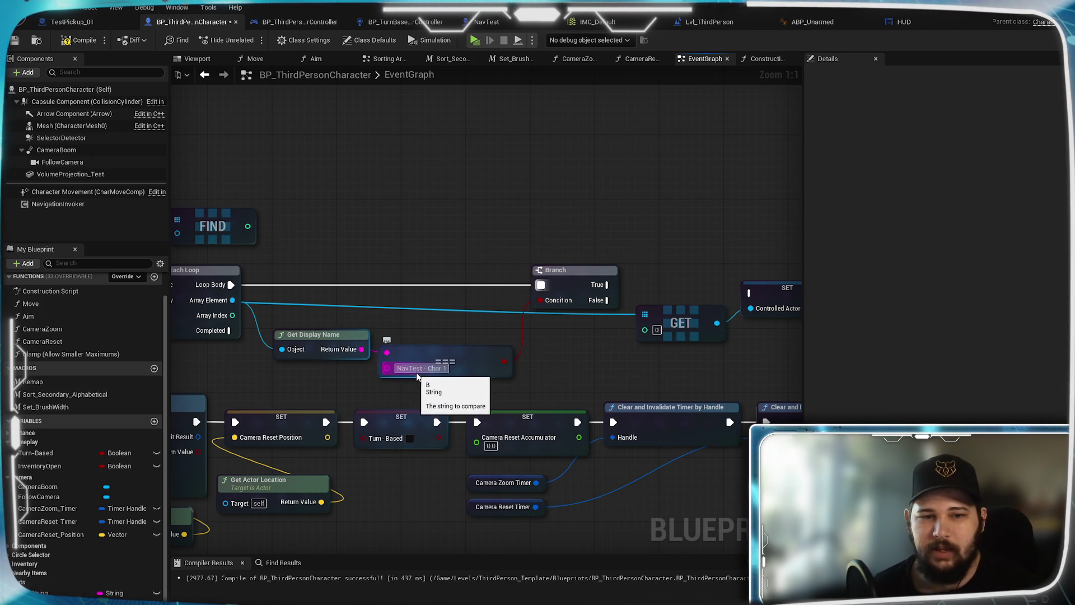
left_click_drag(435, 341, 449, 310)
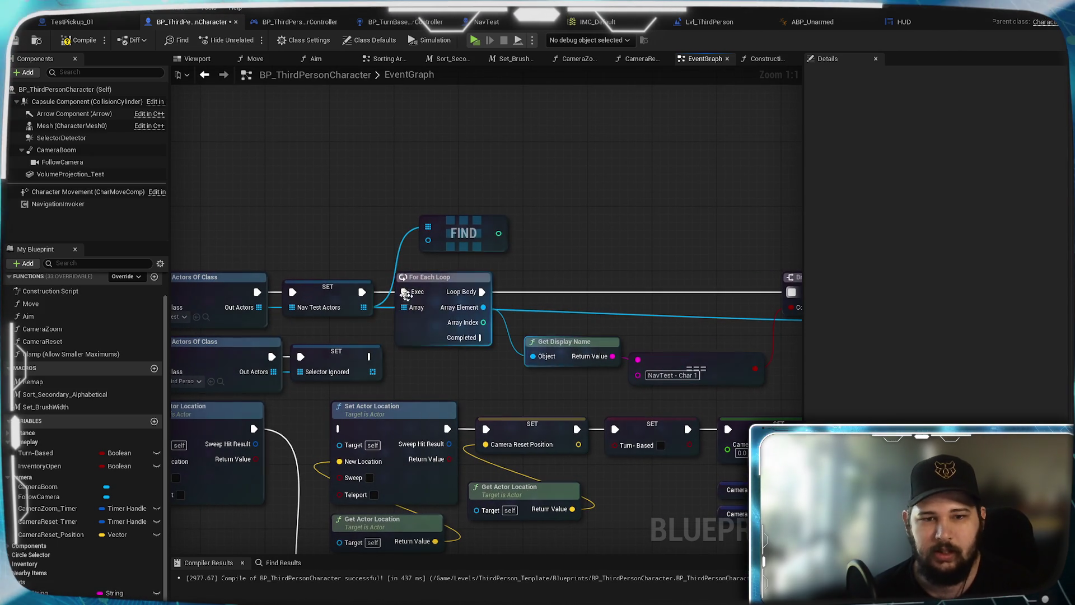
mouse_move(305, 305)
left_mouse_down()
mouse_move(393, 305)
mouse_move(235, 313)
left_mouse_up()
mouse_move(553, 317)
left_mouse_down()
mouse_move(456, 340)
mouse_move(439, 371)
mouse_move(460, 386)
left_mouse_up()
mouse_move(252, 381)
left_mouse_down()
mouse_move(227, 373)
mouse_move(646, 370)
mouse_move(660, 379)
mouse_move(571, 385)
left_mouse_up()
mouse_move(571, 317)
left_mouse_down()
mouse_move(721, 334)
mouse_move(665, 329)
mouse_move(643, 361)
mouse_move(539, 377)
left_mouse_up()
Delete the unused FIND node from the graph
left_click(619, 389)
left_click_drag(619, 389, 657, 342)
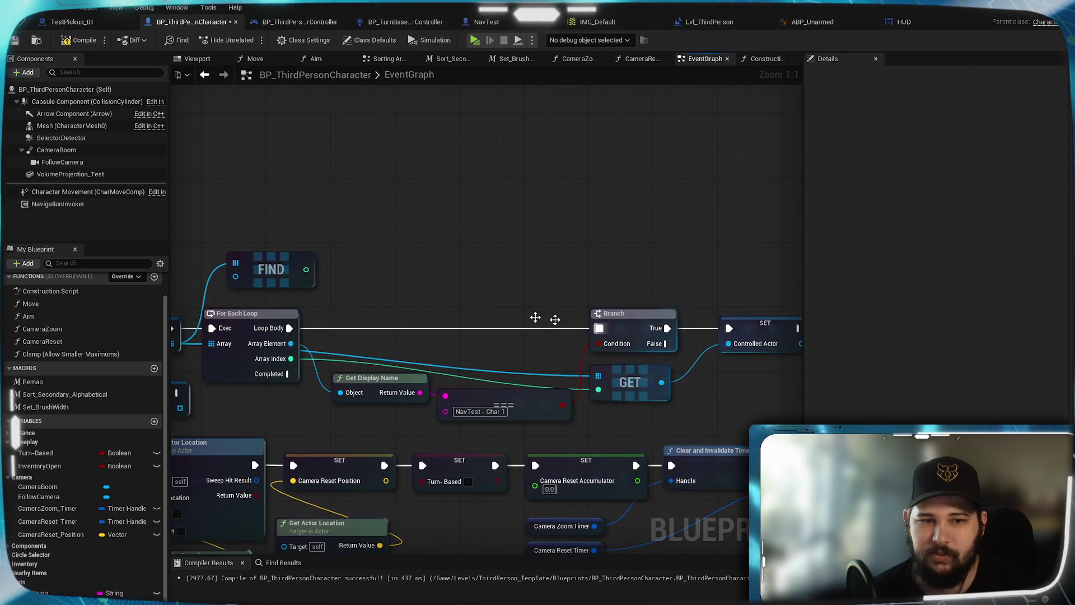
left_click_drag(372, 336, 536, 358)
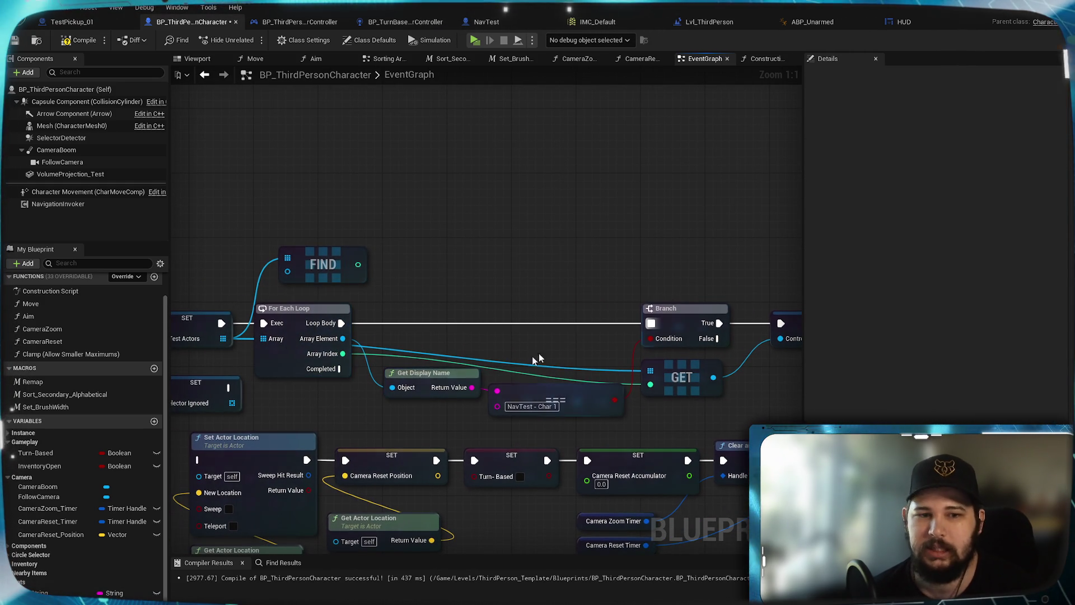
left_click(324, 259)
key("Delete")
Save the character Blueprint and review the finished node chain
mouse_move(512, 284)
left_mouse_down()
mouse_move(408, 251)
mouse_move(688, 227)
left_mouse_up()
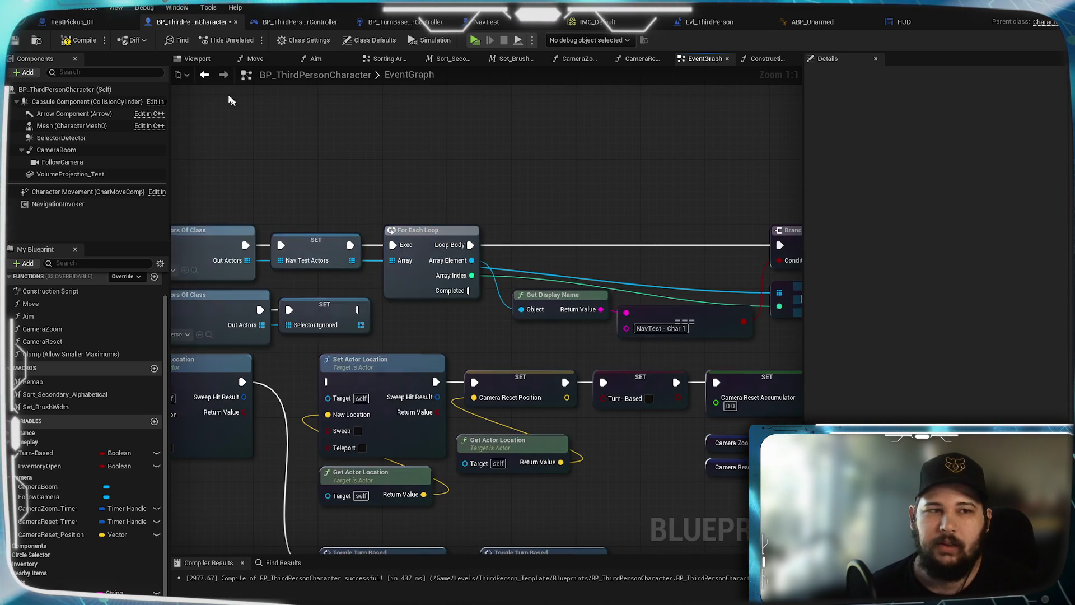
left_click(15, 43)
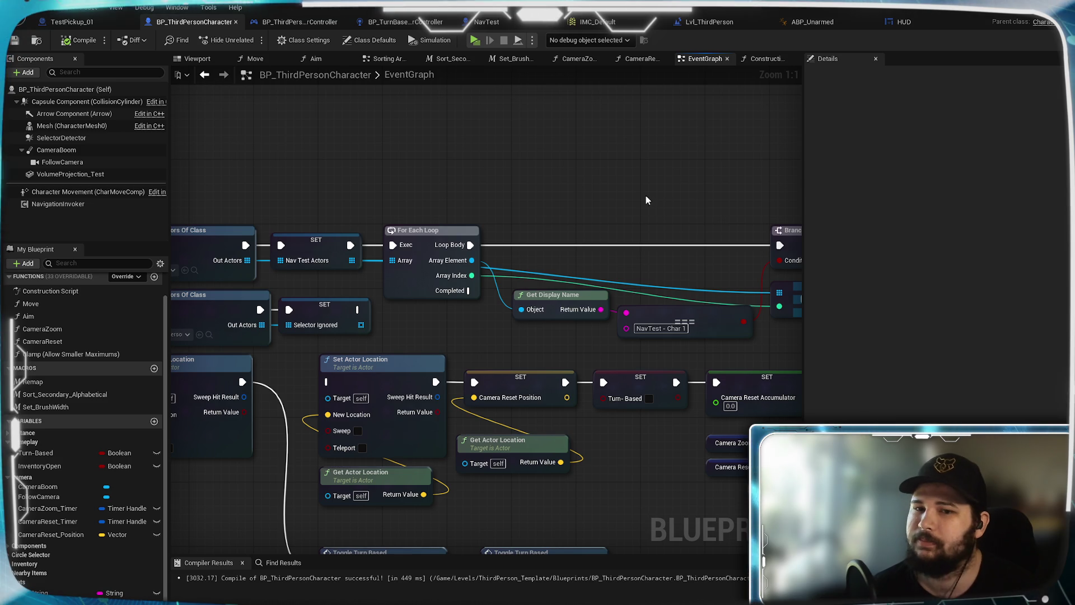
left_click_drag(649, 201, 556, 211)
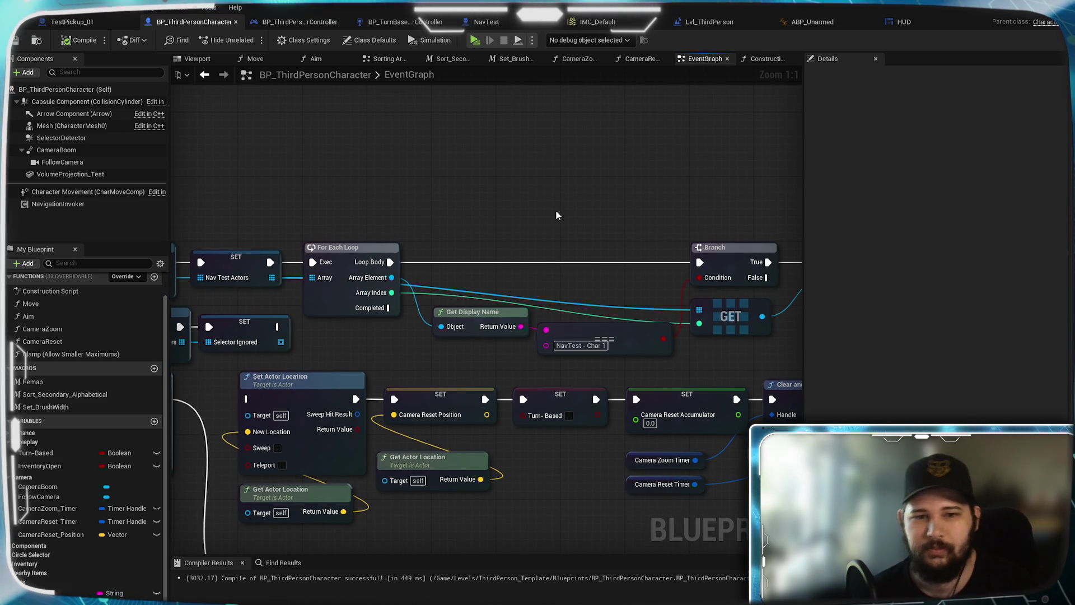
mouse_move(494, 206)
left_mouse_down()
mouse_move(360, 206)
mouse_move(584, 215)
mouse_move(471, 226)
left_mouse_up()
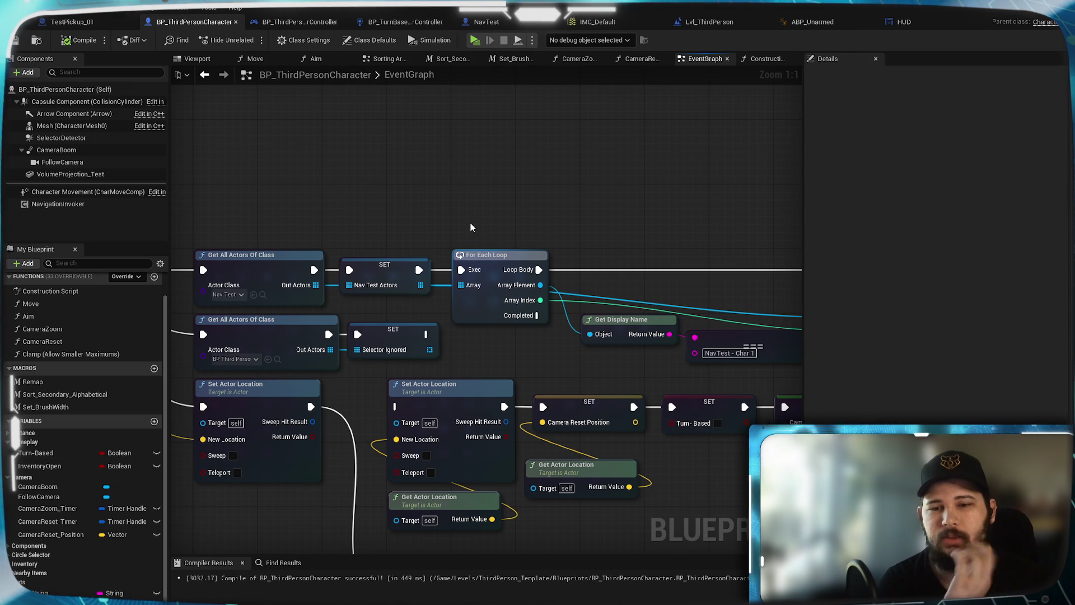
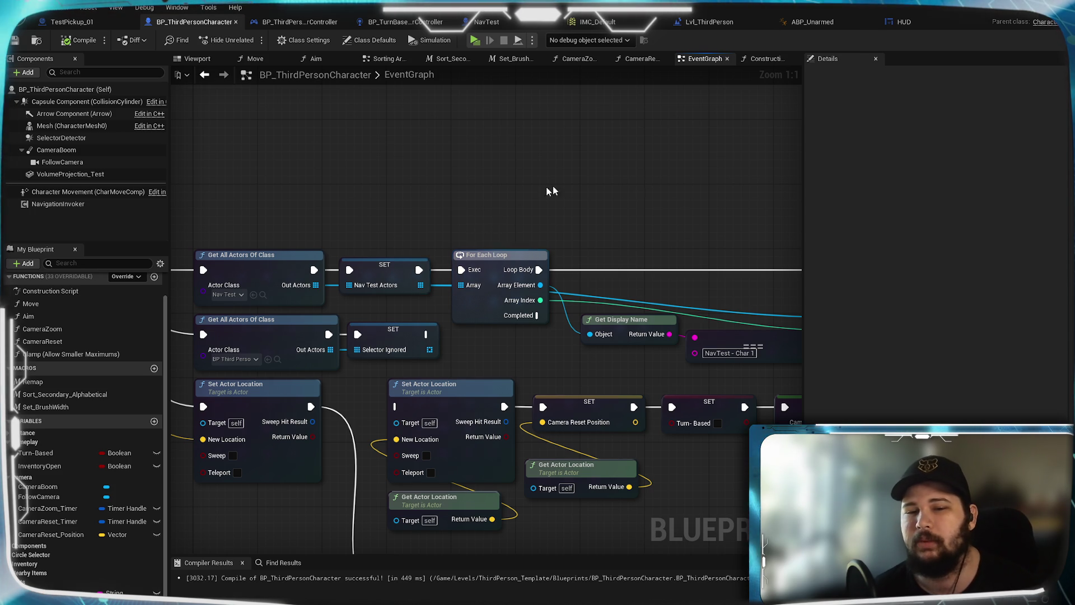
Pan to the Get All Actors nodes and bring up NavTest_Actors' settings, an empty Nav Test array
left_click_drag(662, 173, 580, 173)
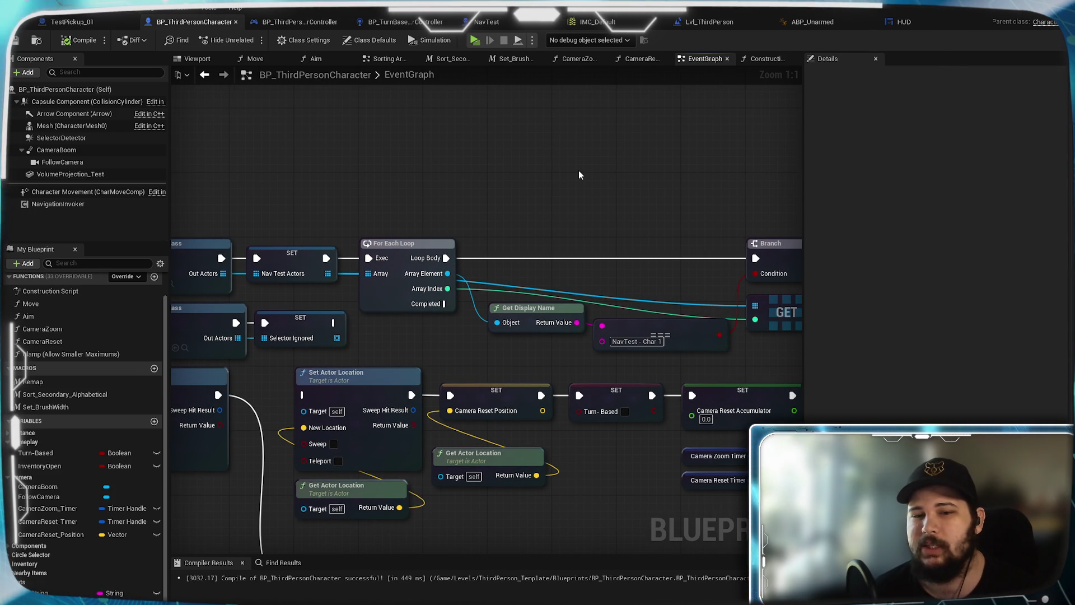
mouse_move(580, 176)
left_mouse_down()
mouse_move(334, 175)
mouse_move(696, 213)
mouse_move(572, 180)
mouse_move(369, 176)
mouse_move(762, 154)
mouse_move(312, 180)
mouse_move(528, 199)
mouse_move(609, 222)
left_mouse_up()
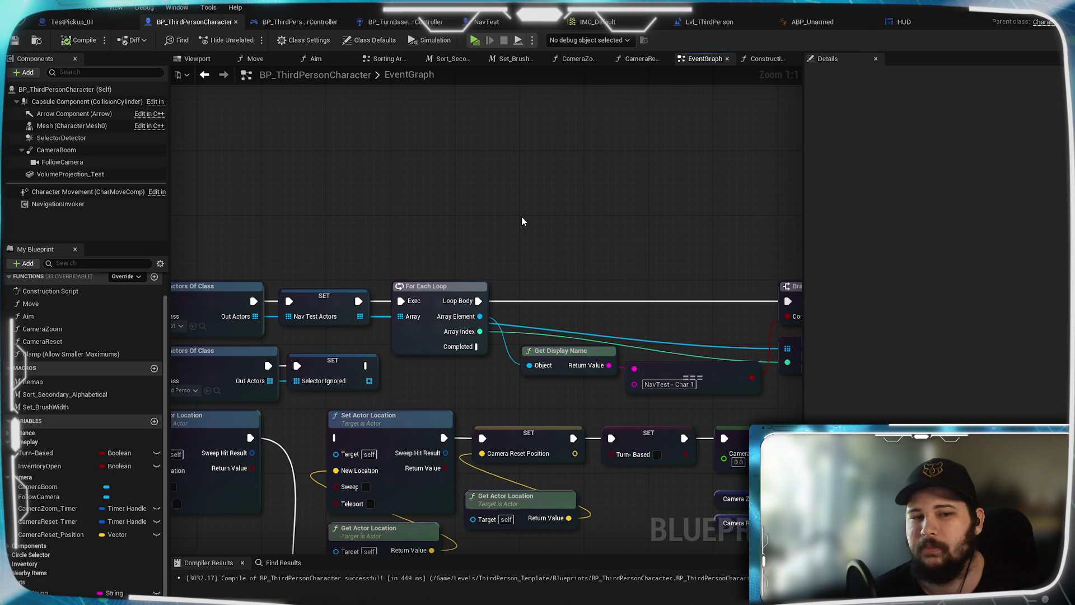
mouse_move(448, 315)
left_mouse_down()
mouse_move(538, 137)
mouse_move(621, 130)
left_mouse_up()
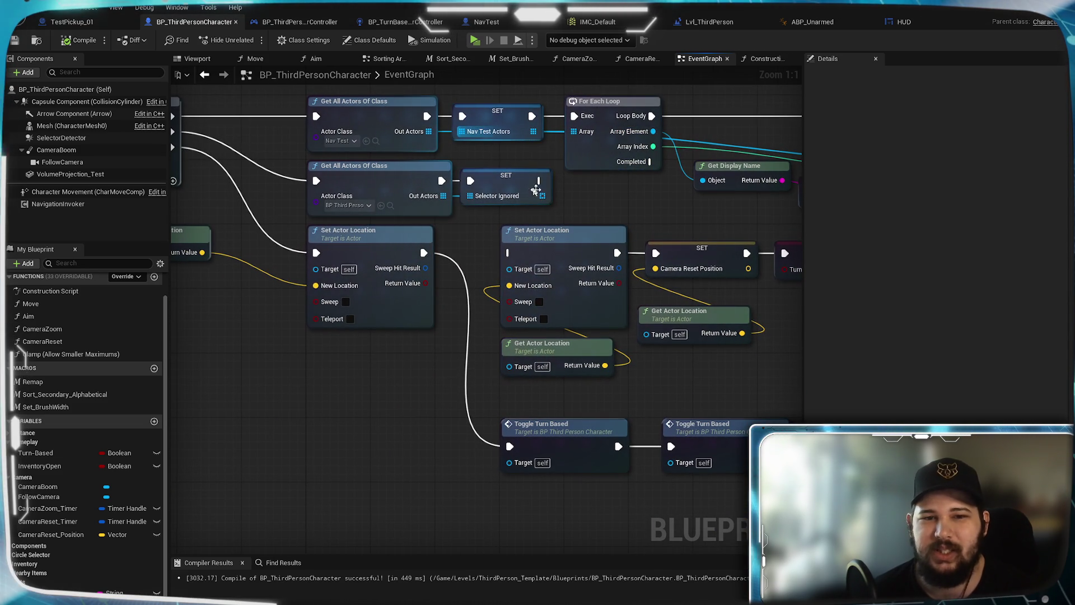
left_click(570, 241)
mouse_move(571, 241)
left_mouse_down()
mouse_move(185, 244)
mouse_move(566, 236)
mouse_move(390, 240)
mouse_move(506, 192)
mouse_move(616, 269)
mouse_move(489, 264)
left_mouse_up()
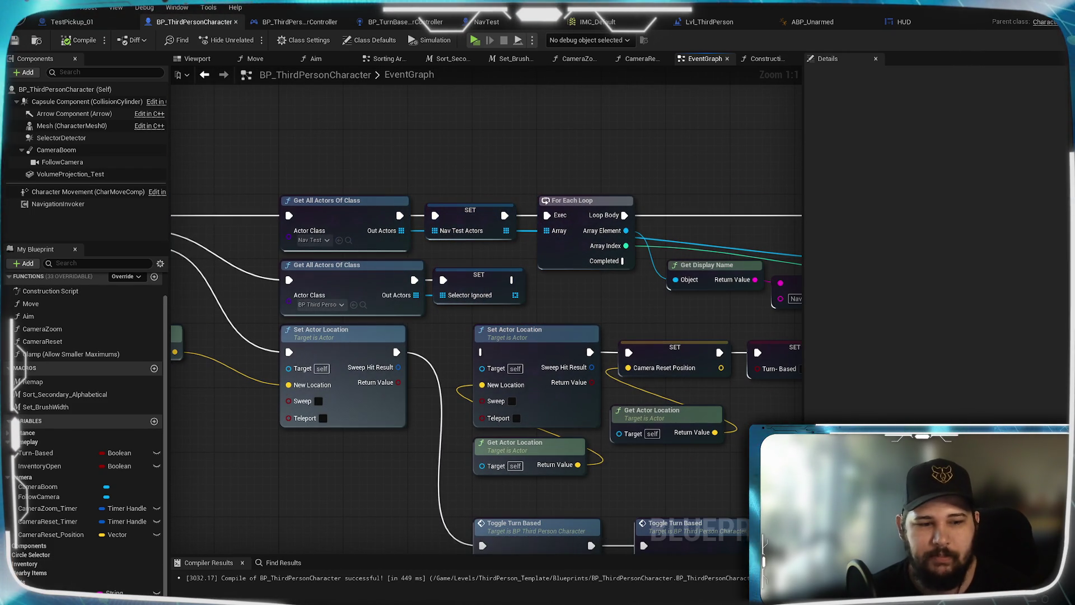
right_click(35, 563)
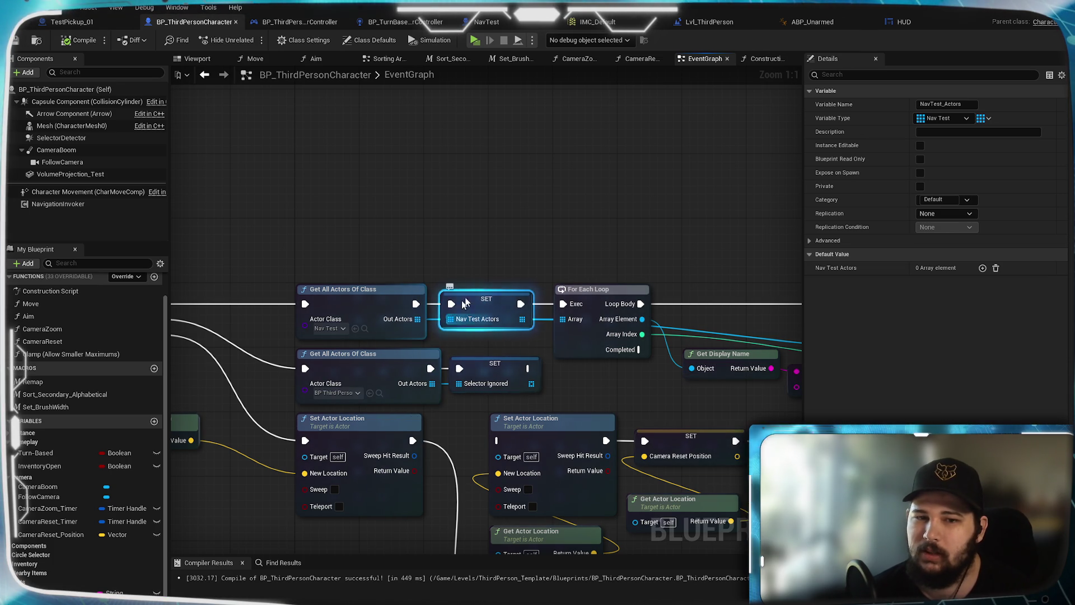
scroll(530, 238, "down", 4)
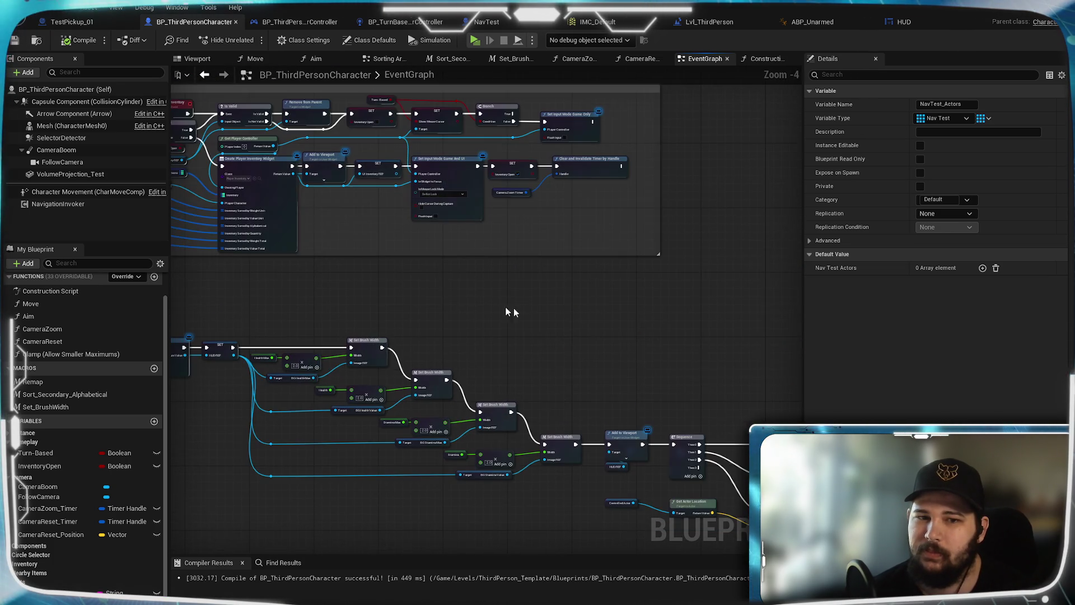
mouse_move(319, 286)
left_mouse_down()
mouse_move(747, 283)
mouse_move(610, 260)
mouse_move(375, 385)
left_mouse_up()
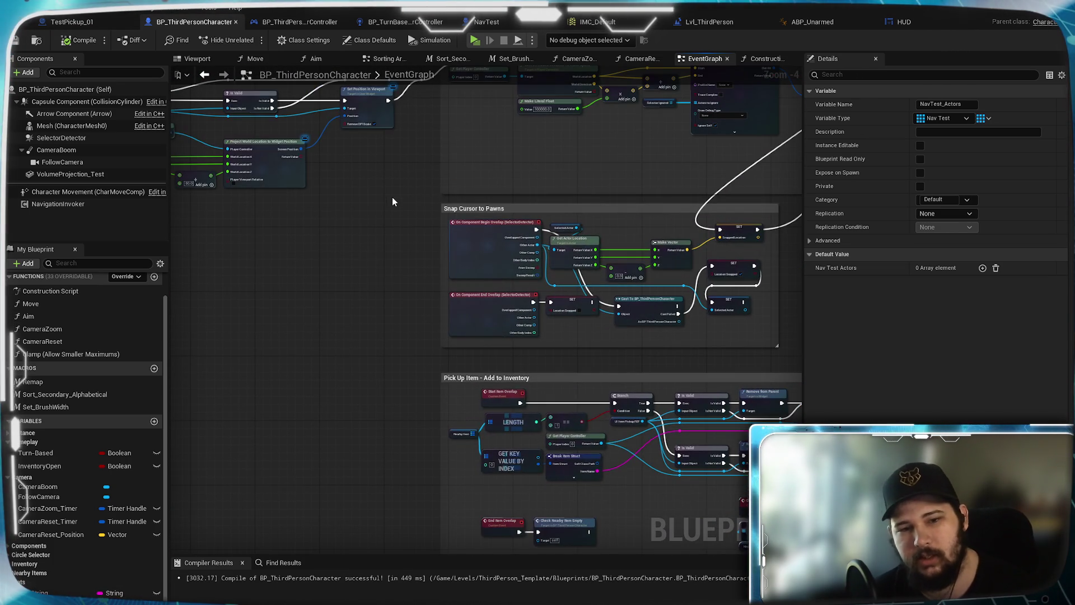
left_click_drag(392, 202, 381, 421)
left_click_drag(369, 193, 324, 410)
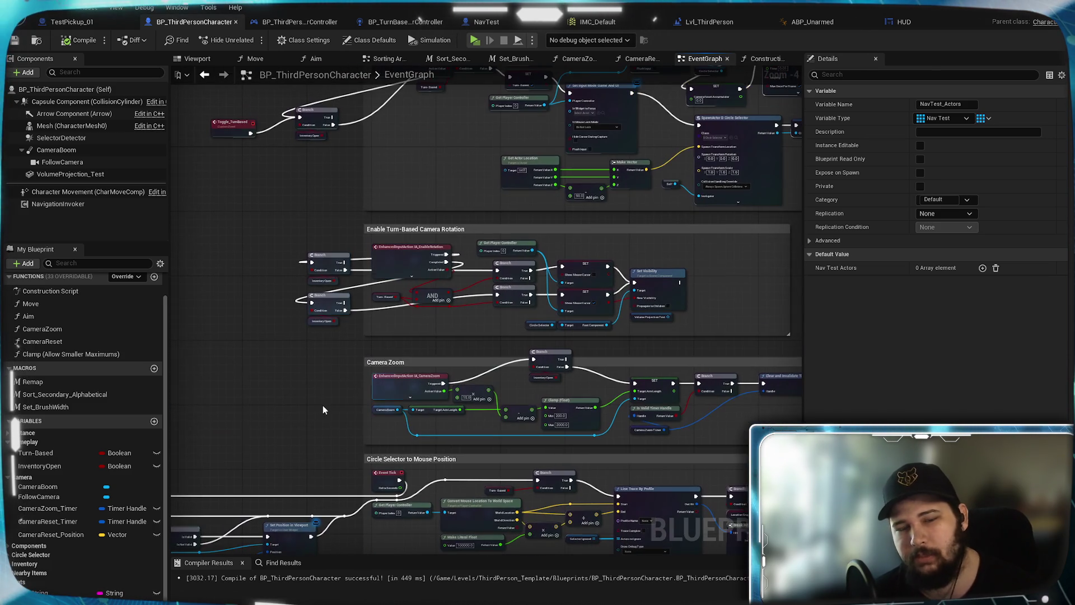
mouse_move(430, 112)
left_mouse_down()
mouse_move(424, 279)
mouse_move(354, 400)
mouse_move(455, 499)
left_mouse_up()
scroll(475, 431, "up", 5)
mouse_move(475, 431)
left_mouse_down()
mouse_move(321, 268)
mouse_move(284, 283)
mouse_move(784, 342)
left_mouse_up()
mouse_move(319, 141)
left_mouse_down()
mouse_move(440, 262)
mouse_move(400, 521)
left_mouse_up()
left_click_drag(485, 355, 550, 406)
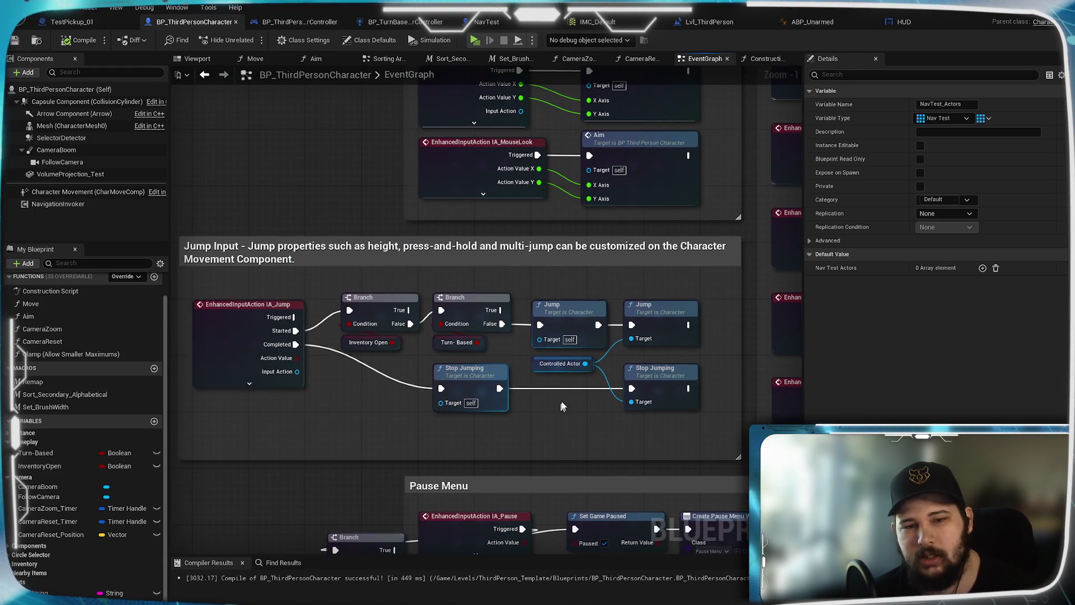
mouse_move(683, 250)
left_mouse_down()
mouse_move(484, 477)
mouse_move(198, 228)
mouse_move(359, 475)
left_mouse_up()
mouse_move(353, 394)
left_mouse_down()
mouse_move(448, 421)
mouse_move(504, 392)
left_mouse_up()
scroll(522, 386, "down", 1)
scroll(522, 386, "down", 6)
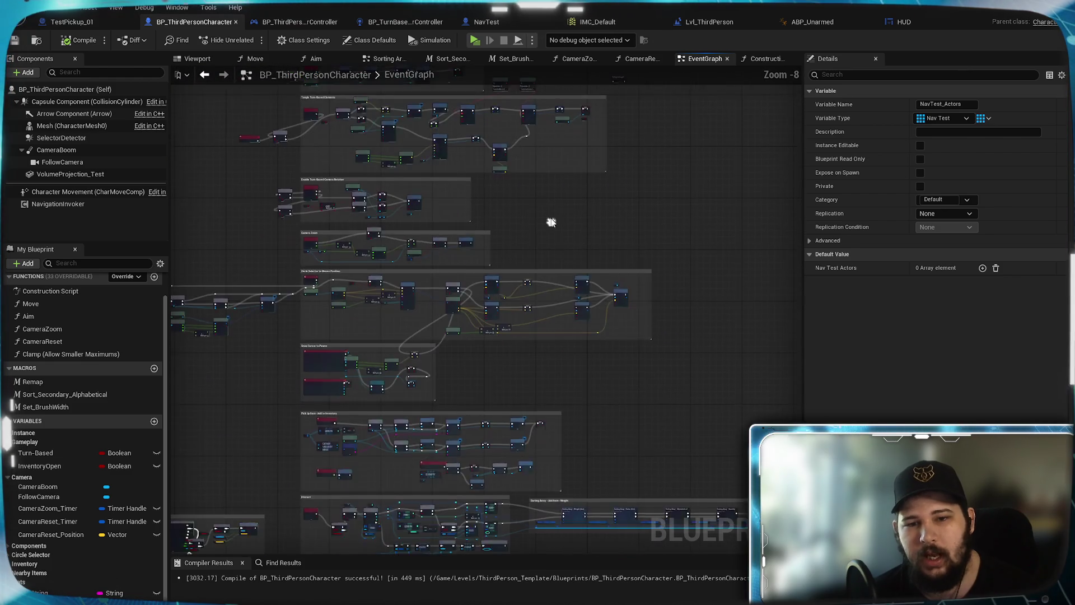
scroll(549, 315, "up", 7)
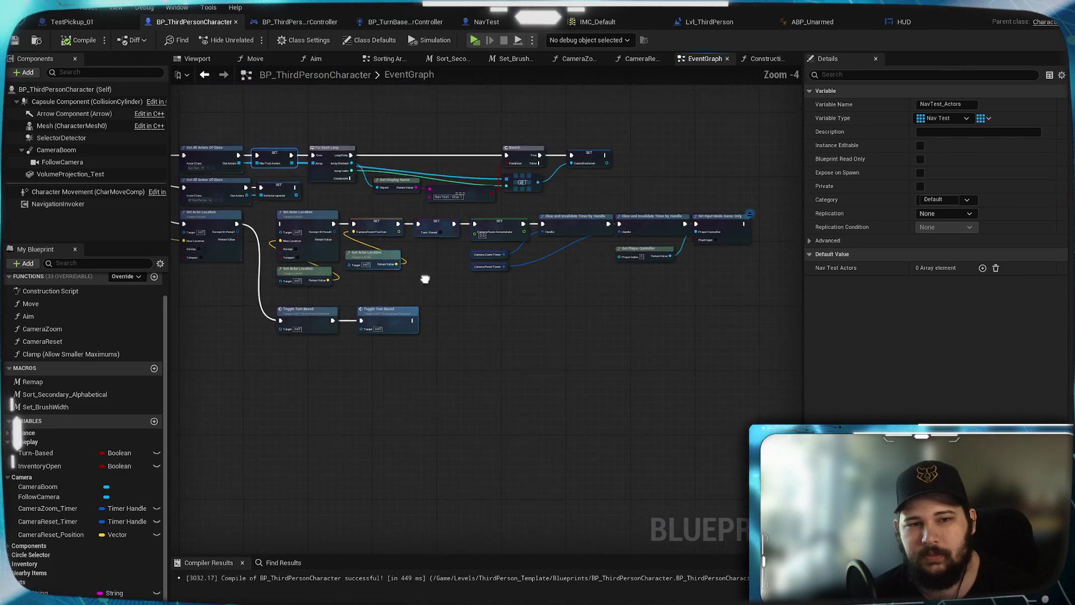
left_click_drag(448, 389, 472, 328)
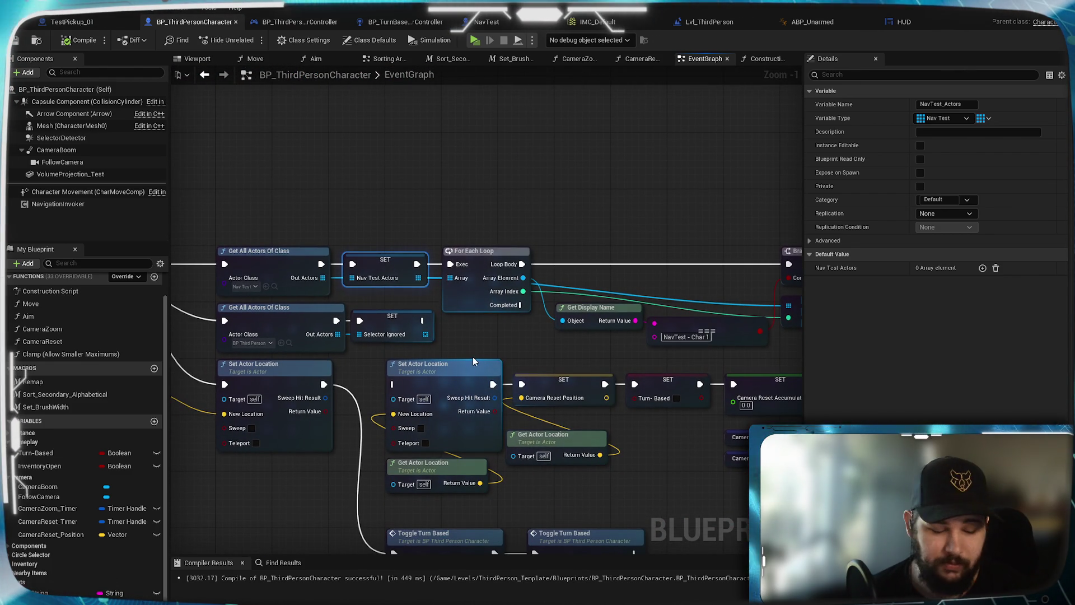
Change NavTest_Actors' container type from array to Map and confirm
mouse_move(386, 248)
left_mouse_down()
mouse_move(488, 233)
mouse_move(650, 277)
left_mouse_up()
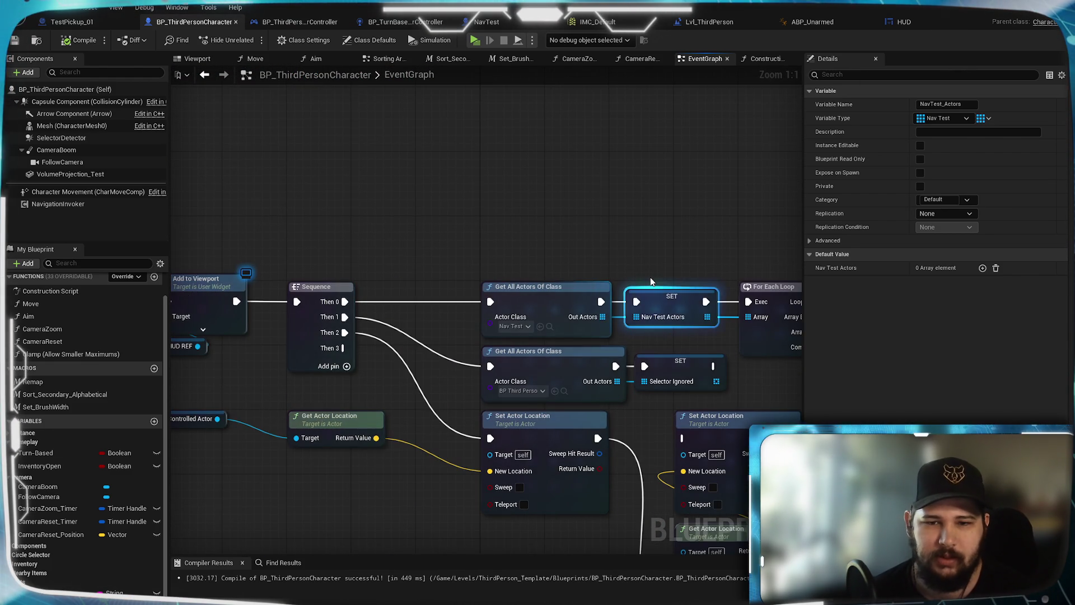
scroll(674, 379, "up", 1)
left_click_drag(674, 379, 157, 373)
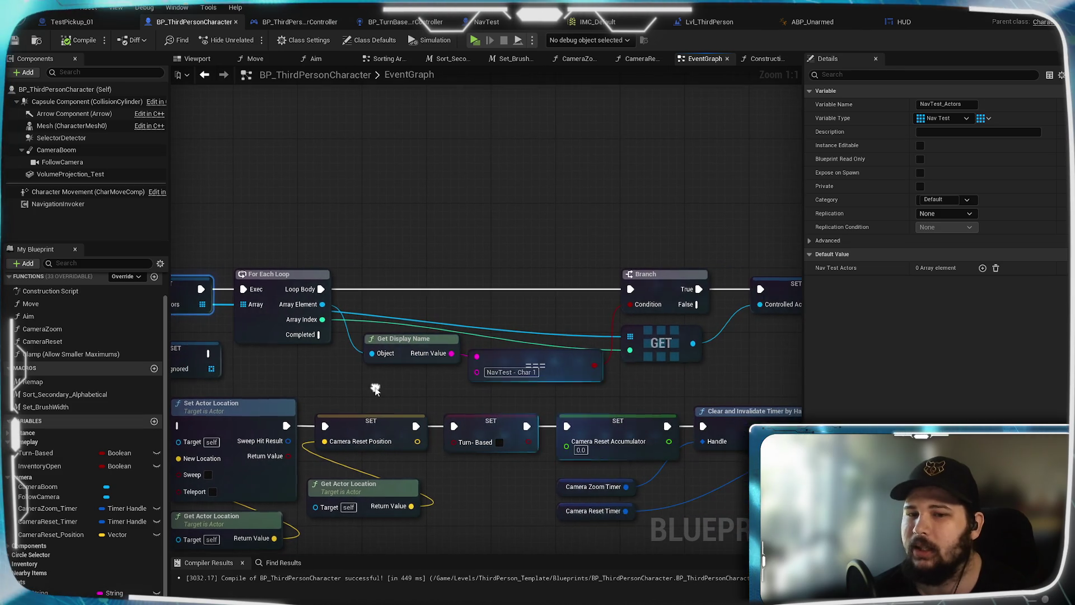
left_click_drag(349, 263, 700, 294)
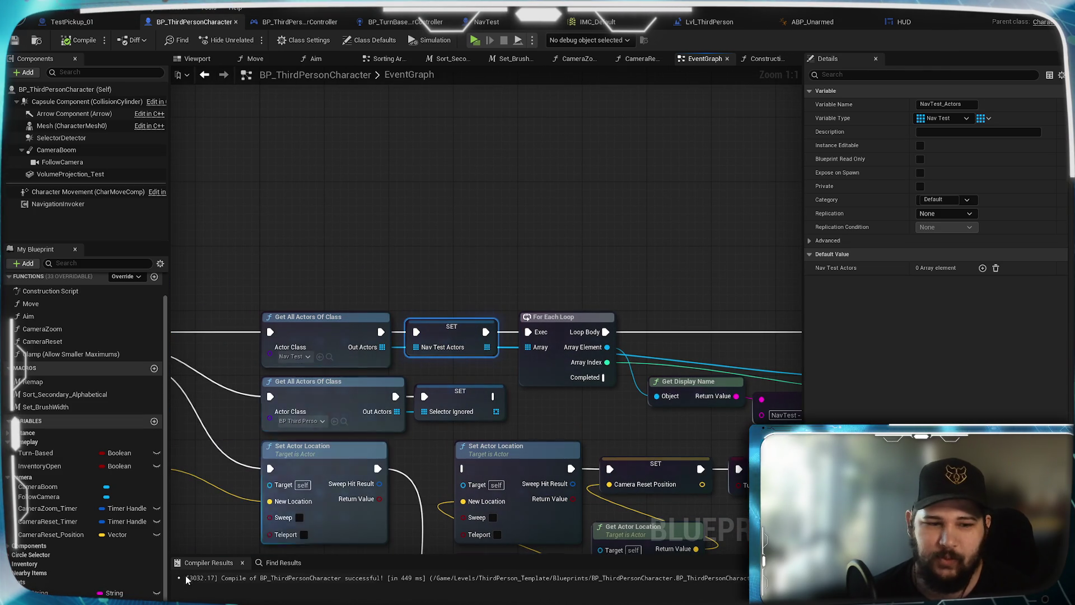
left_click(114, 592)
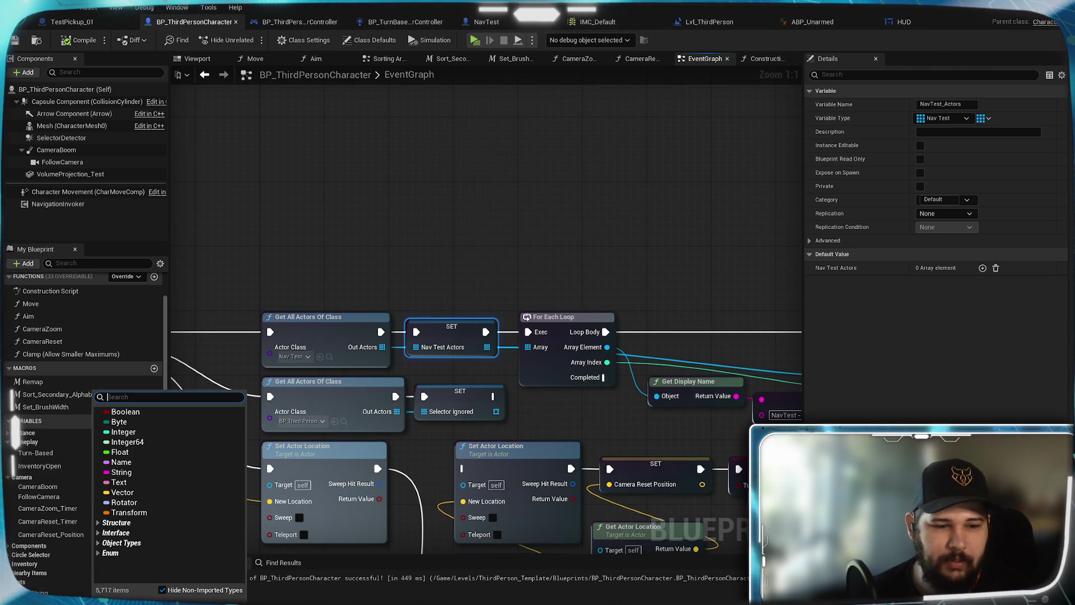
key("Escape")
left_click(984, 119)
left_click(978, 166)
left_click(902, 375)
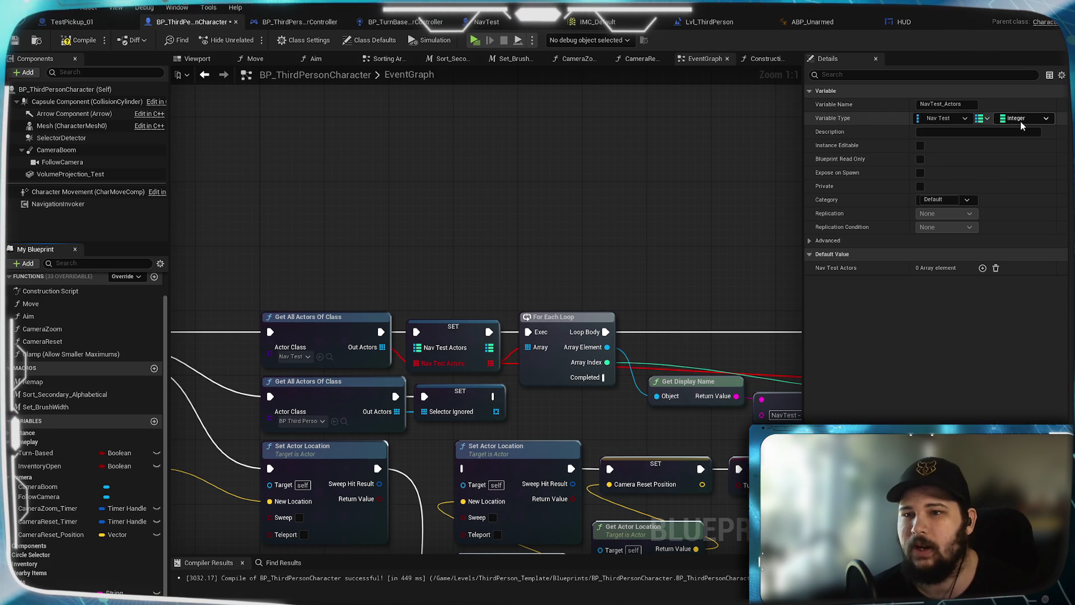
Set the map's value type to Nav Test and its key type to String
left_click(1021, 119)
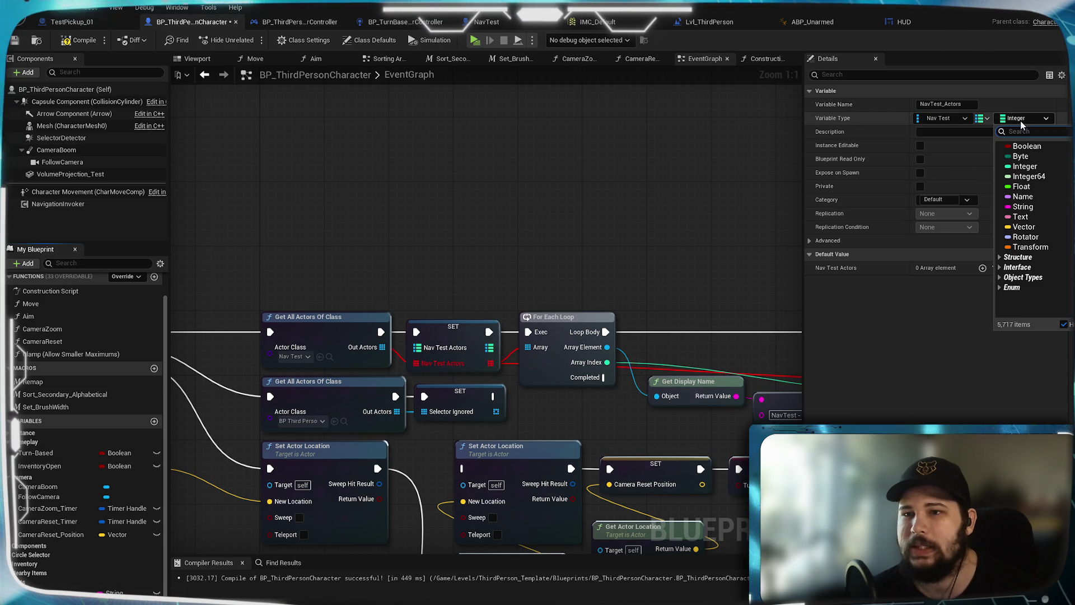
left_click(1034, 199)
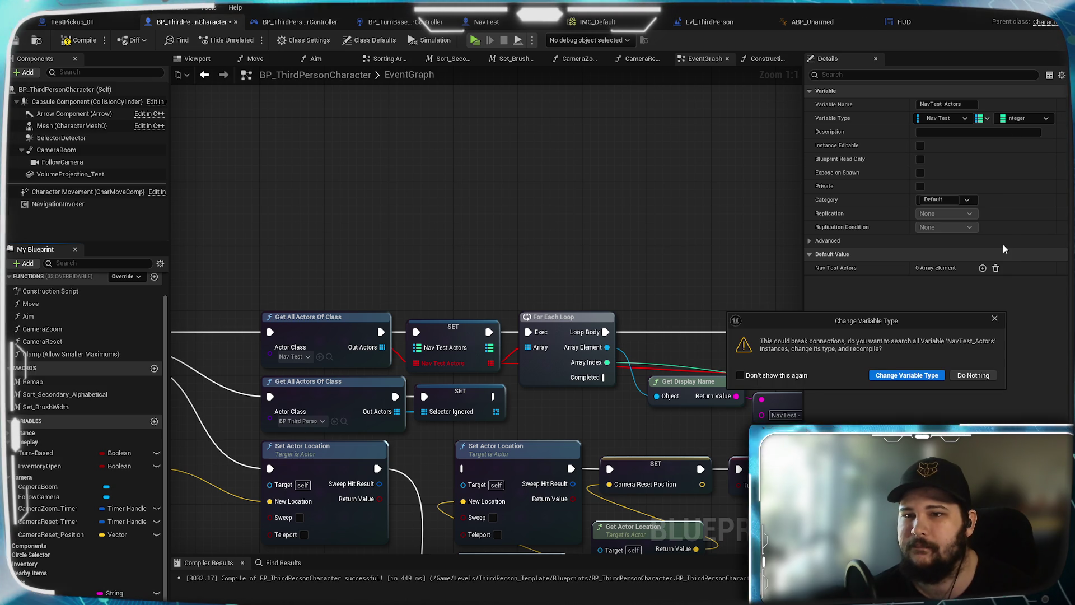
left_click(916, 378)
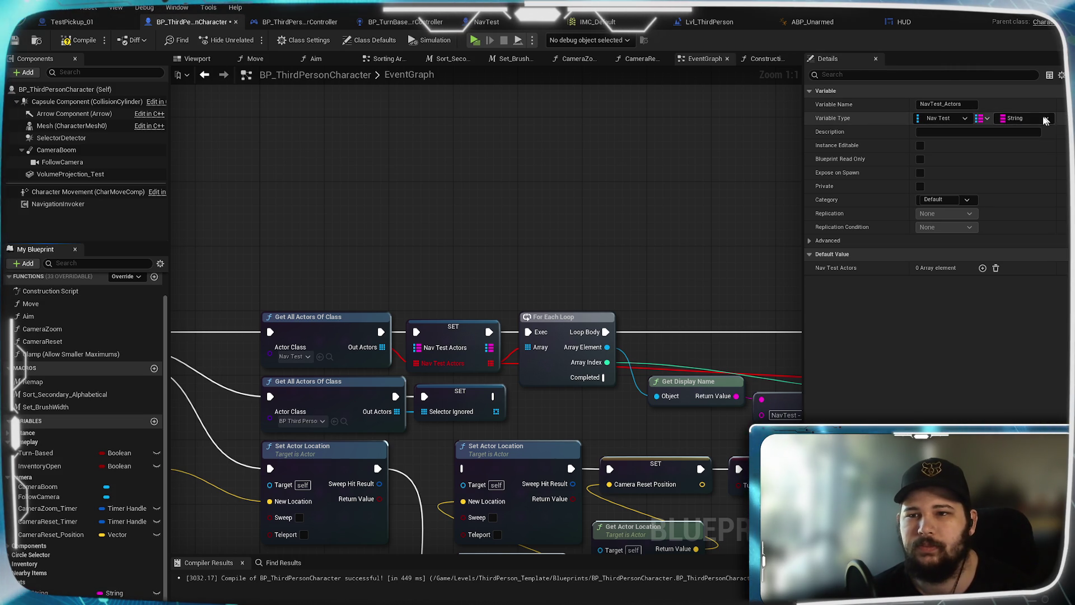
left_click(1023, 125)
type("N")
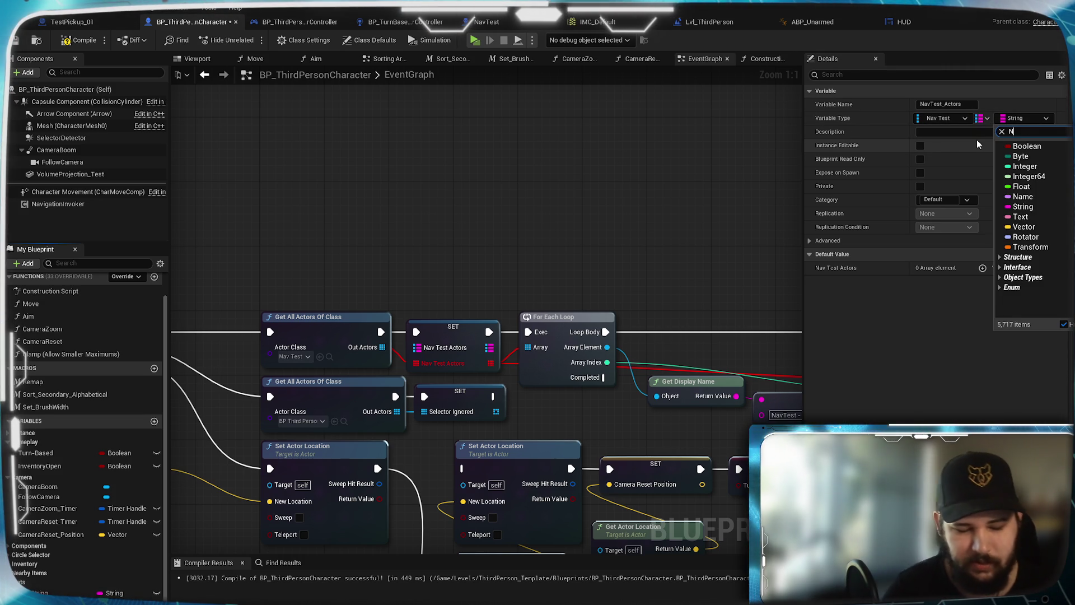
type("avTest")
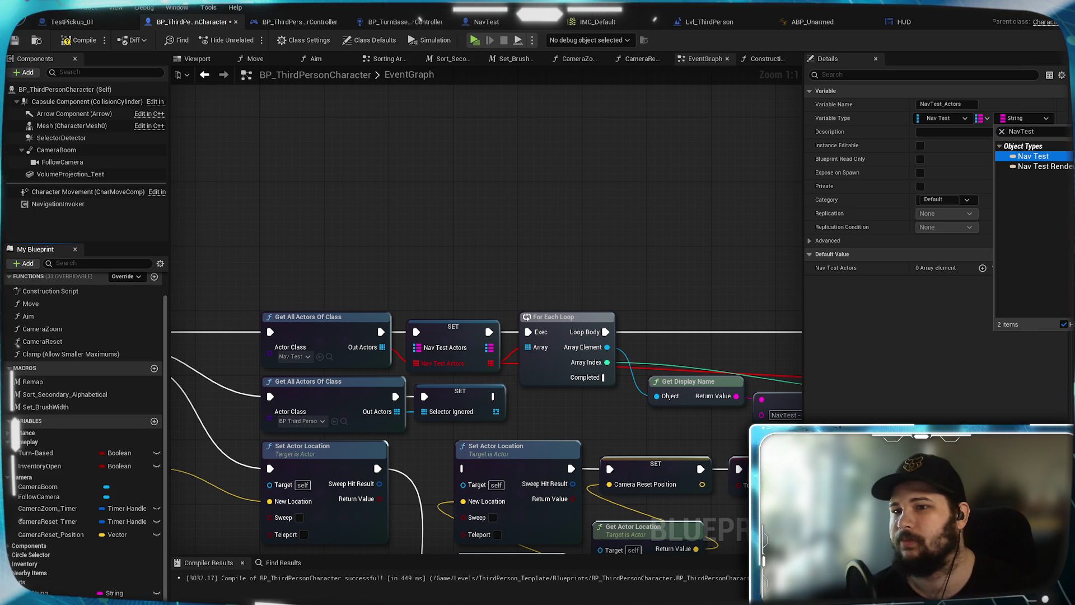
key("Return")
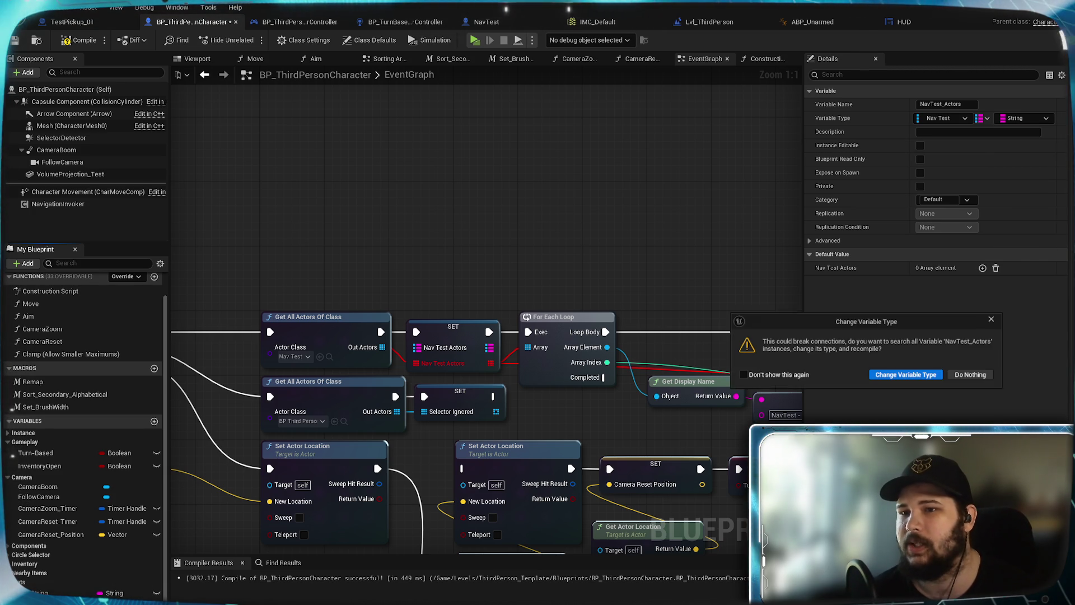
left_click(908, 380)
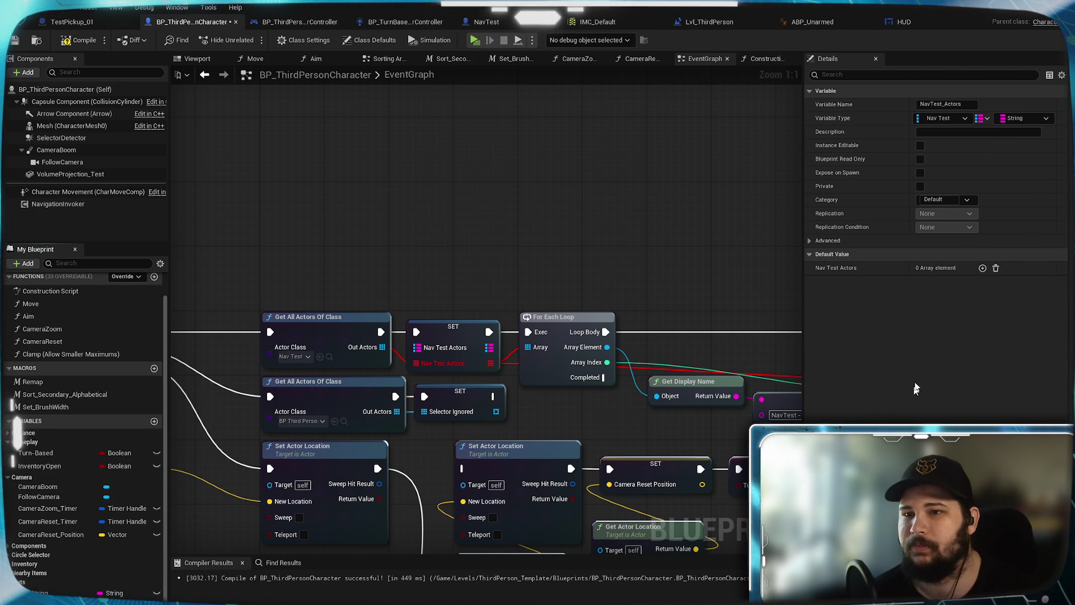
left_click(965, 119)
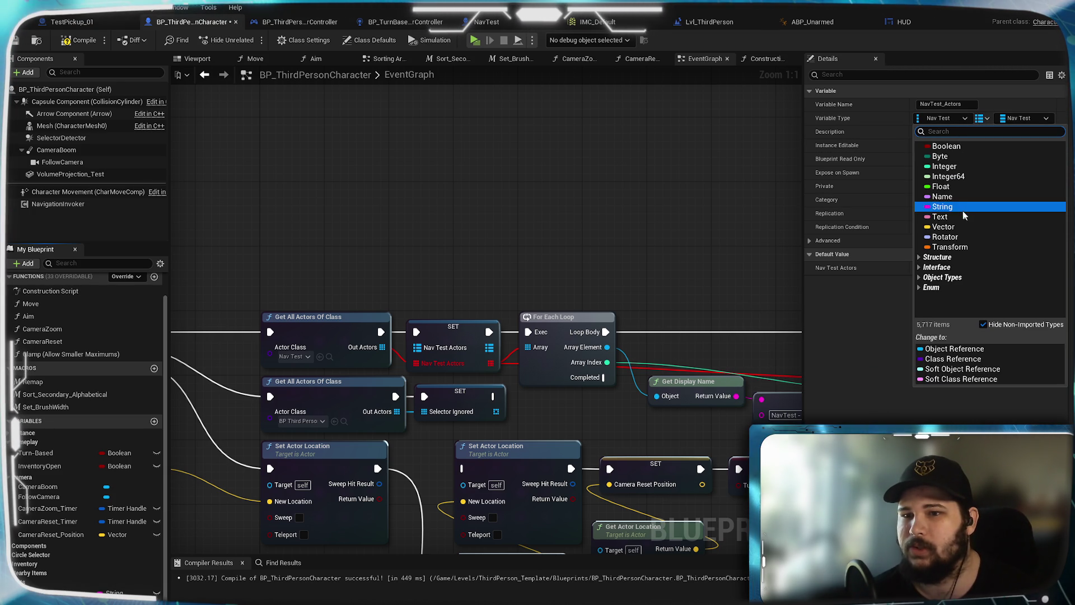
left_click(980, 348)
left_click(943, 375)
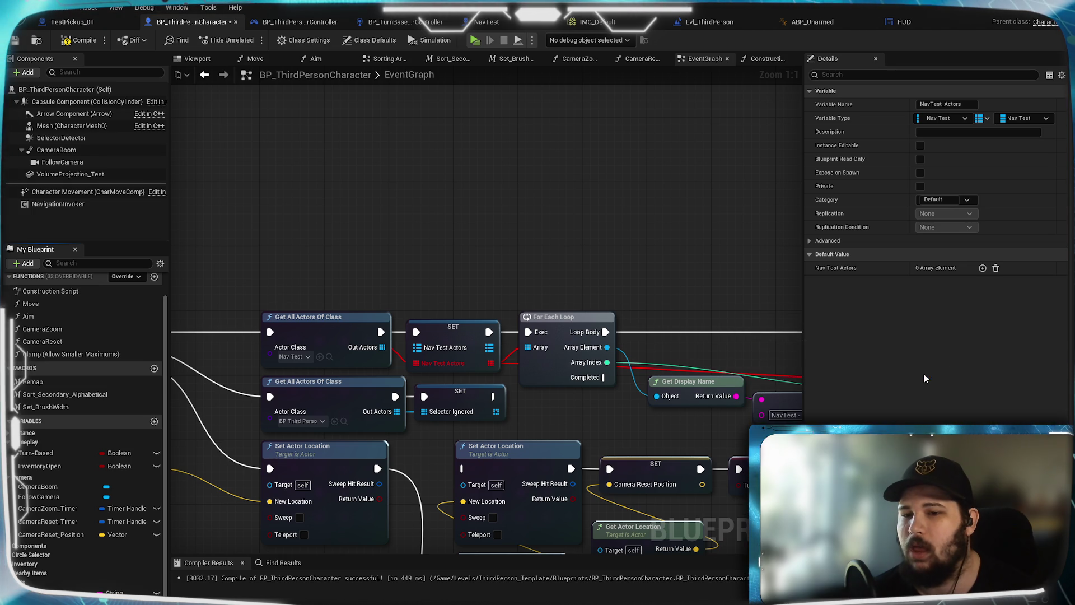
Rearrange the graph, moving the SET Nav Test Actors node above the loop nodes
left_click_drag(644, 221, 551, 212)
left_click_drag(250, 347, 444, 330)
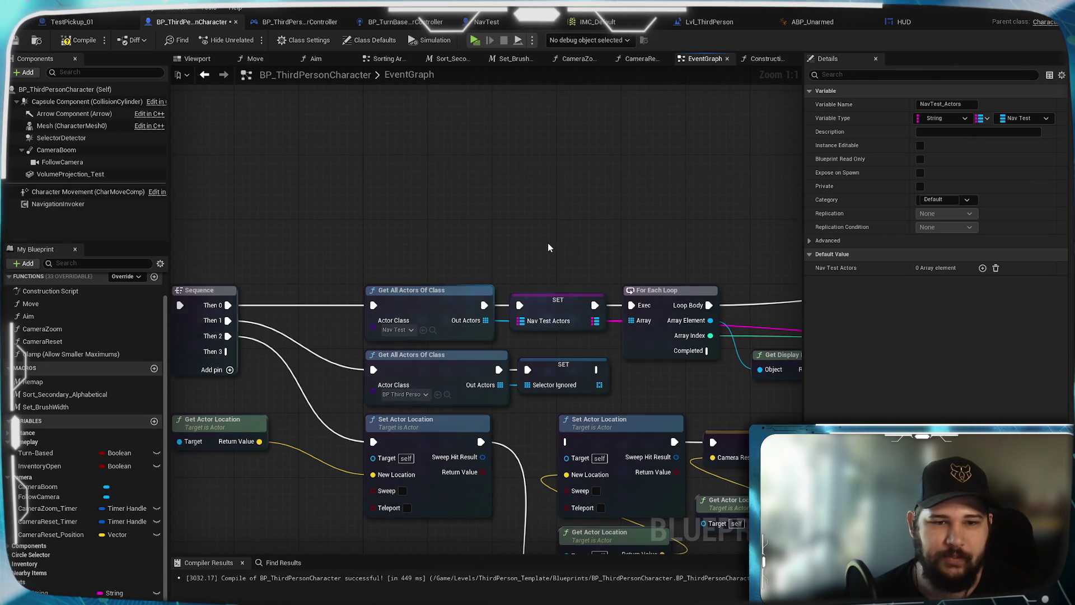
left_click_drag(649, 244, 569, 258)
mouse_move(470, 326)
left_mouse_down()
mouse_move(486, 261)
mouse_move(494, 270)
left_mouse_up()
left_click(521, 166)
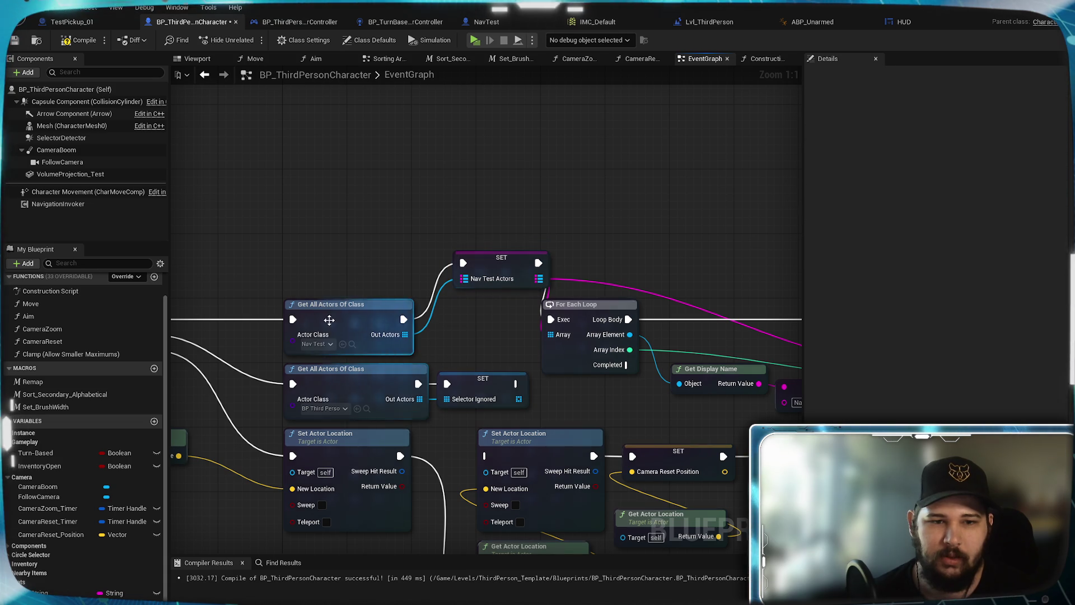
mouse_move(527, 219)
left_mouse_down()
mouse_move(319, 173)
mouse_move(495, 213)
left_mouse_up()
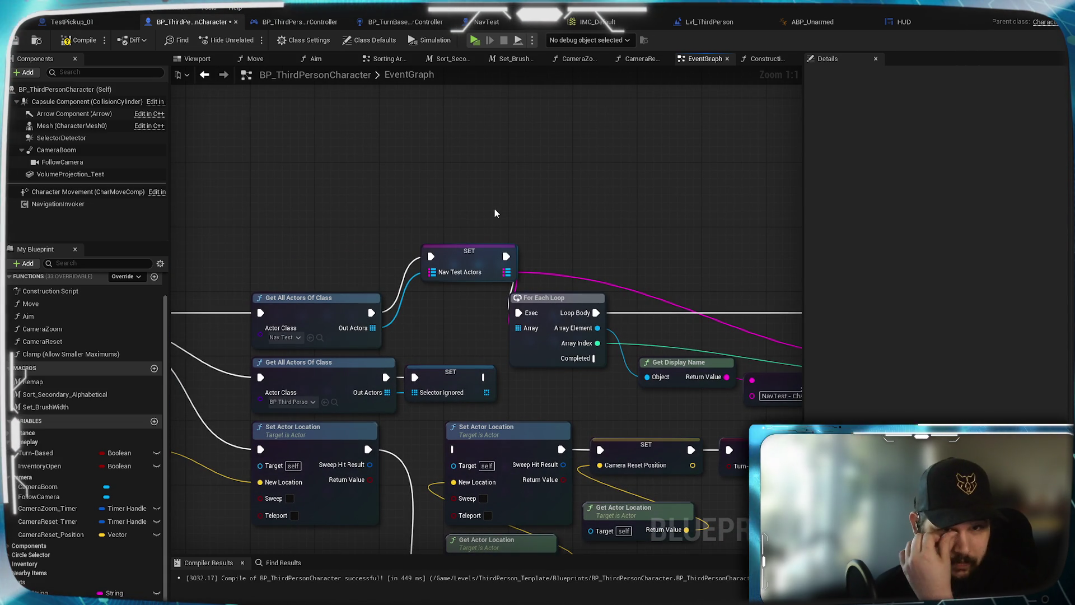
scroll(495, 210, "down", 1)
mouse_move(495, 209)
left_mouse_down()
mouse_move(331, 209)
mouse_move(364, 269)
mouse_move(318, 243)
left_mouse_up()
mouse_move(638, 356)
left_mouse_down()
mouse_move(371, 258)
mouse_move(171, 237)
left_mouse_up()
left_click_drag(222, 270, 592, 325)
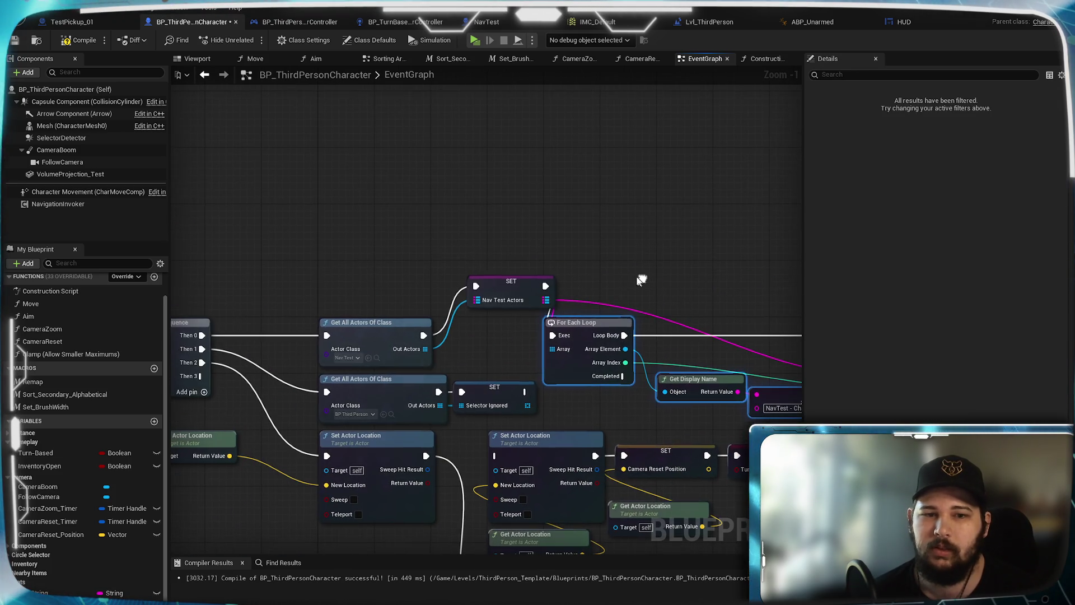
left_click_drag(482, 280, 624, 175)
left_click(682, 260)
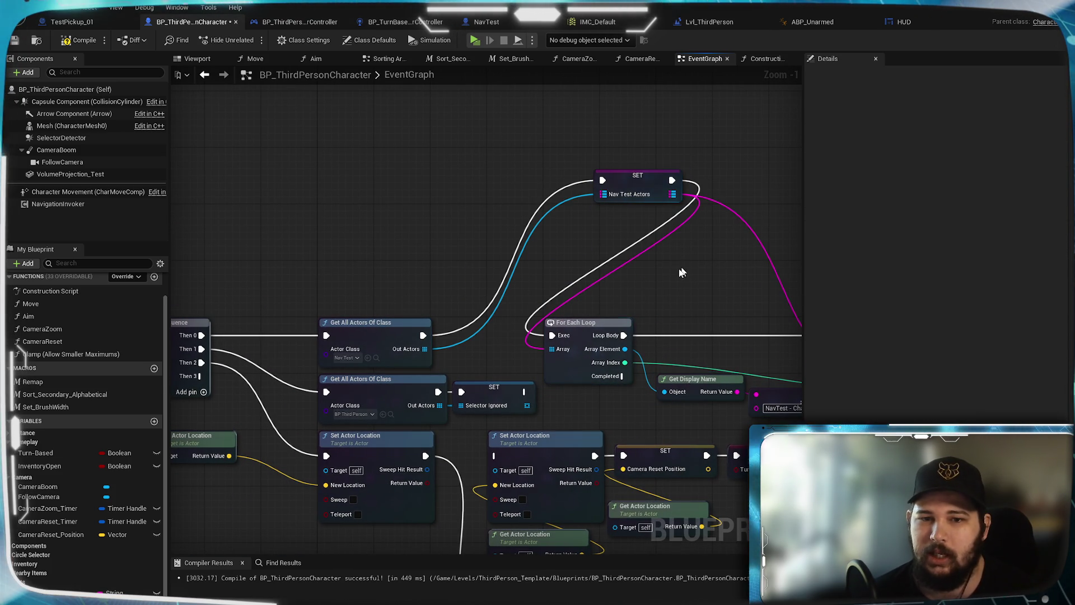
left_click_drag(525, 290, 500, 299)
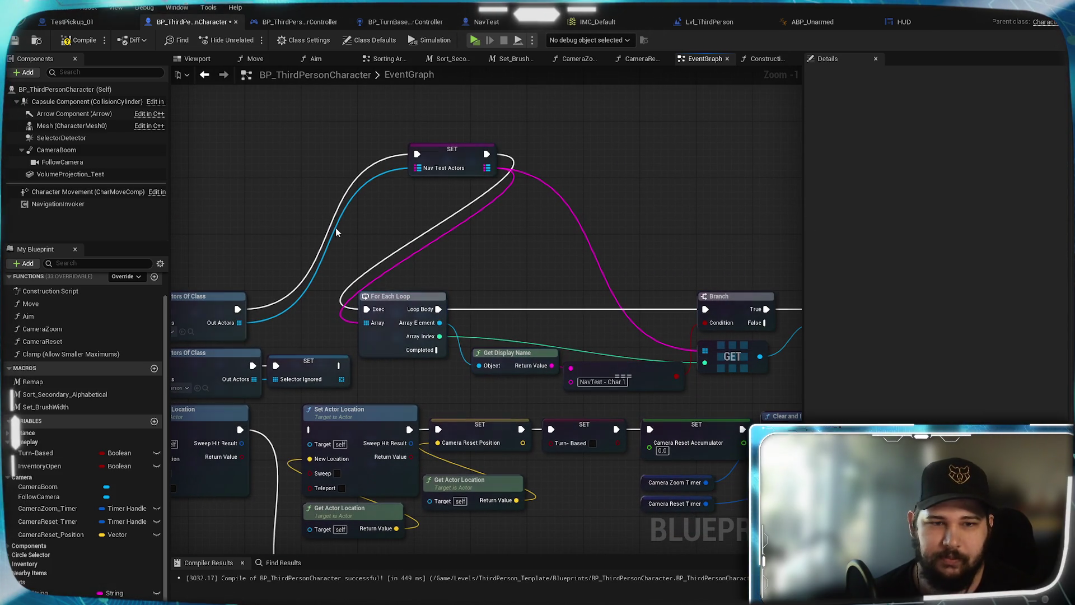
Cut the wires into SET, connect Get All Actors to For Each Loop, and place Get Display Name beside it
key("super")
left_click(300, 190)
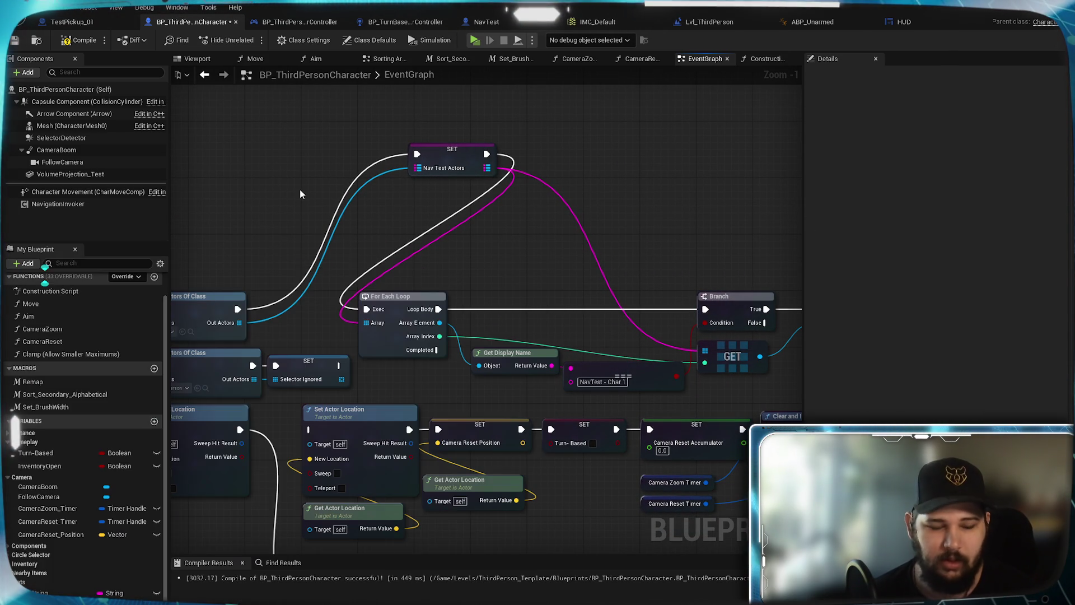
mouse_move(283, 217)
left_mouse_down()
mouse_move(489, 255)
mouse_move(521, 327)
left_mouse_up()
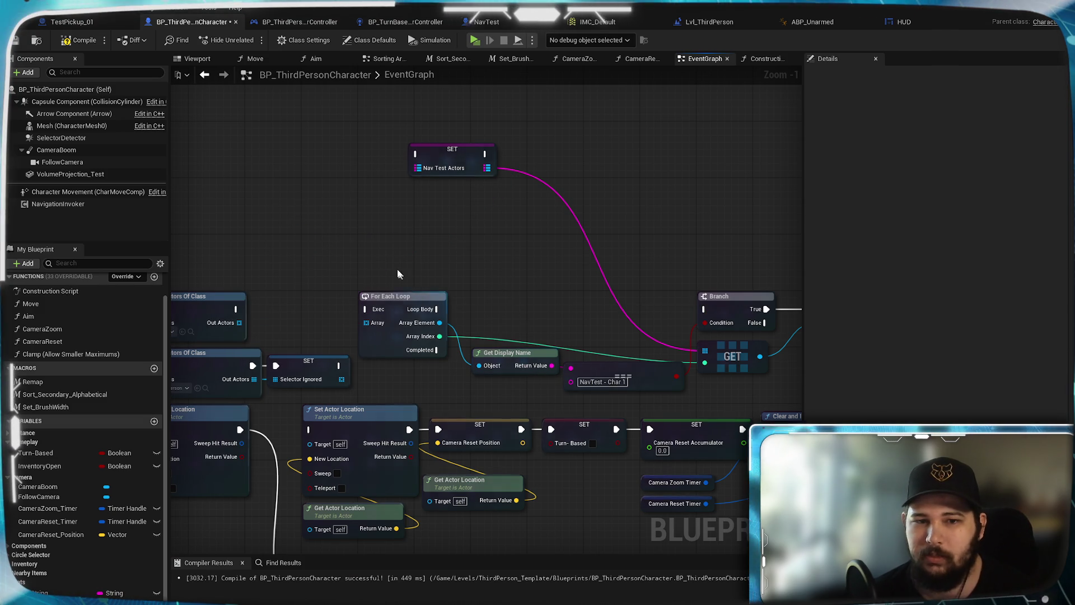
scroll(557, 270, "up", 1)
left_click_drag(543, 312, 539, 312)
mouse_move(392, 326)
left_mouse_down()
mouse_move(519, 341)
mouse_move(543, 328)
mouse_move(547, 299)
mouse_move(502, 297)
mouse_move(476, 277)
left_mouse_up()
mouse_move(562, 400)
left_mouse_down()
mouse_move(482, 375)
mouse_move(470, 314)
mouse_move(457, 327)
left_mouse_up()
left_click_drag(543, 356, 485, 404)
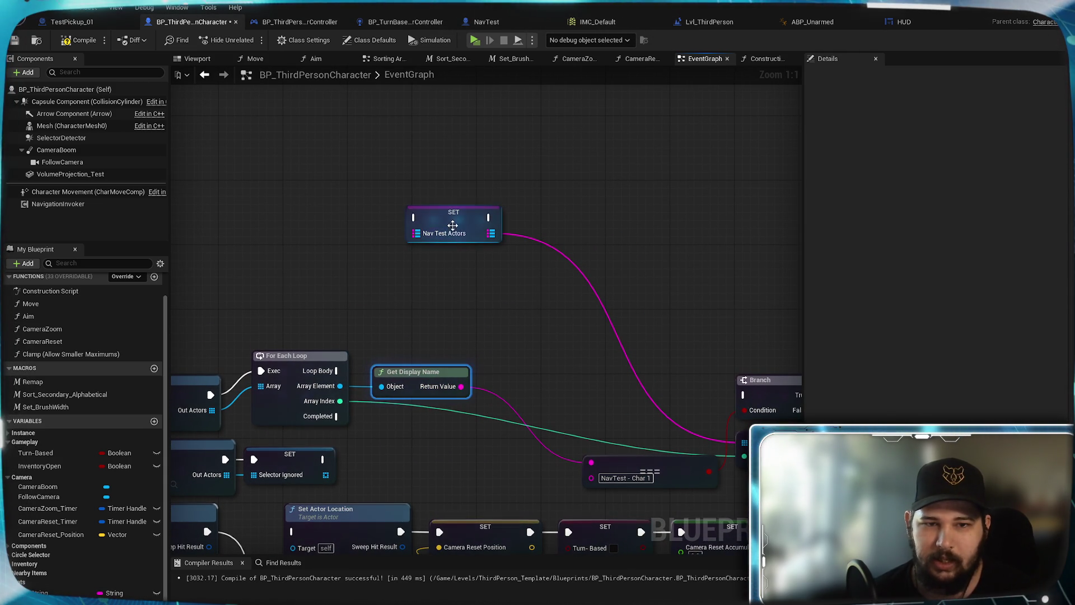
Add a Map ADD node from a Nav Test Actors getter, discarding a mistaken Add operator
left_click_drag(416, 233, 399, 268)
type("add")
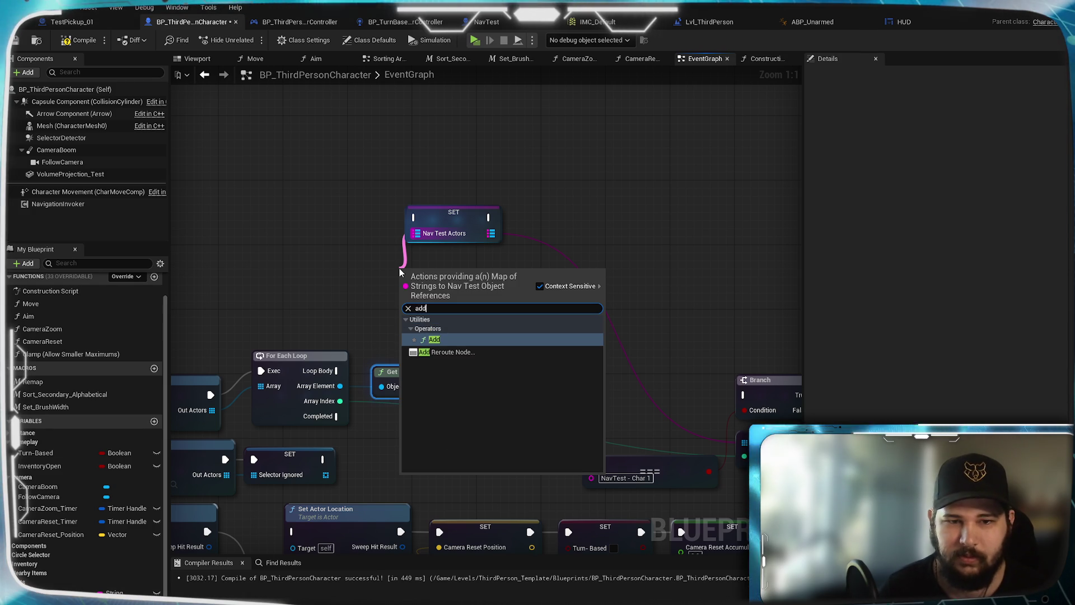
key("Return")
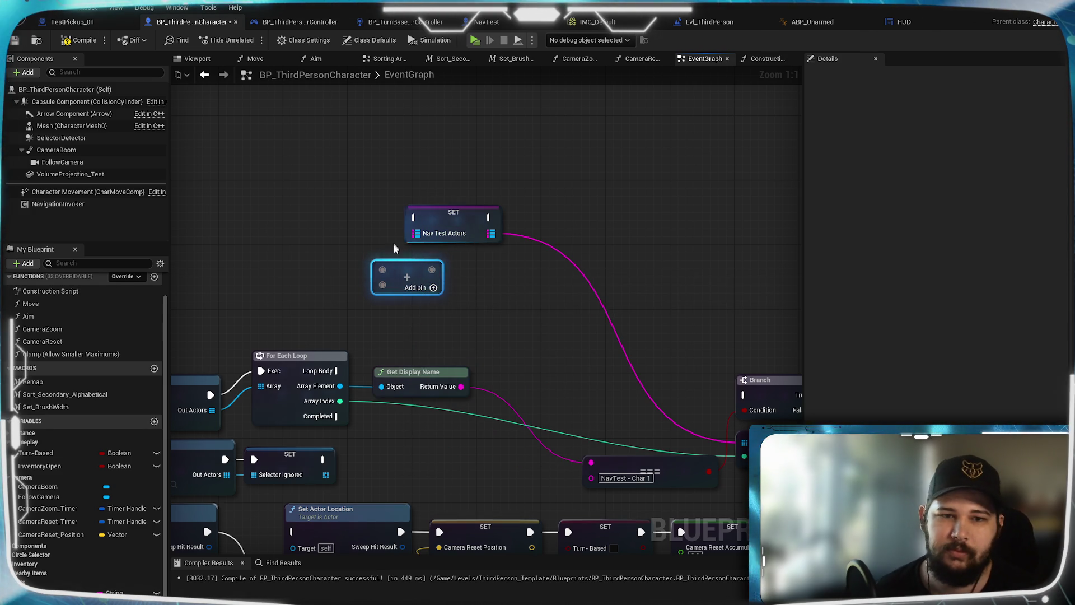
key("Delete")
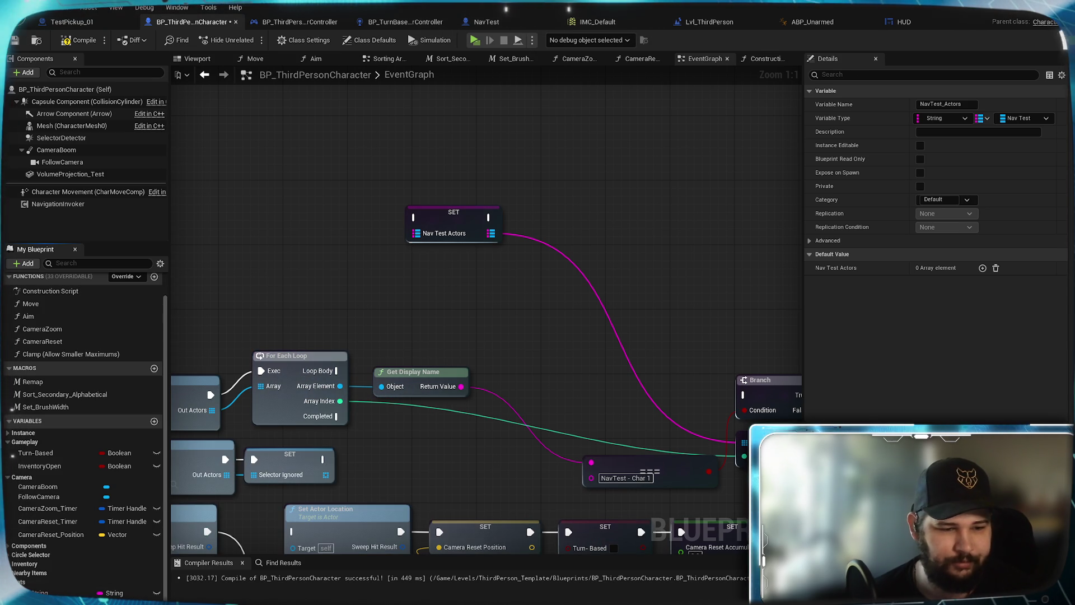
key("ctrl+v")
left_click_drag(328, 295, 441, 291)
type("add")
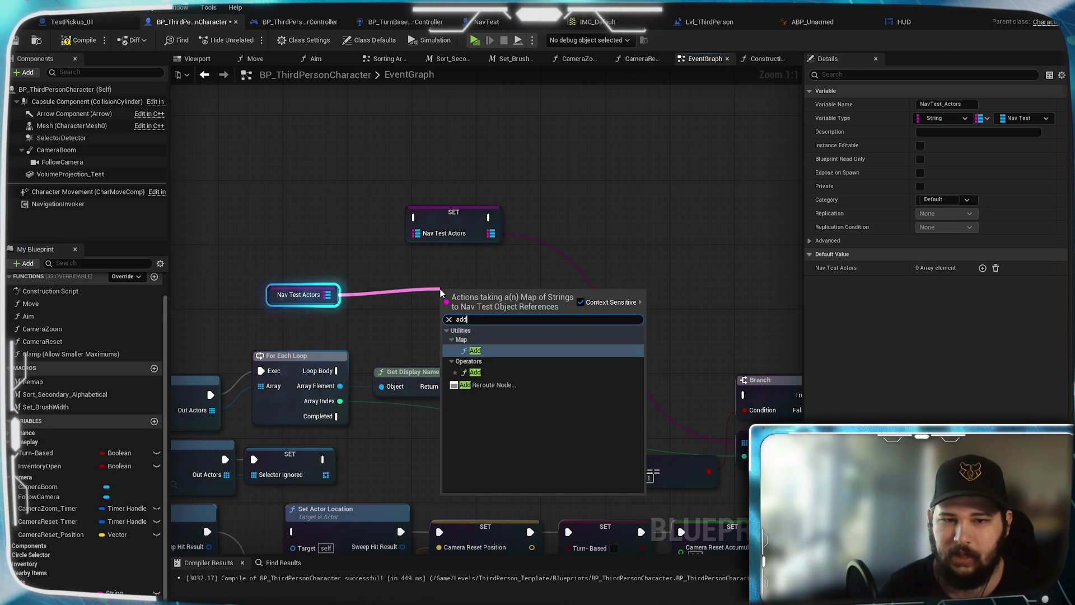
key("Return")
Wire Get Display Name as the ADD key, Array Element as value, and Loop Body into ADD
mouse_move(447, 331)
left_mouse_down()
mouse_move(451, 387)
mouse_move(461, 389)
left_mouse_up()
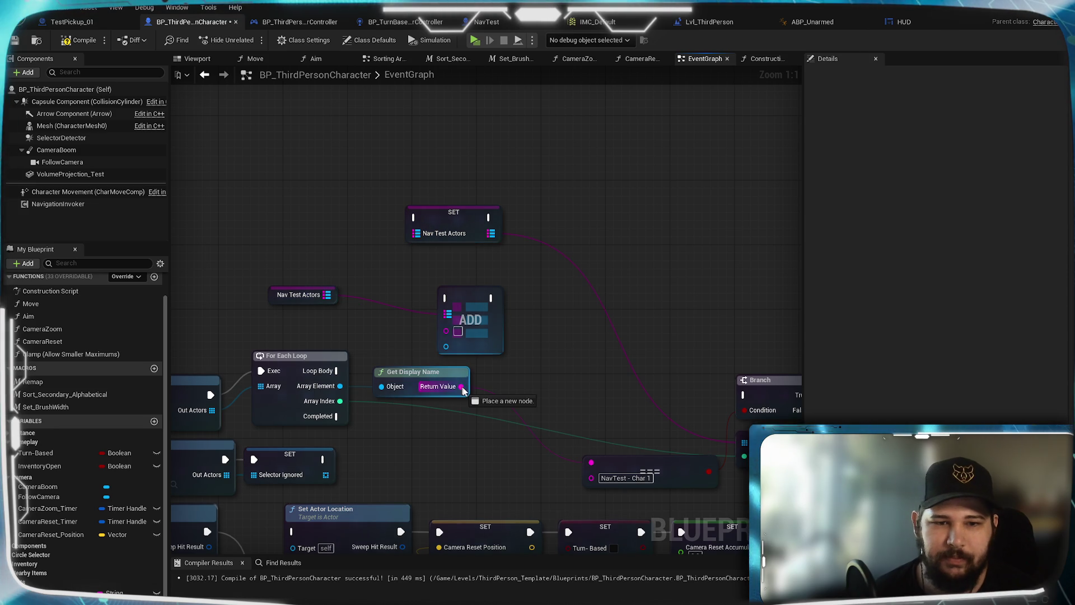
left_click_drag(443, 329, 442, 328)
left_click_drag(340, 386, 348, 391)
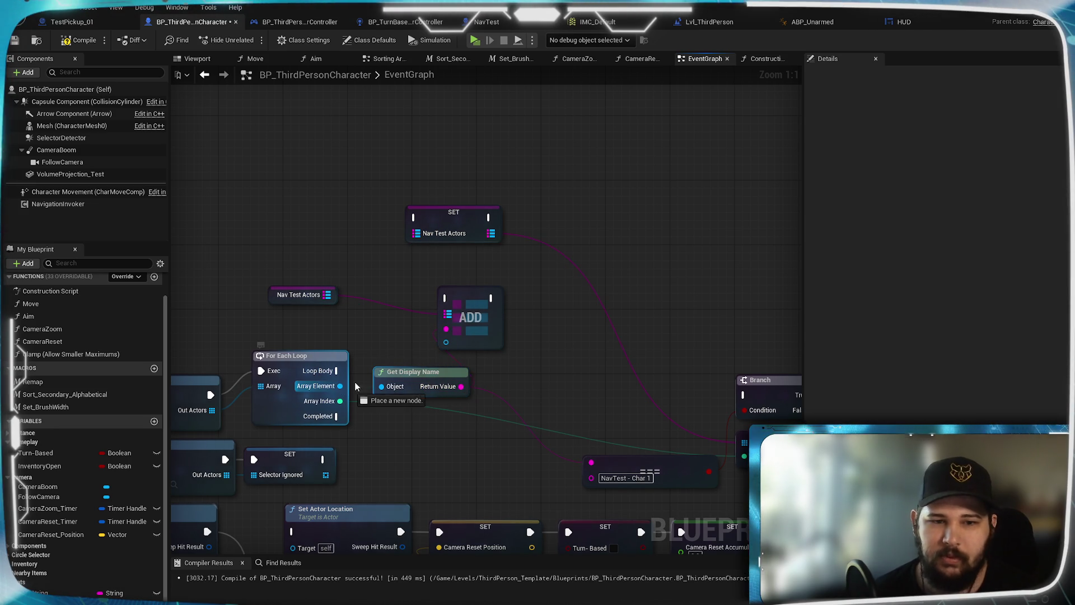
mouse_move(452, 351)
left_mouse_down()
mouse_move(407, 331)
mouse_move(423, 340)
left_mouse_up()
left_click_drag(481, 306, 554, 370)
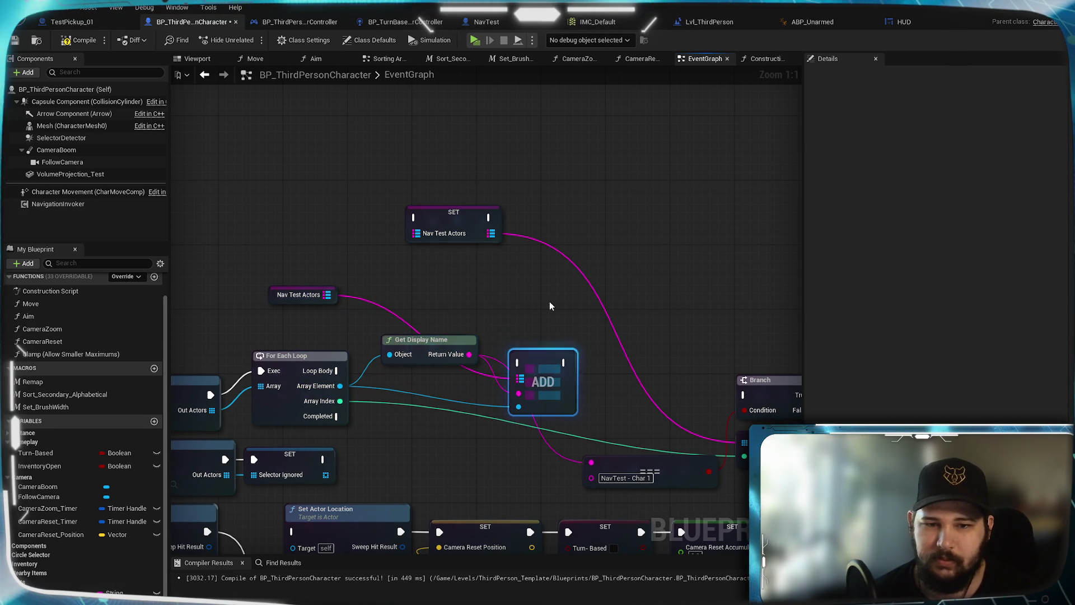
mouse_move(286, 302)
left_mouse_down()
mouse_move(414, 405)
mouse_move(535, 335)
mouse_move(525, 343)
left_mouse_up()
left_click_drag(336, 371, 519, 363)
left_click_drag(541, 364, 516, 372)
left_click_drag(610, 411, 471, 366)
Delete the old SET Nav Test Actors node
left_click(649, 401)
mouse_move(519, 396)
left_mouse_down()
mouse_move(680, 413)
mouse_move(533, 331)
left_mouse_up()
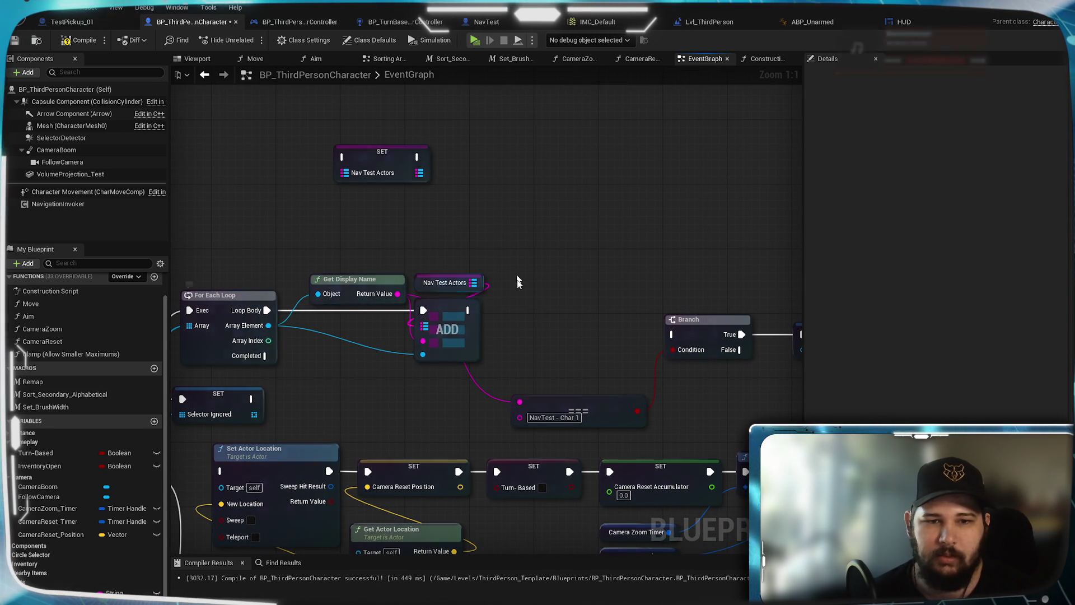
left_click(370, 157)
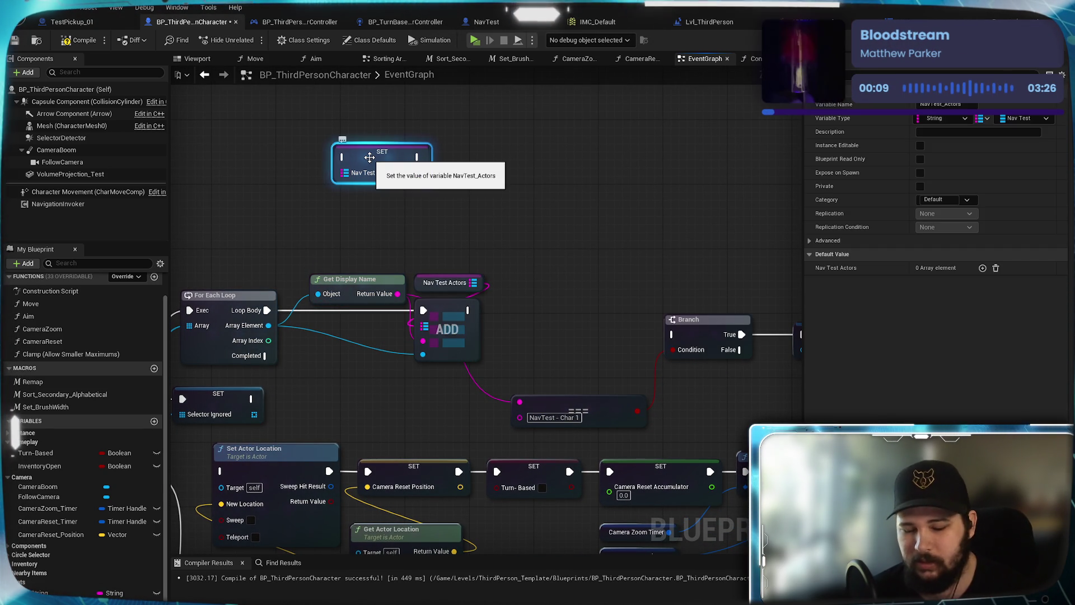
key("Delete")
scroll(331, 296, "up", 1)
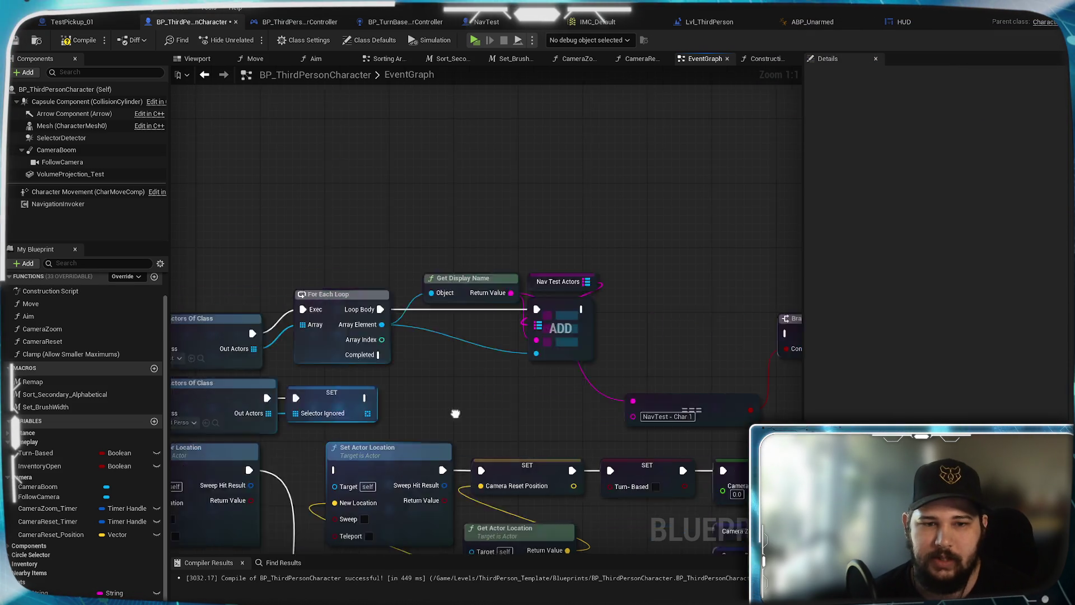
scroll(274, 350, "down", 1)
scroll(275, 350, "down", 1)
scroll(413, 376, "up", 1)
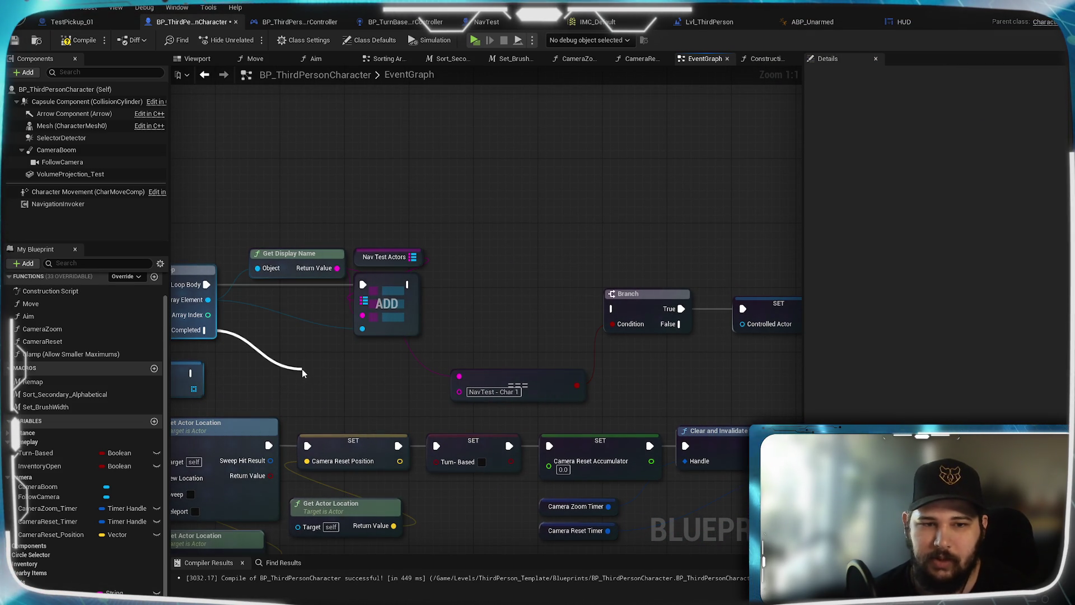
left_click_drag(301, 368, 301, 368)
key("Escape")
Add a Map FIND node on Nav Test Actors keyed to 'NavTest - Char 1'
mouse_move(417, 257)
left_mouse_down()
mouse_move(456, 373)
mouse_move(327, 374)
left_mouse_up()
type("find")
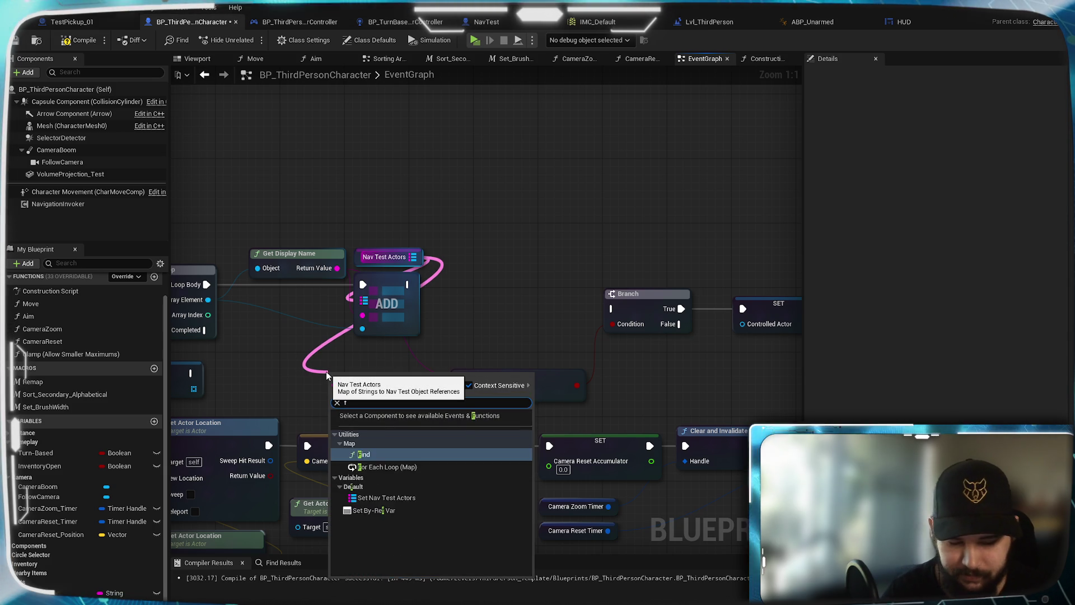
key("Return")
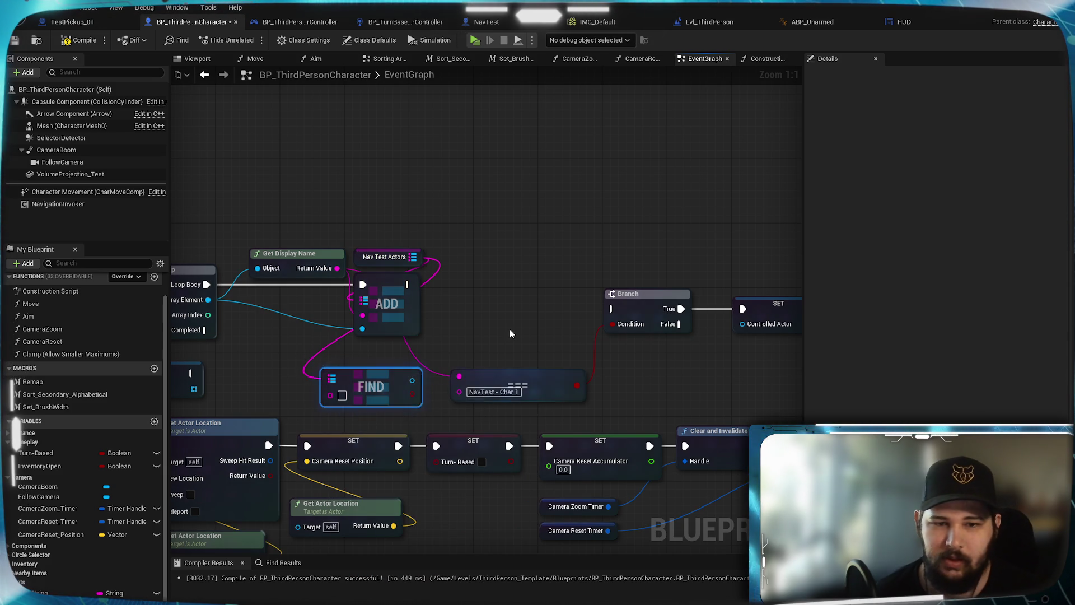
double_click(481, 393)
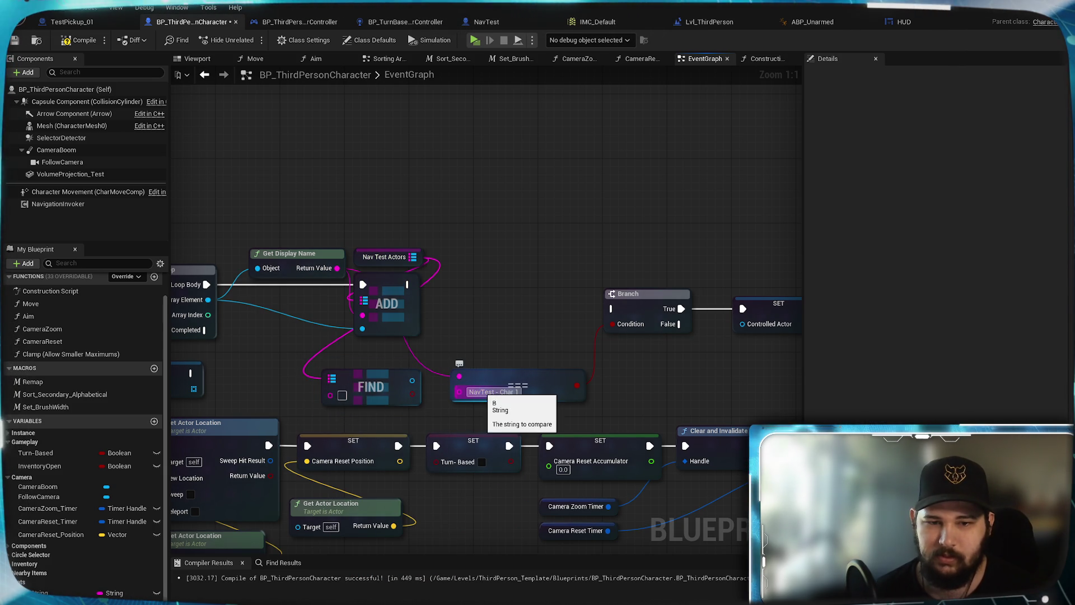
left_click(497, 395)
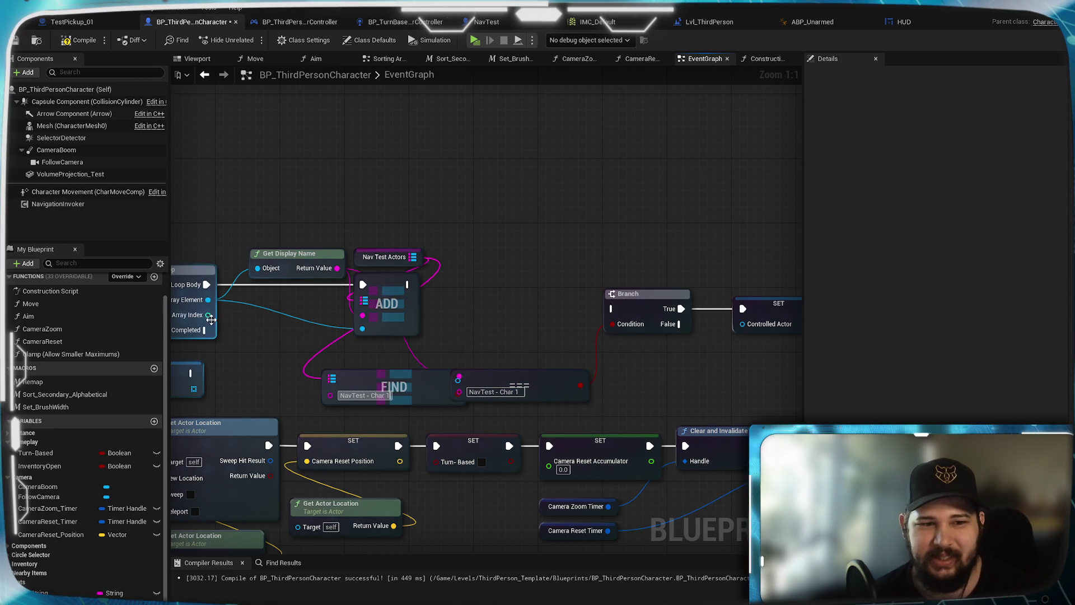
left_click_drag(206, 330, 352, 382)
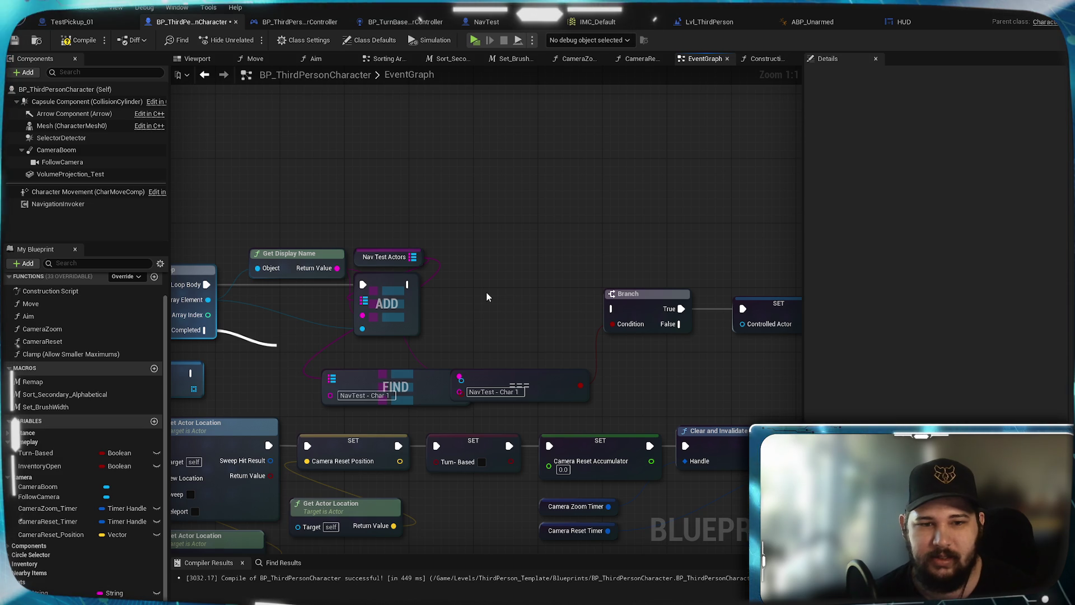
mouse_move(427, 392)
left_mouse_down()
mouse_move(369, 382)
mouse_move(369, 398)
left_mouse_up()
Replace the Branch and == nodes by wiring Completed and FIND's result into SET Controlled Actor, then compile
left_click(595, 357)
key("Delete")
left_click_drag(753, 297, 477, 342)
left_click_drag(349, 321, 606, 349)
mouse_move(538, 386)
left_mouse_down()
mouse_move(619, 377)
mouse_move(543, 394)
mouse_move(605, 363)
mouse_move(501, 367)
left_mouse_up()
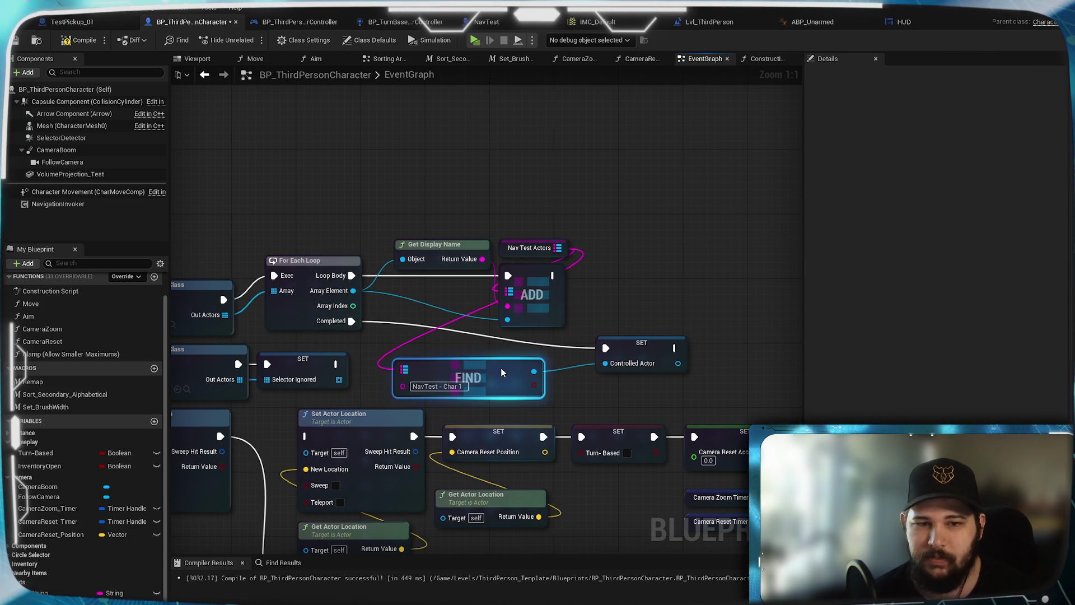
left_click(739, 271)
Play-test the level and run the character forward
left_click_drag(681, 286, 615, 297)
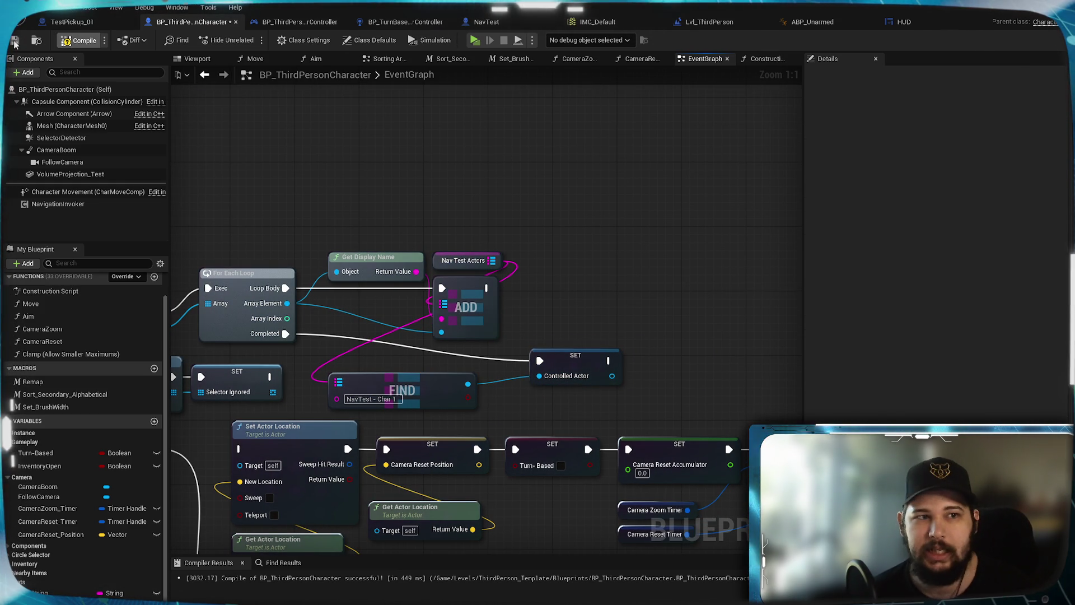
scroll(566, 364, "down", 4)
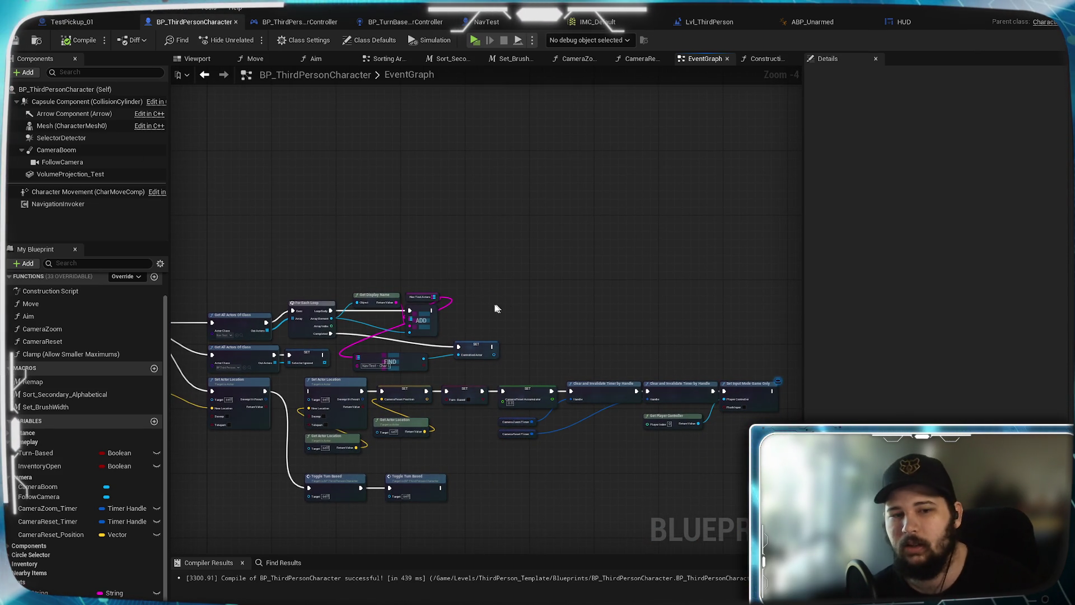
scroll(448, 322, "up", 5)
left_click_drag(467, 316, 507, 328)
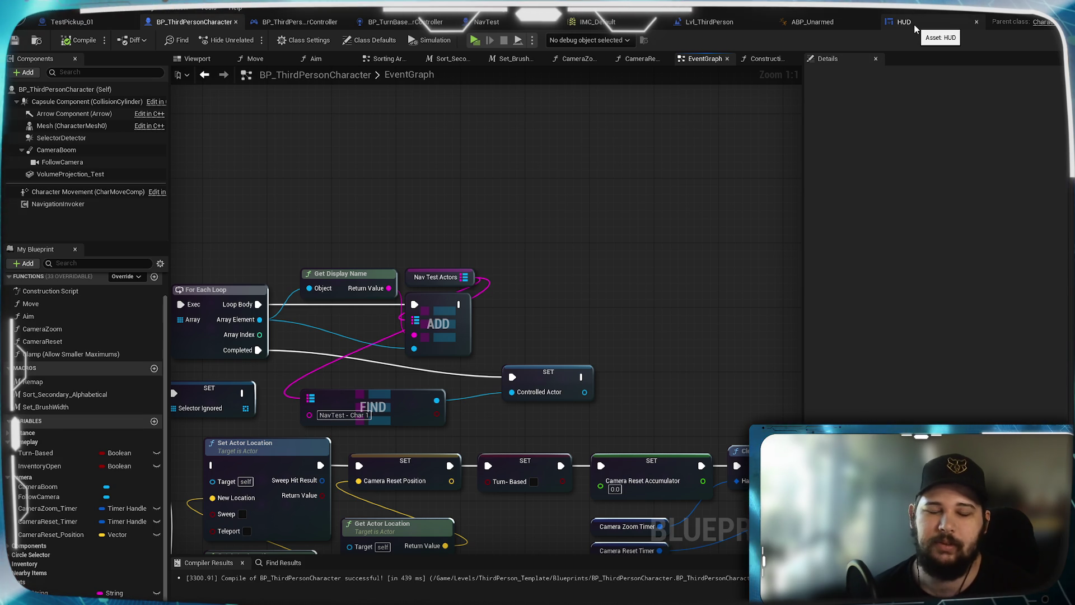
mouse_move(560, 318)
left_mouse_down()
mouse_move(564, 303)
mouse_move(650, 274)
mouse_move(602, 319)
left_mouse_up()
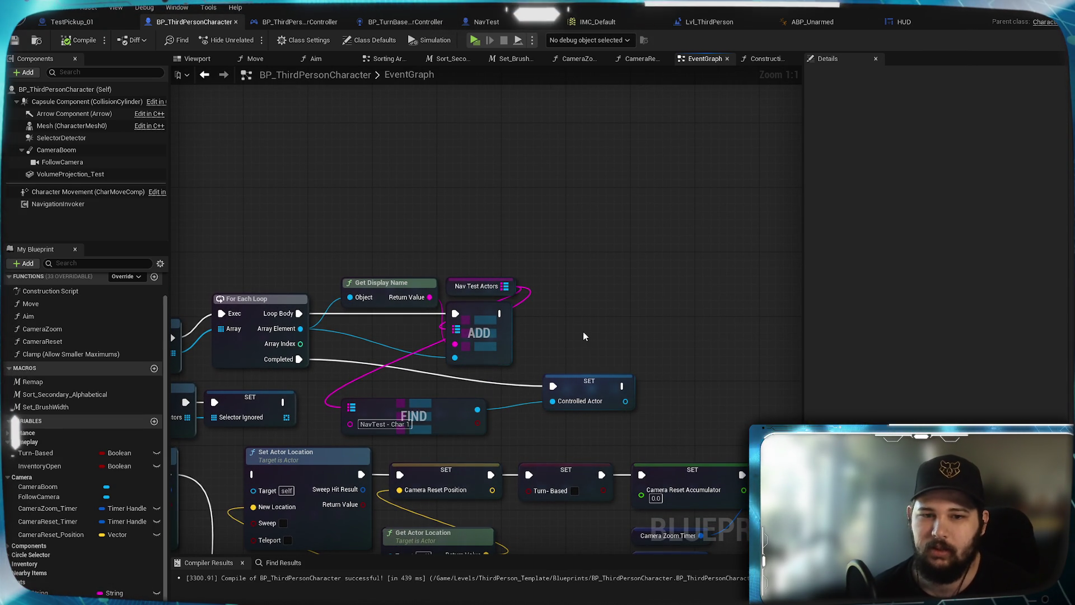
left_click(475, 41)
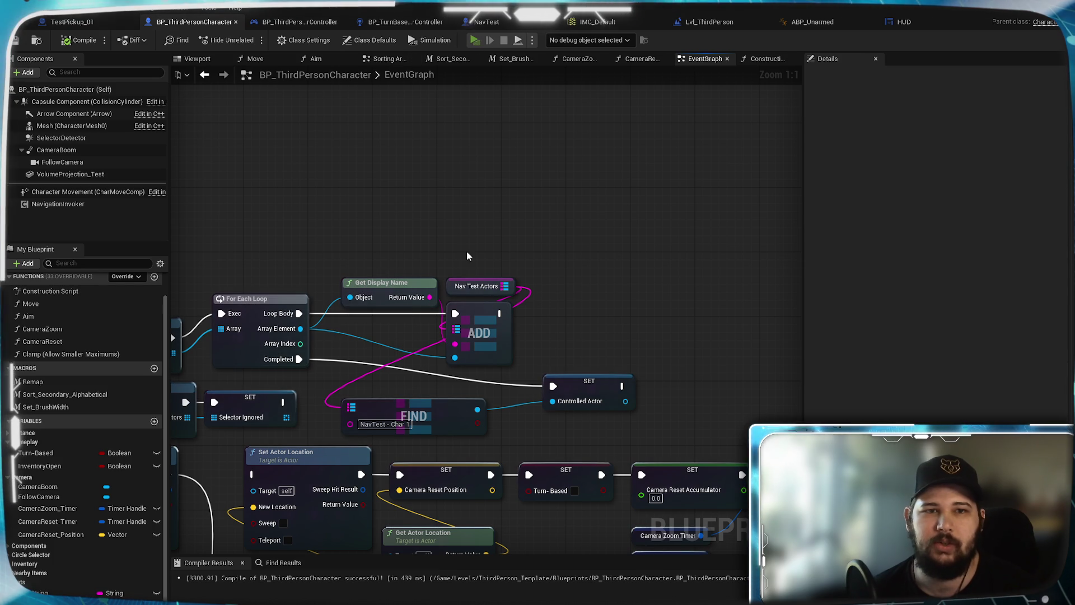
key("w")
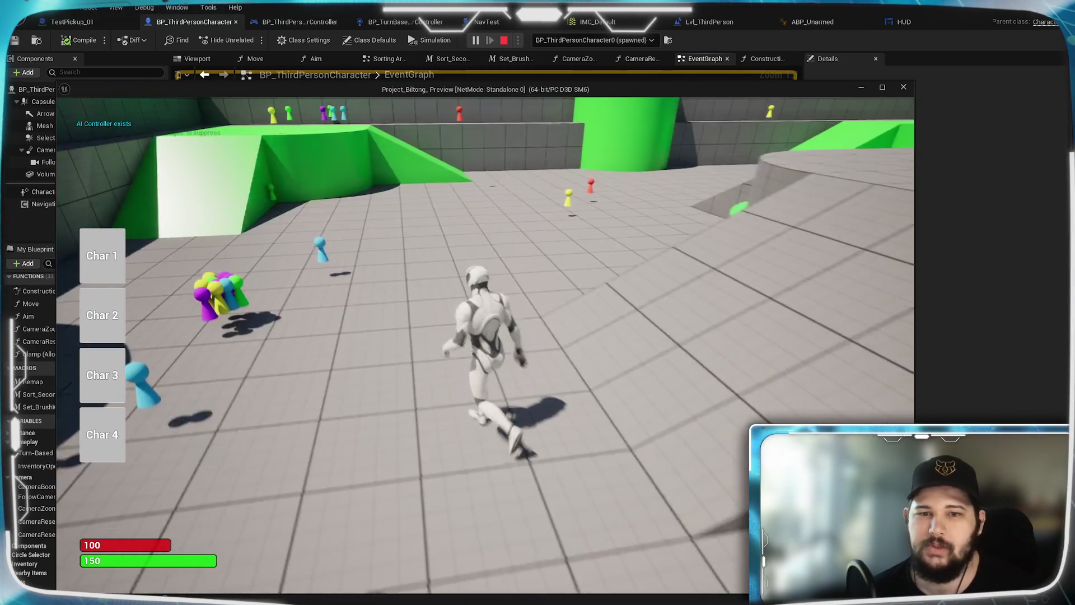
Run the character, send it to two clicked ground spots, zoom the camera, then stop play
key("a")
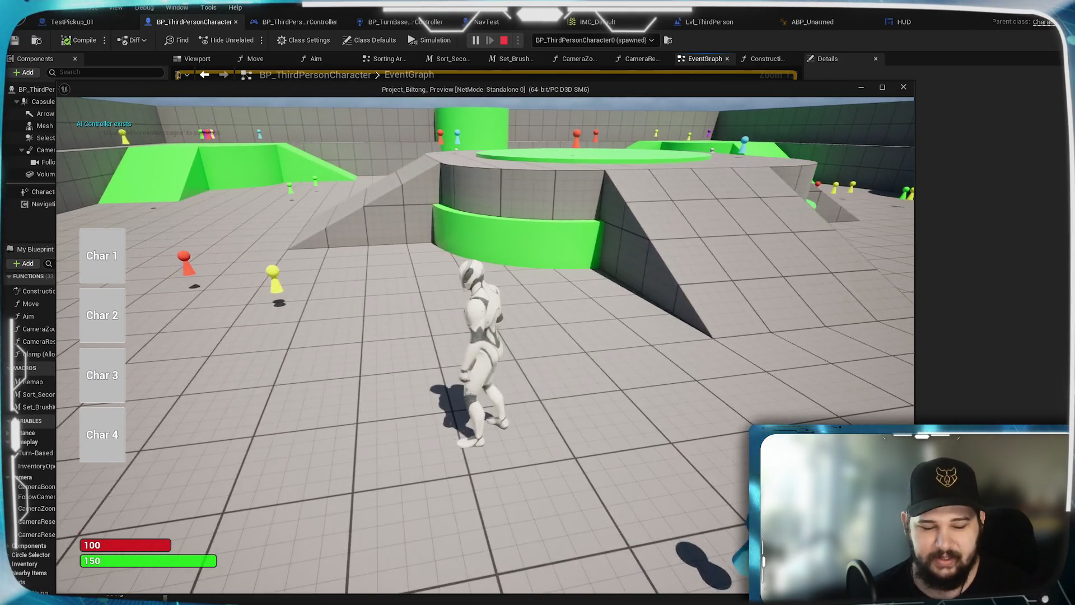
left_click(277, 343)
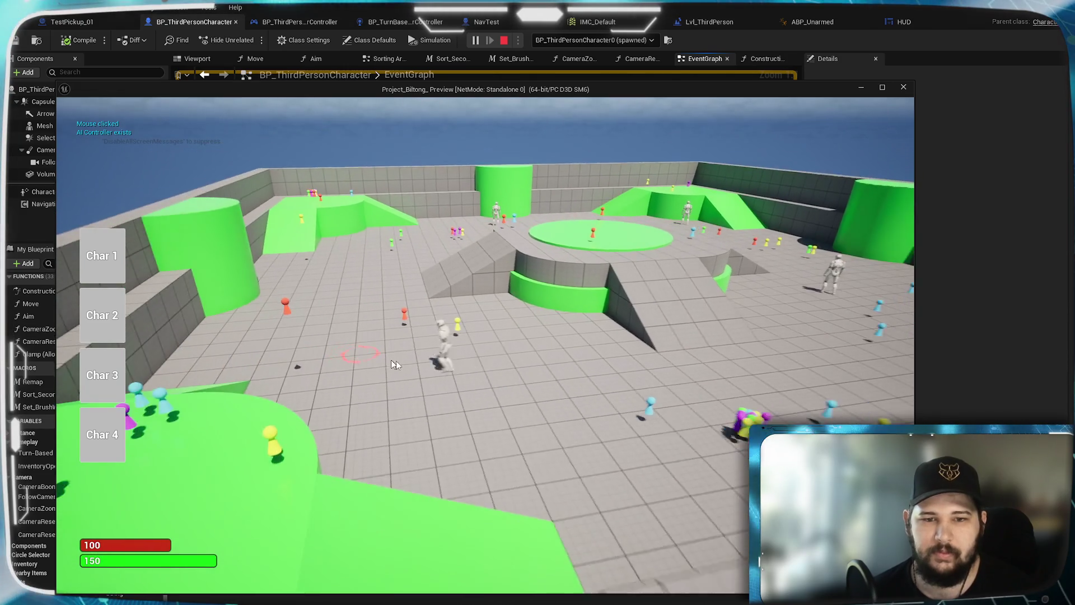
left_click(616, 283)
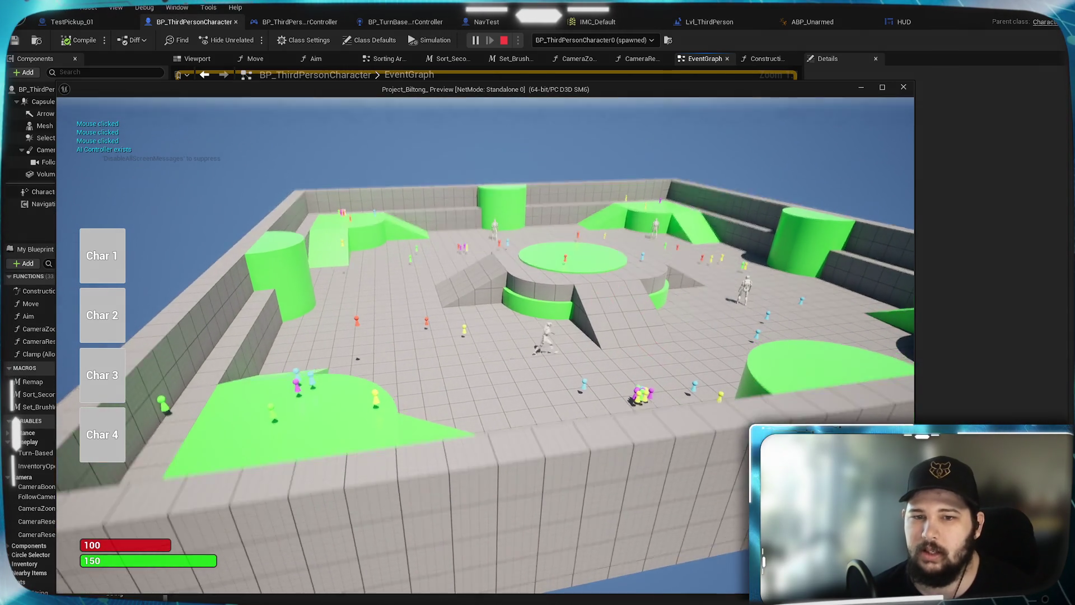
scroll(614, 280, "up", 5)
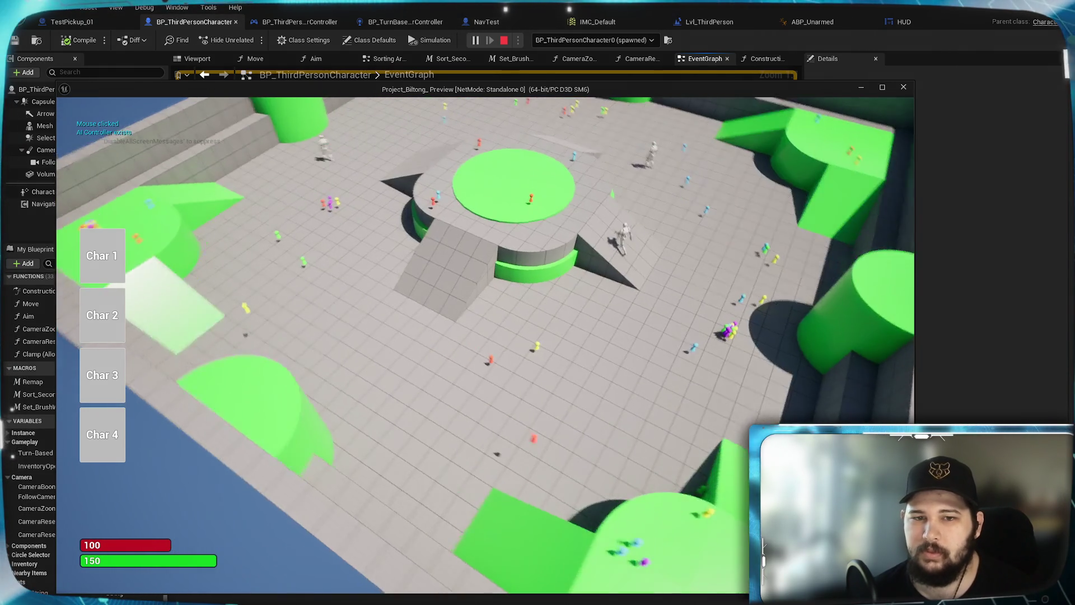
scroll(655, 187, "down", 5)
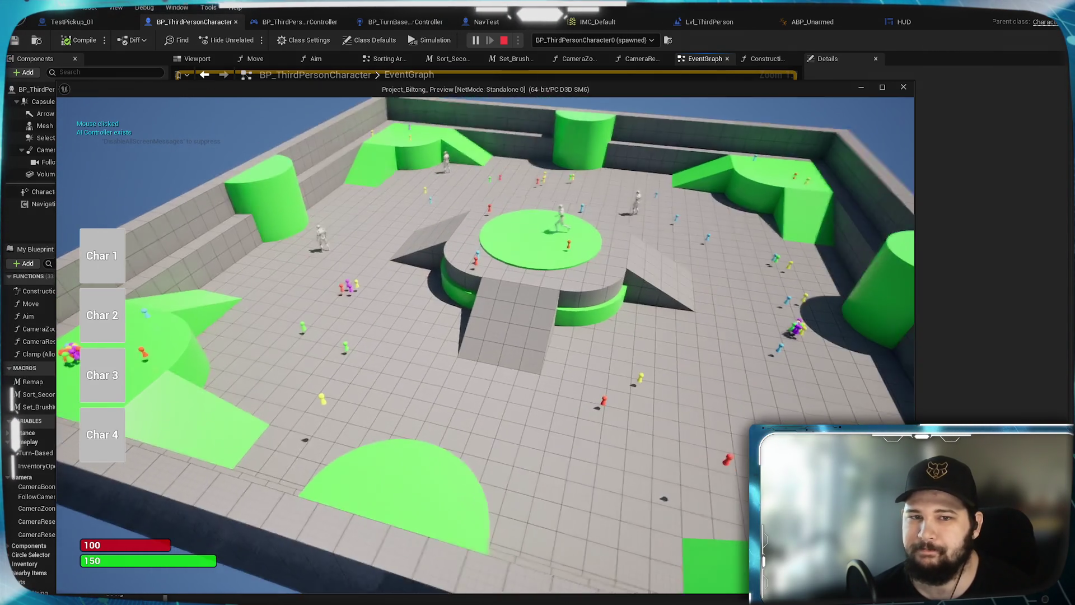
scroll(340, 288, "up", 3)
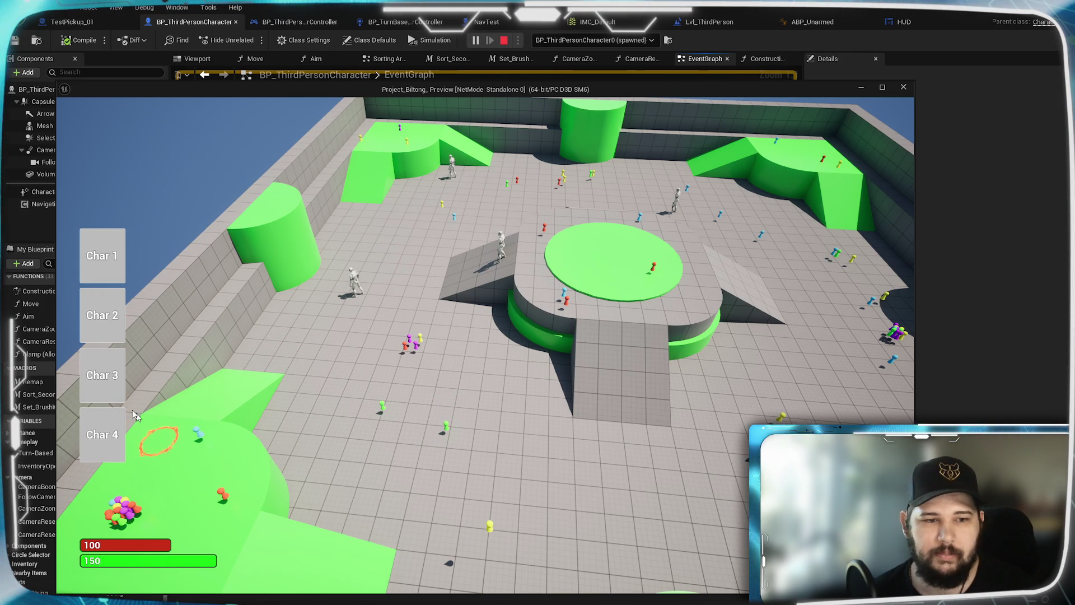
key("alt+Tab")
key("Escape")
Switch to the HUD widget blueprint and save it
left_click(899, 21)
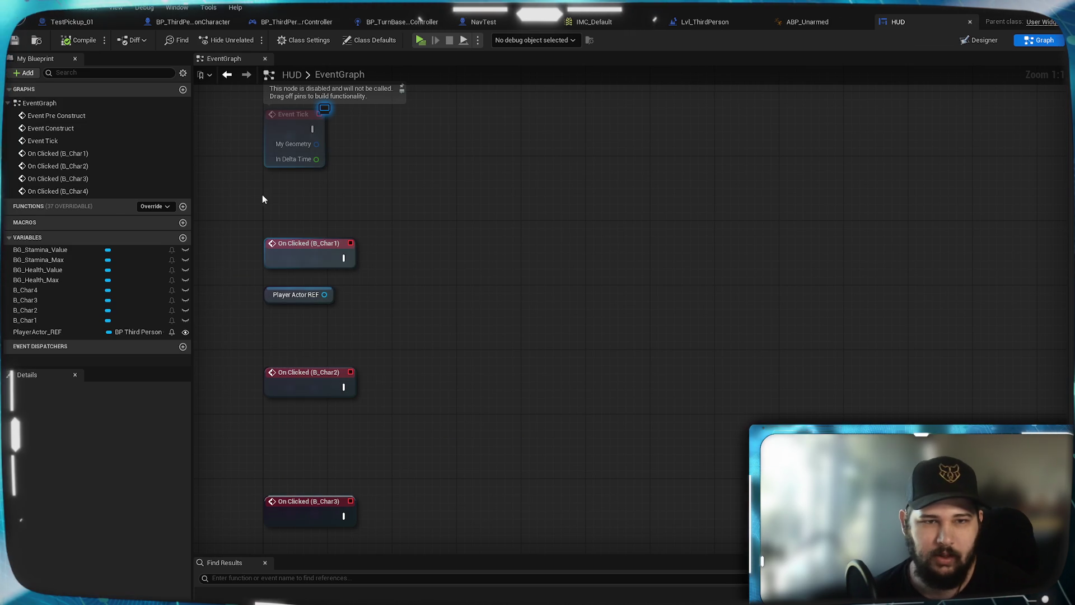
mouse_move(344, 185)
left_mouse_down()
mouse_move(501, 199)
mouse_move(454, 187)
left_mouse_up()
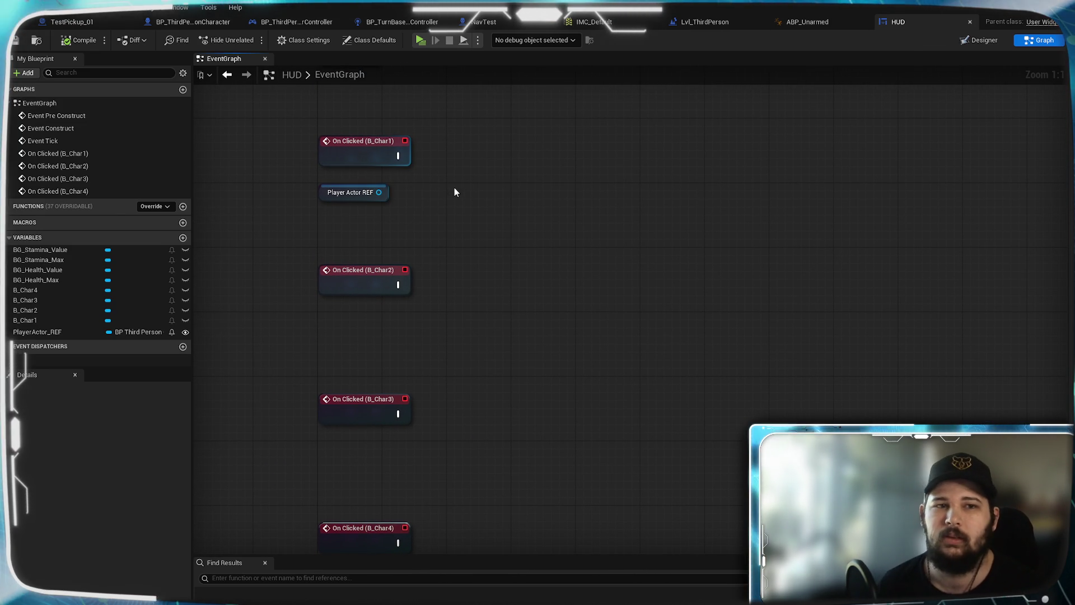
left_click(13, 40)
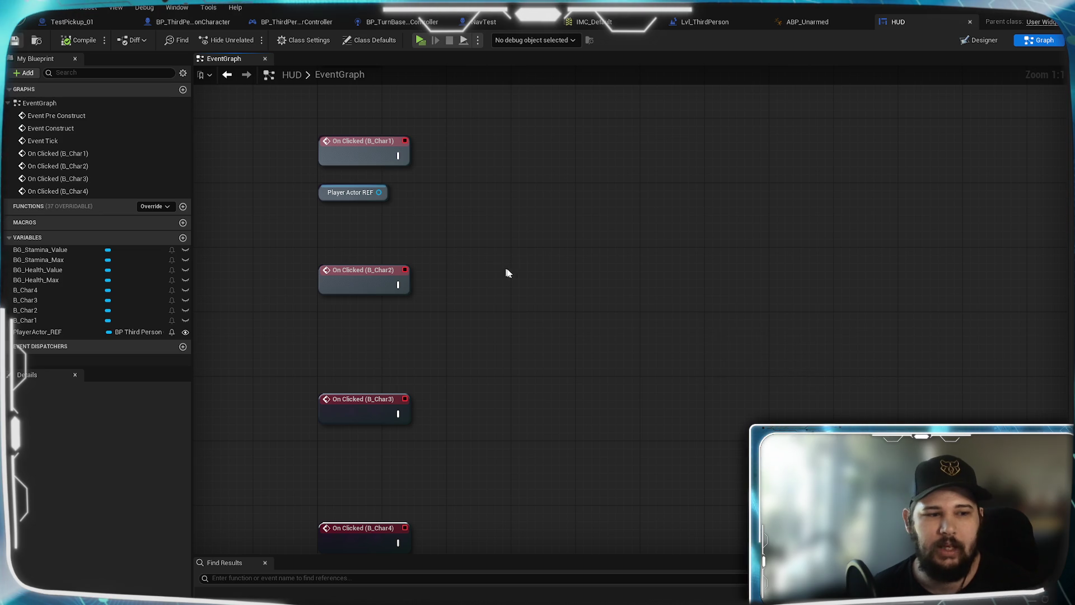
Pull a wire from Player Actor REF's output to list its available actions
mouse_move(513, 240)
left_mouse_down()
mouse_move(497, 324)
mouse_move(479, 311)
left_mouse_up()
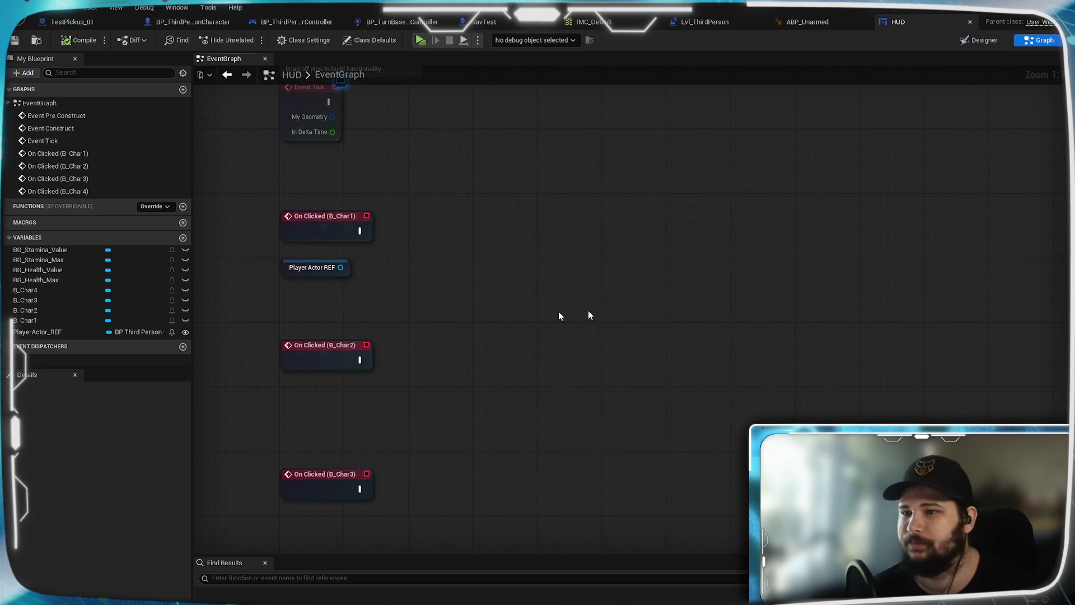
mouse_move(542, 276)
left_mouse_down()
mouse_move(490, 283)
mouse_move(480, 307)
mouse_move(442, 276)
left_mouse_up()
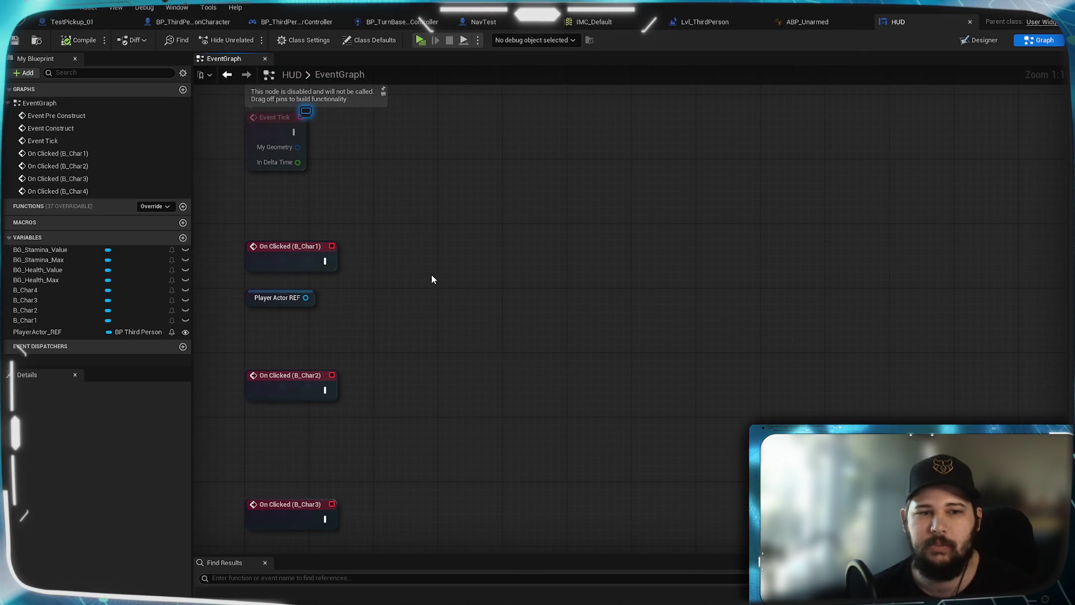
mouse_move(306, 298)
left_mouse_down()
mouse_move(413, 328)
mouse_move(380, 303)
left_mouse_up()
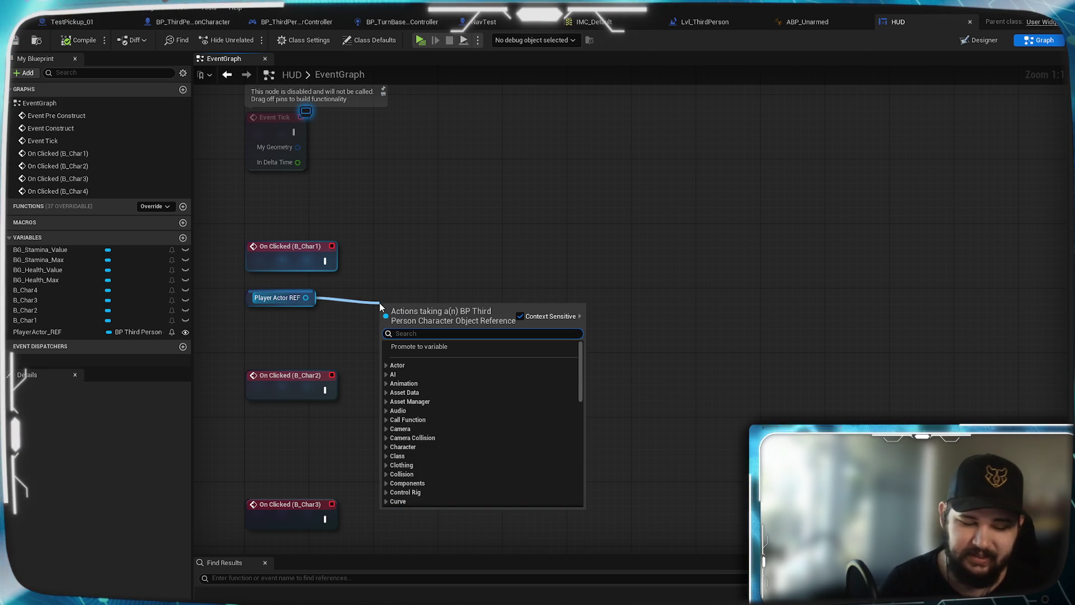
Add a Set Controlled Actor node targeting Player Actor REF via the 'set controll' search
type("set")
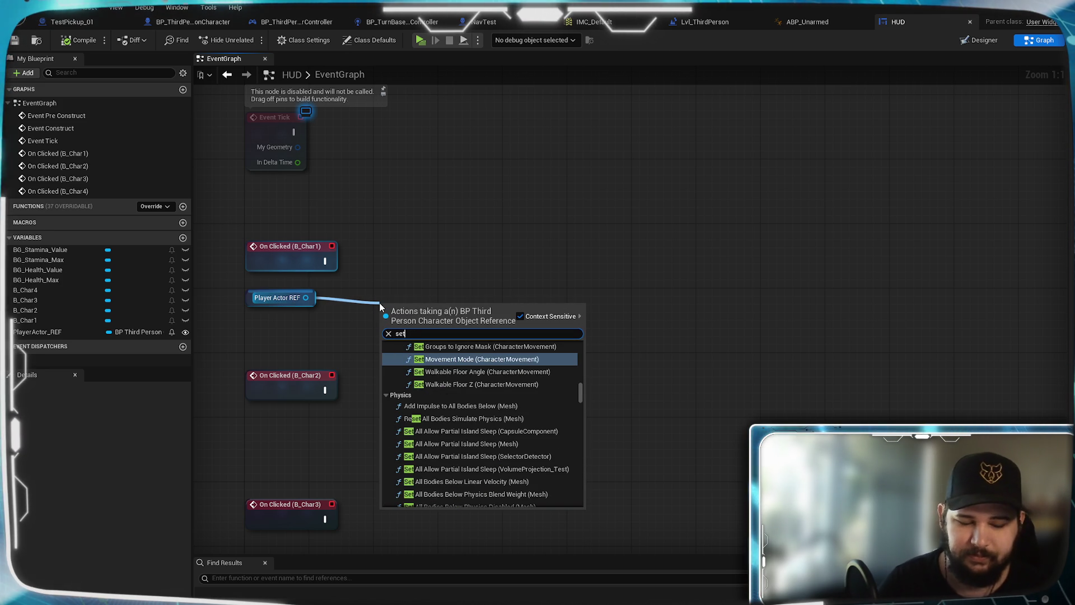
type(" controll")
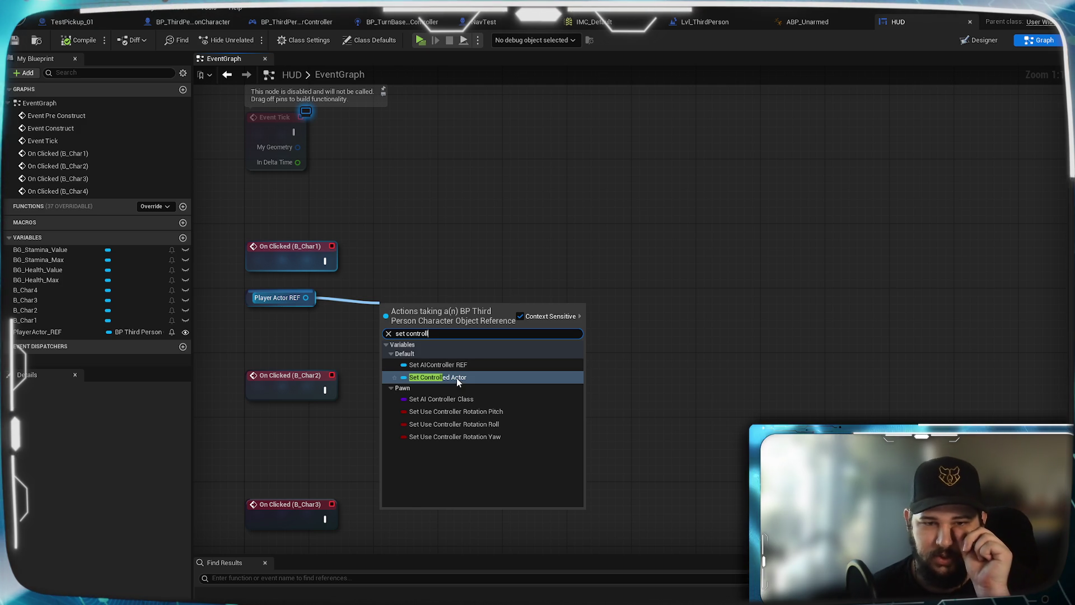
left_click(457, 378)
left_click_drag(414, 298, 504, 258)
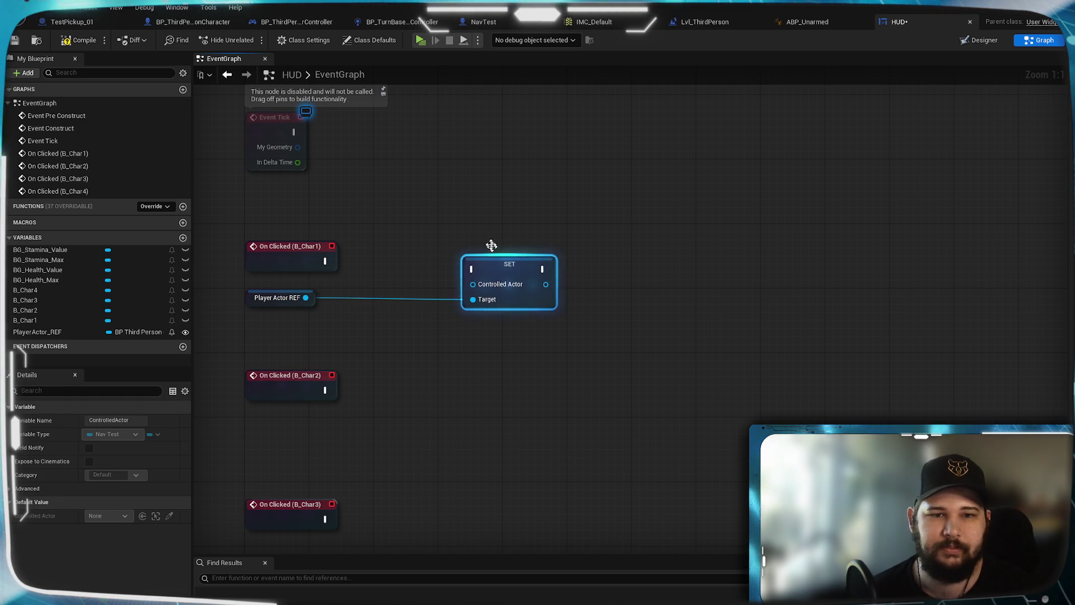
left_click(405, 335)
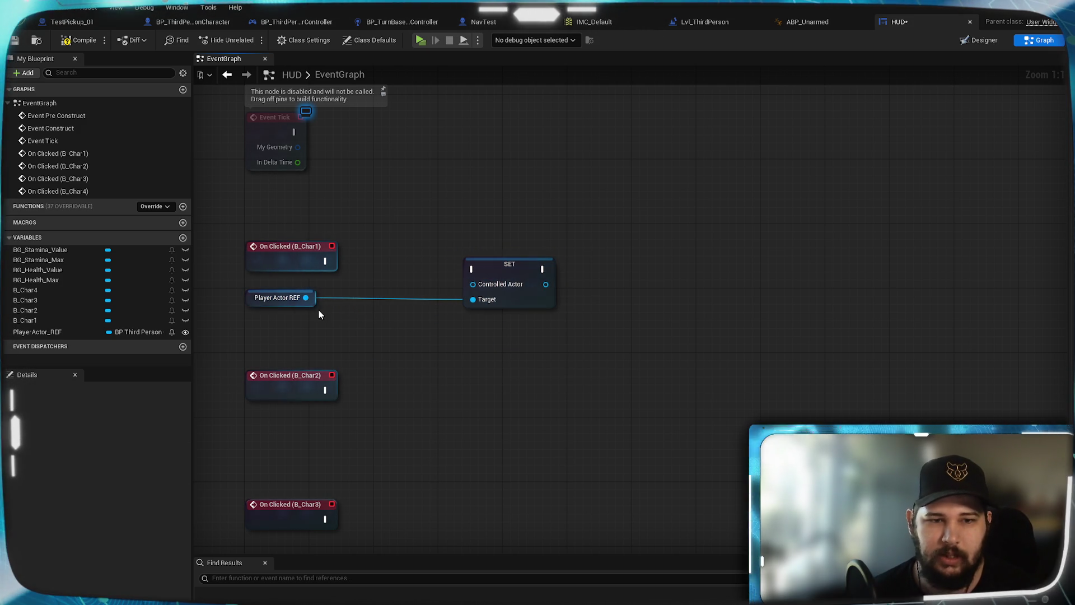
Search 'get character' from Player Actor REF, cancel it, and glance at BP_ThirdPersonCharacter's graph
left_click_drag(330, 320, 330, 320)
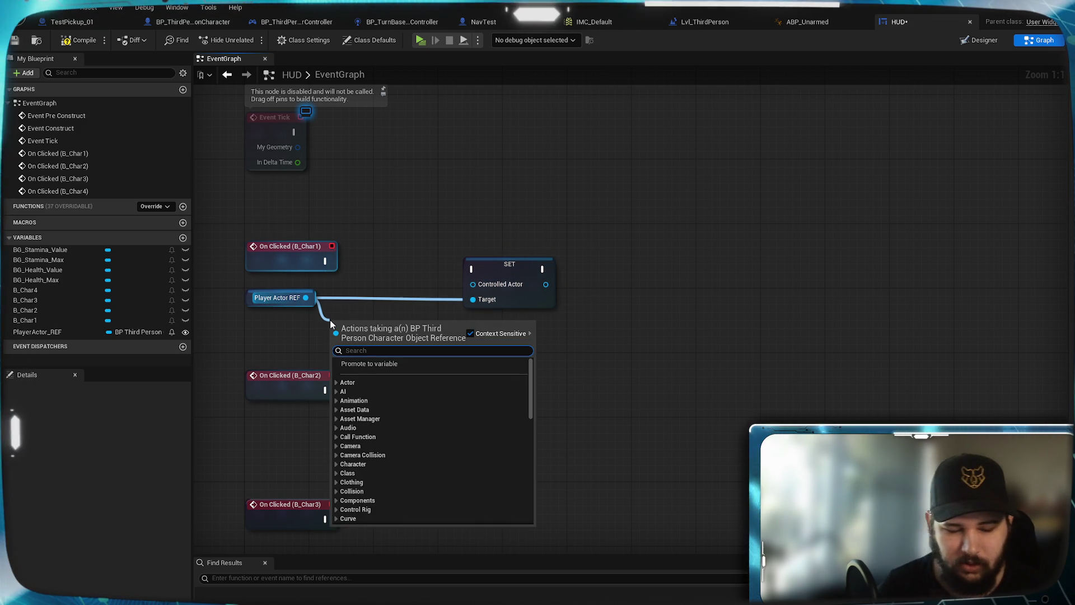
type("get")
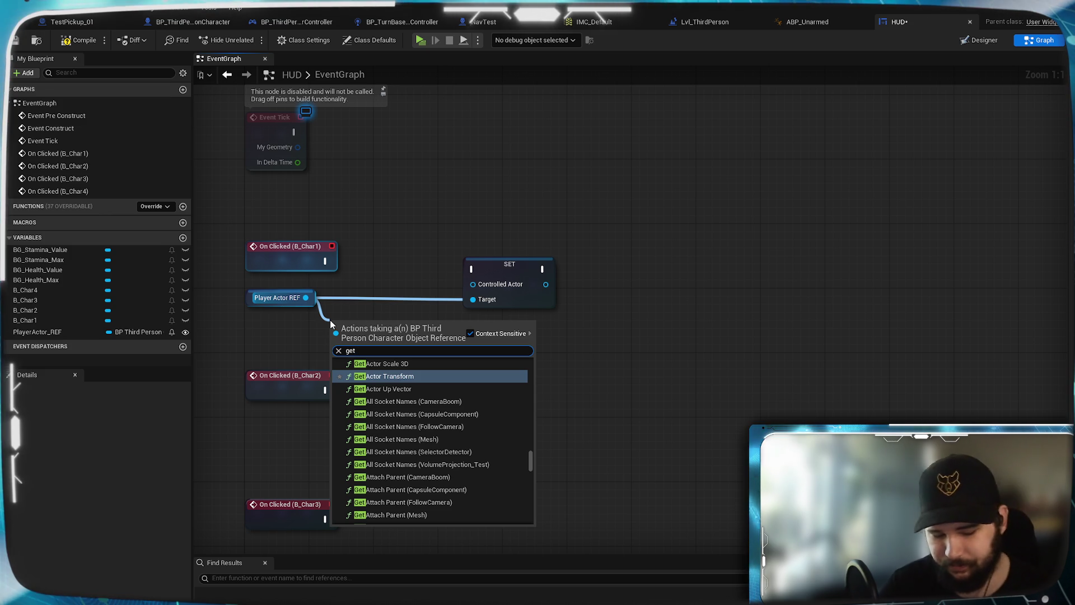
type(" character")
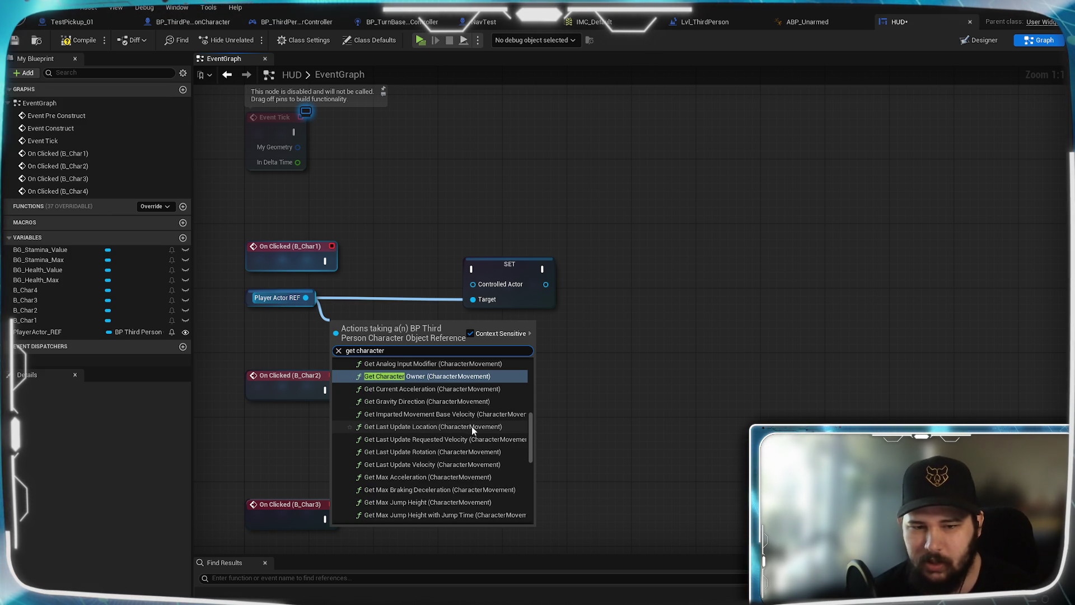
left_click_drag(529, 429, 529, 507)
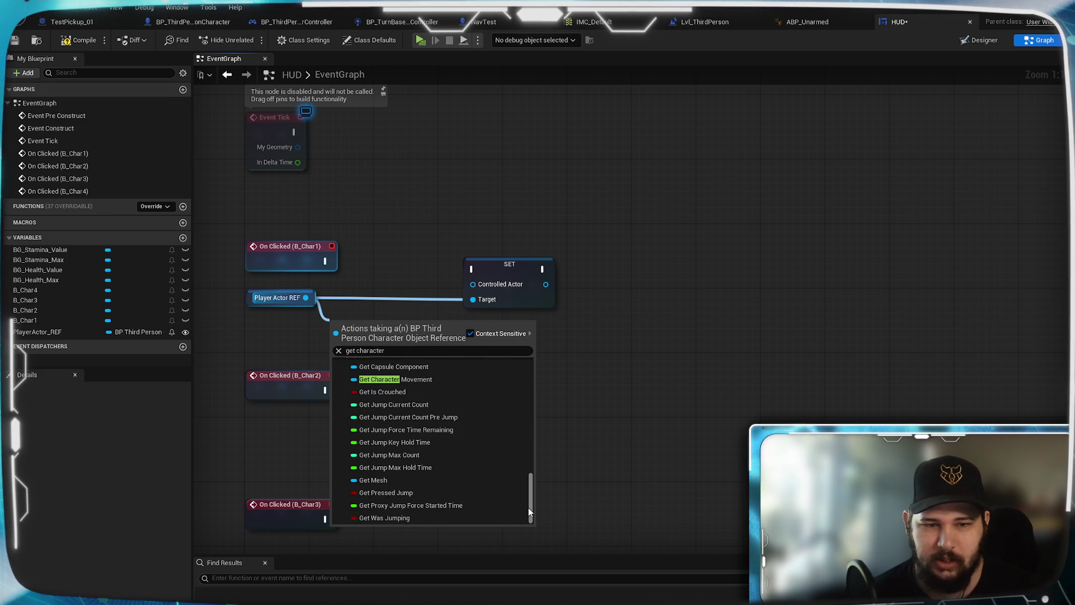
left_click_drag(530, 492, 532, 476)
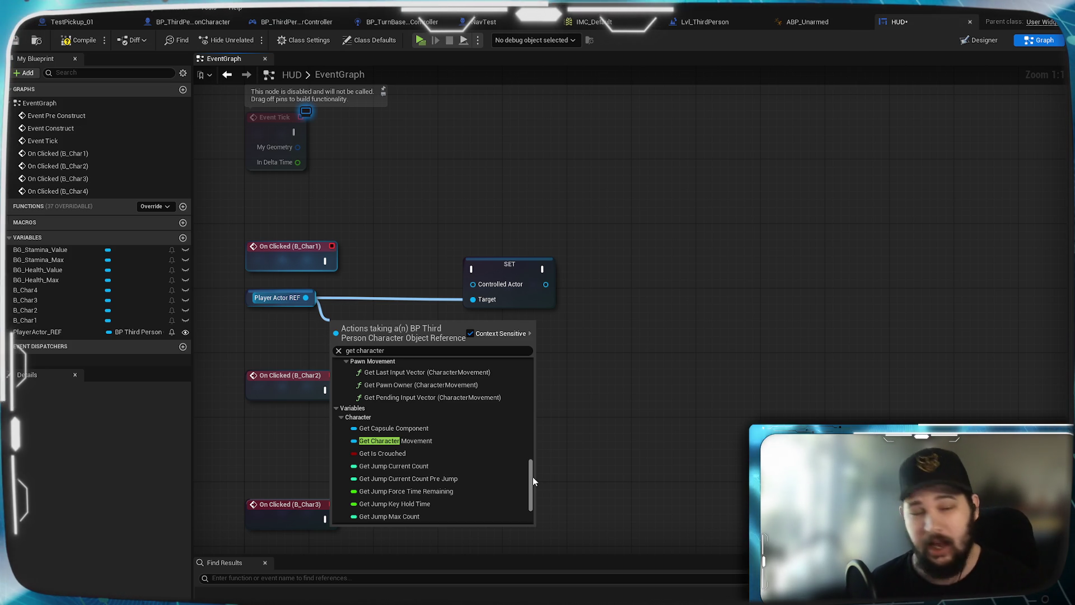
left_click(665, 370)
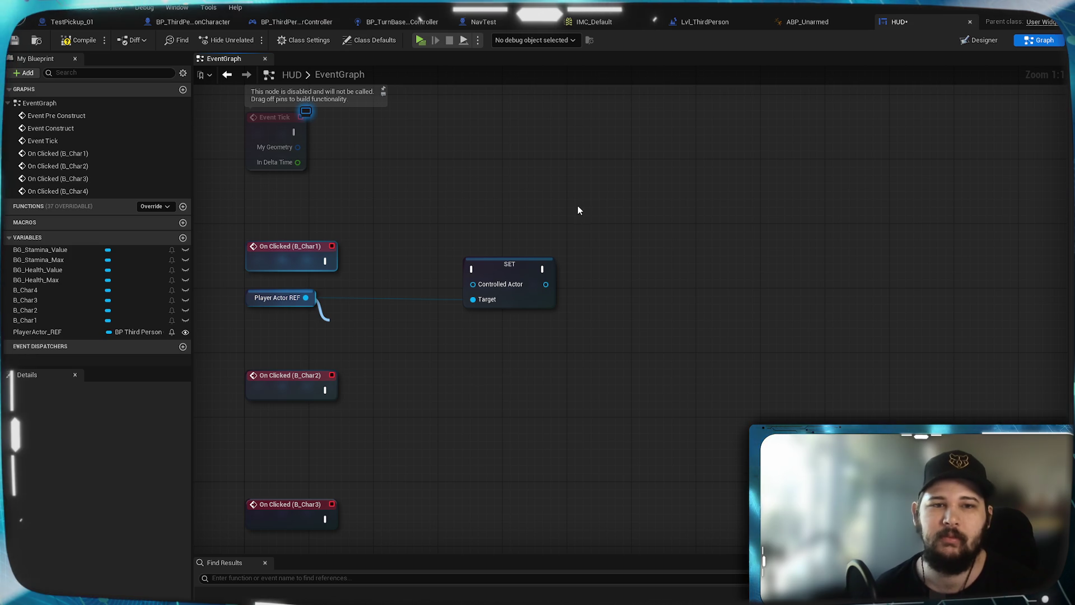
left_click(182, 23)
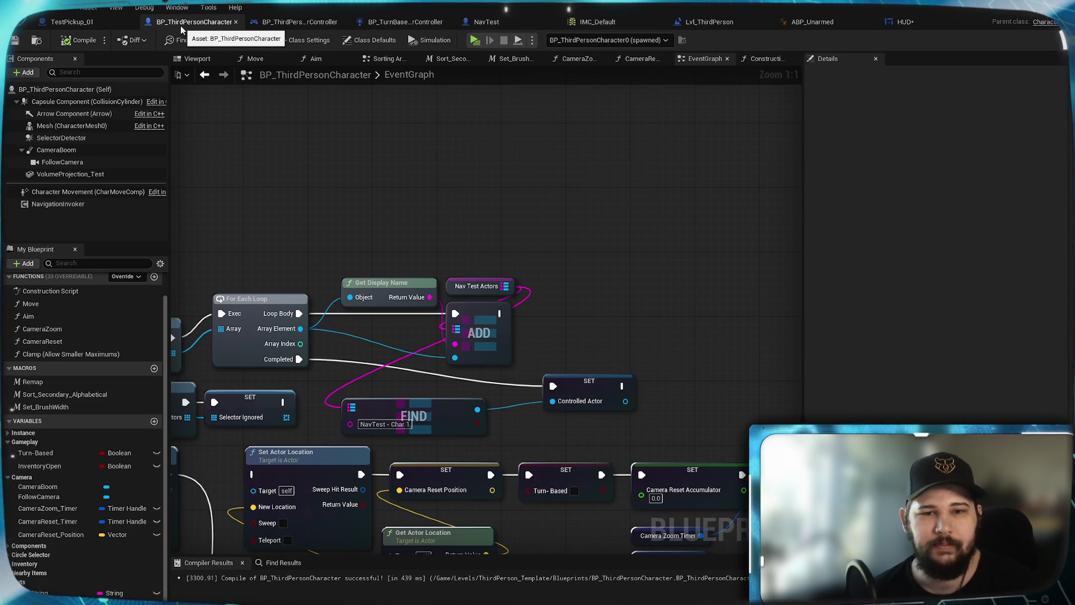
left_click(907, 23)
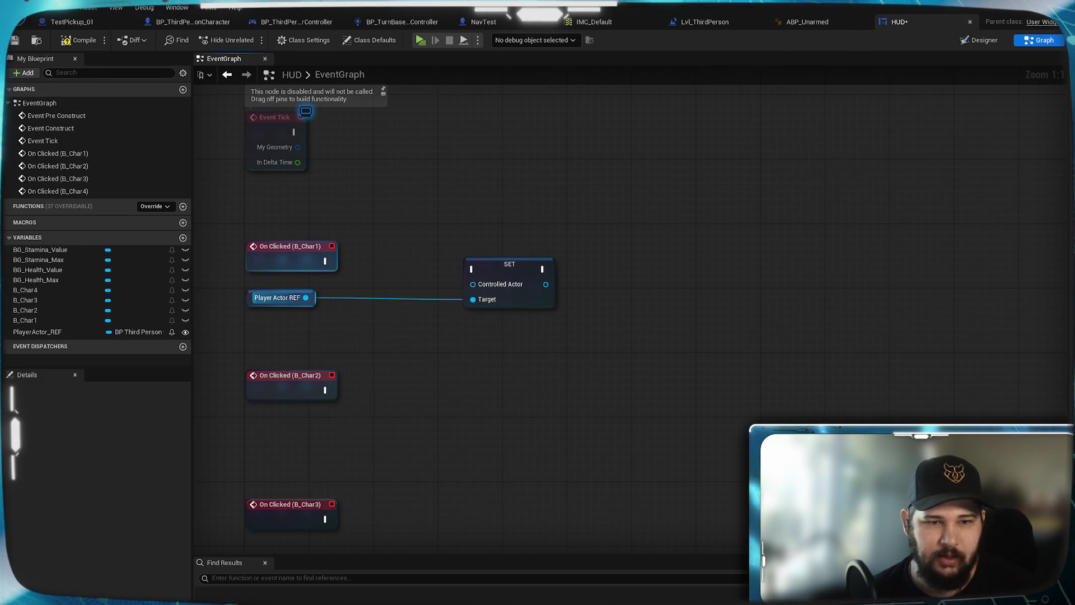
Add Get Nav Test Actors from Player Actor REF and a Find node on that map
left_click_drag(363, 320, 363, 321)
type("get")
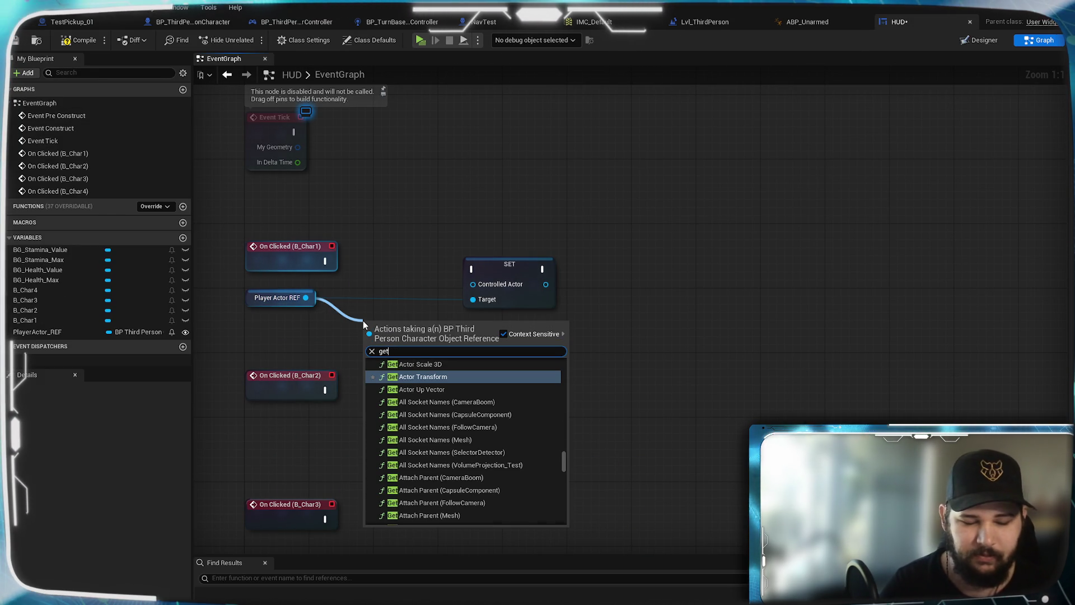
type(" navte")
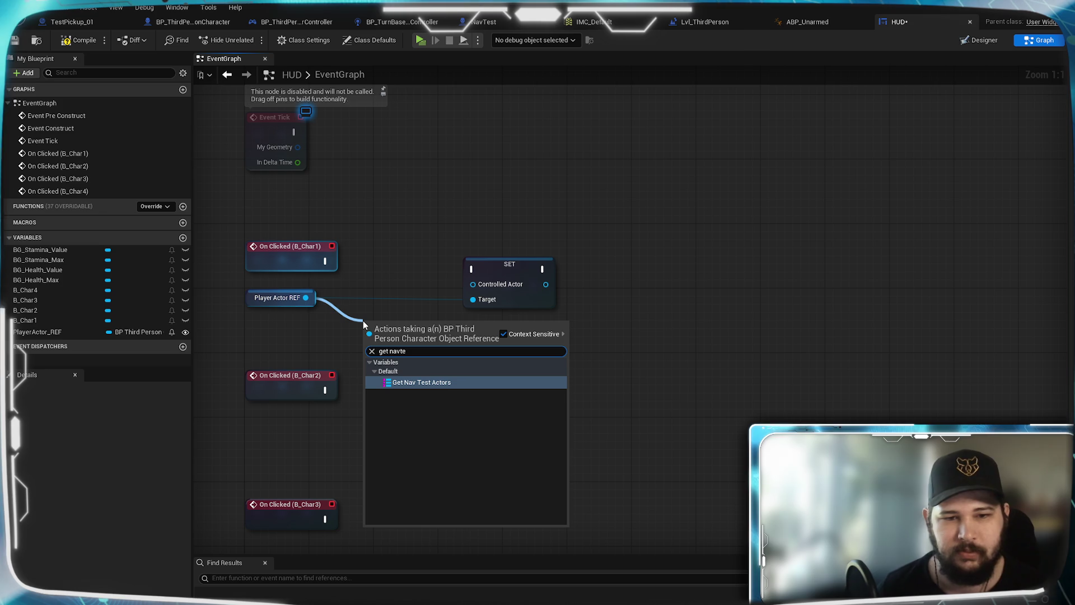
left_click(442, 382)
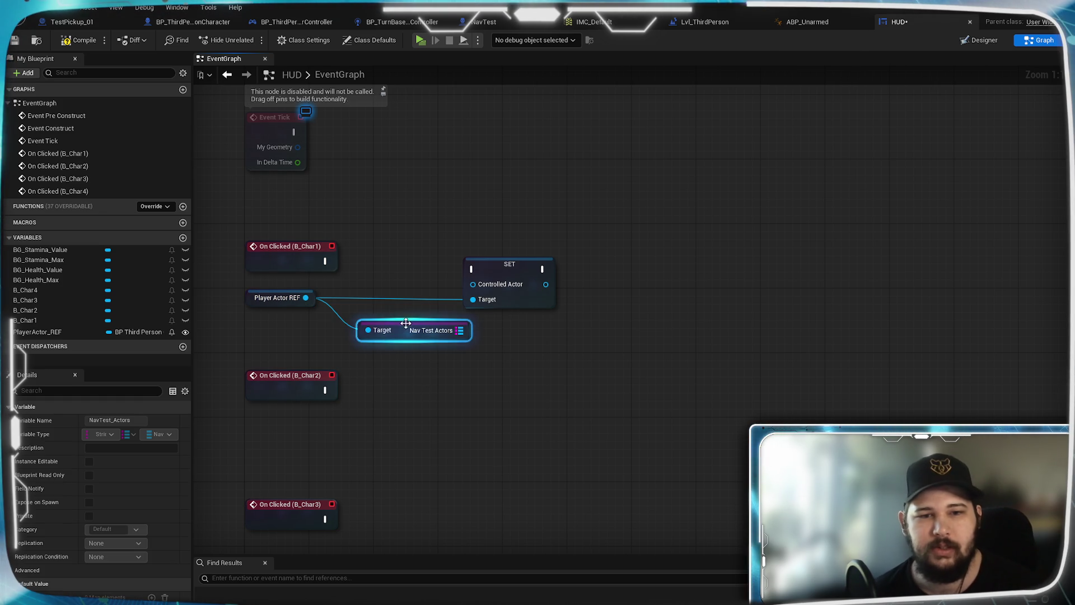
mouse_move(378, 350)
left_mouse_down()
mouse_move(370, 342)
mouse_move(479, 343)
mouse_move(472, 337)
left_mouse_up()
left_click(477, 374)
type("find")
key("Return")
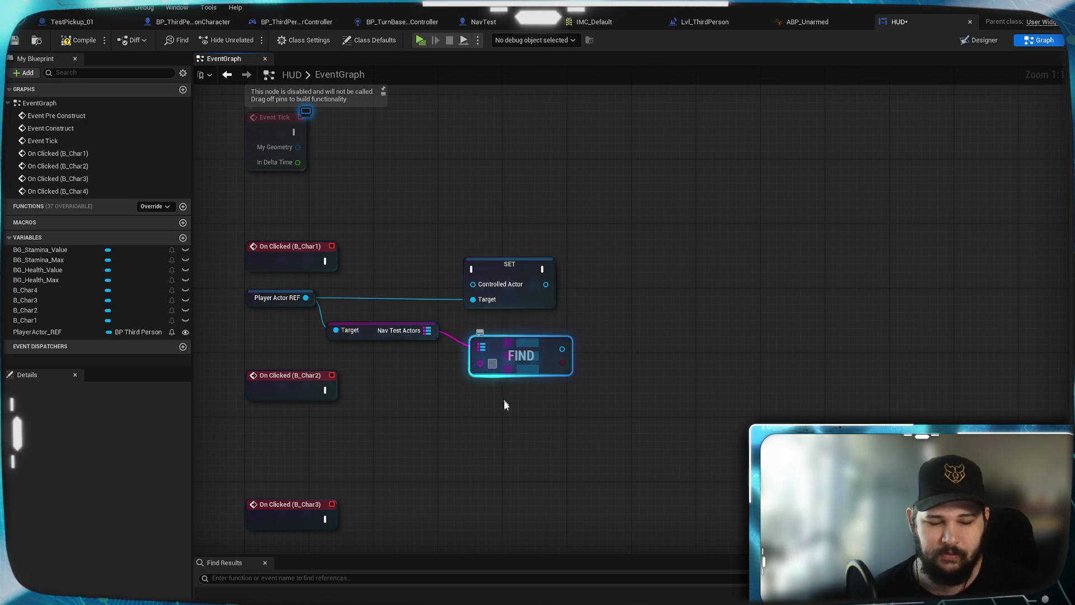
left_click_drag(522, 354, 496, 337)
Connect On Clicked (B_Char1) to SET Controlled Actor and arrange the FIND and SET nodes
mouse_move(526, 271)
left_mouse_down()
mouse_move(678, 263)
mouse_move(627, 277)
mouse_move(671, 260)
left_mouse_up()
left_click(602, 335)
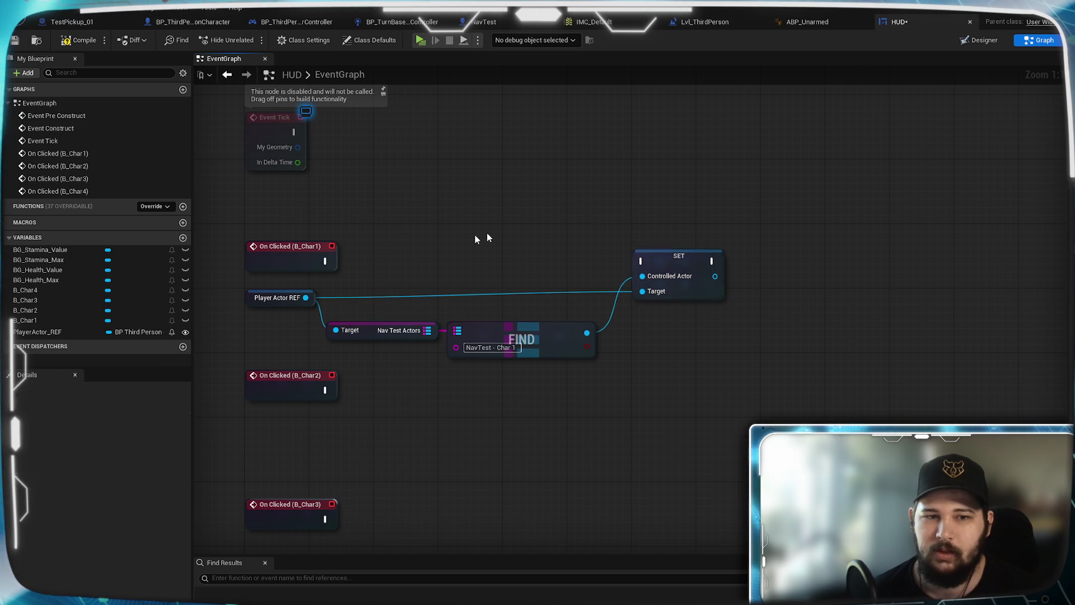
left_click_drag(325, 260, 642, 261)
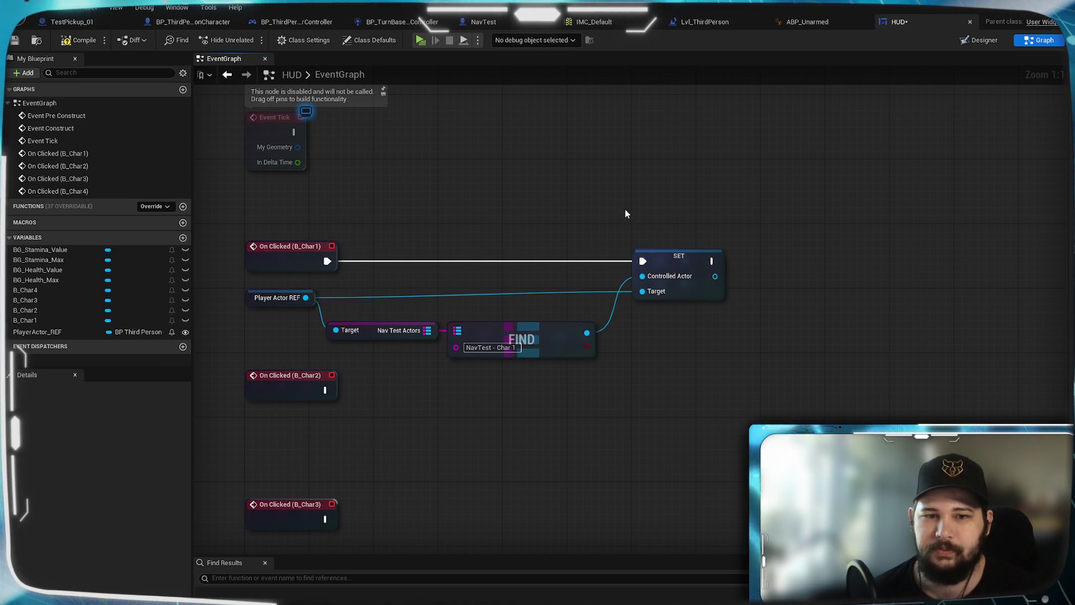
mouse_move(570, 396)
left_mouse_down()
mouse_move(489, 358)
mouse_move(392, 334)
left_mouse_up()
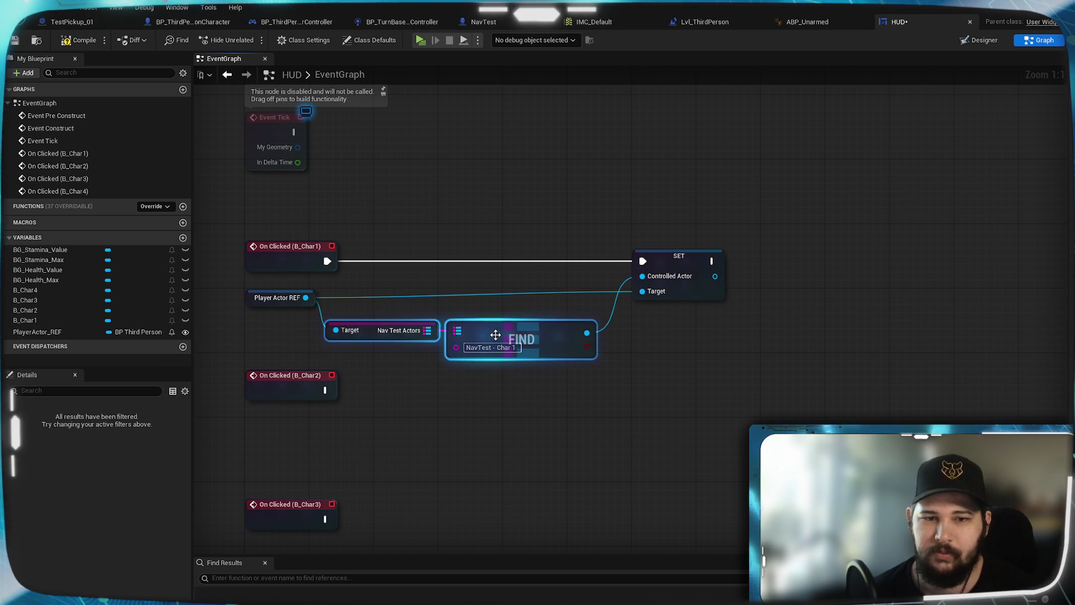
left_click_drag(492, 322, 493, 307)
left_click(509, 408)
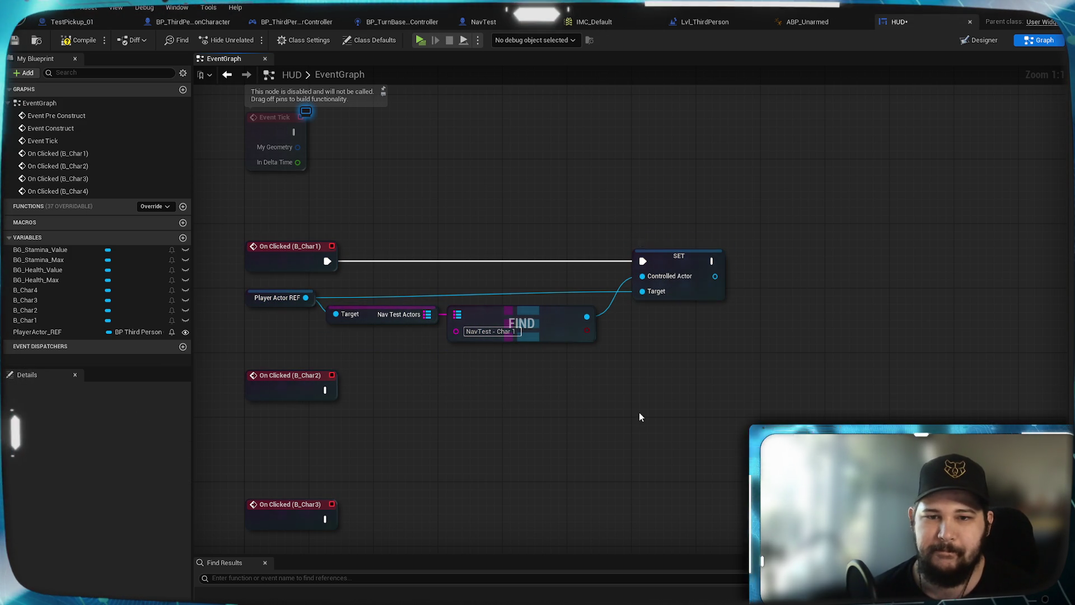
left_click_drag(720, 356, 276, 290)
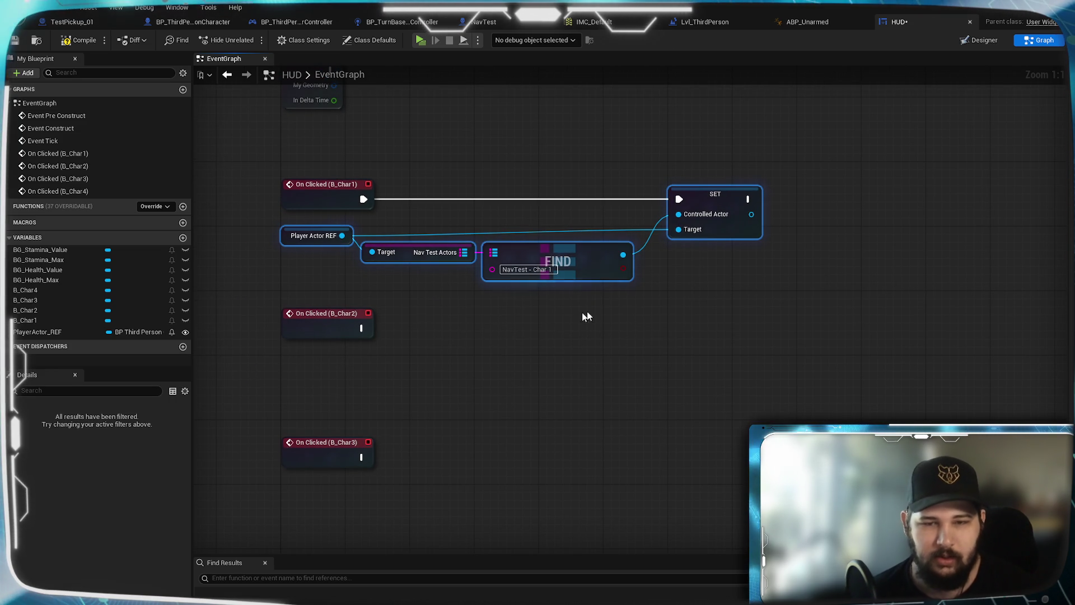
Paste three copies of the node group under On Clicked for B_Char2, B_Char3 and B_Char4
key("ctrl+v")
mouse_move(744, 314)
left_mouse_down()
mouse_move(715, 351)
mouse_move(687, 312)
mouse_move(722, 313)
mouse_move(678, 286)
left_mouse_up()
key("ctrl+v")
left_click_drag(784, 403, 723, 438)
left_click_drag(921, 413, 714, 412)
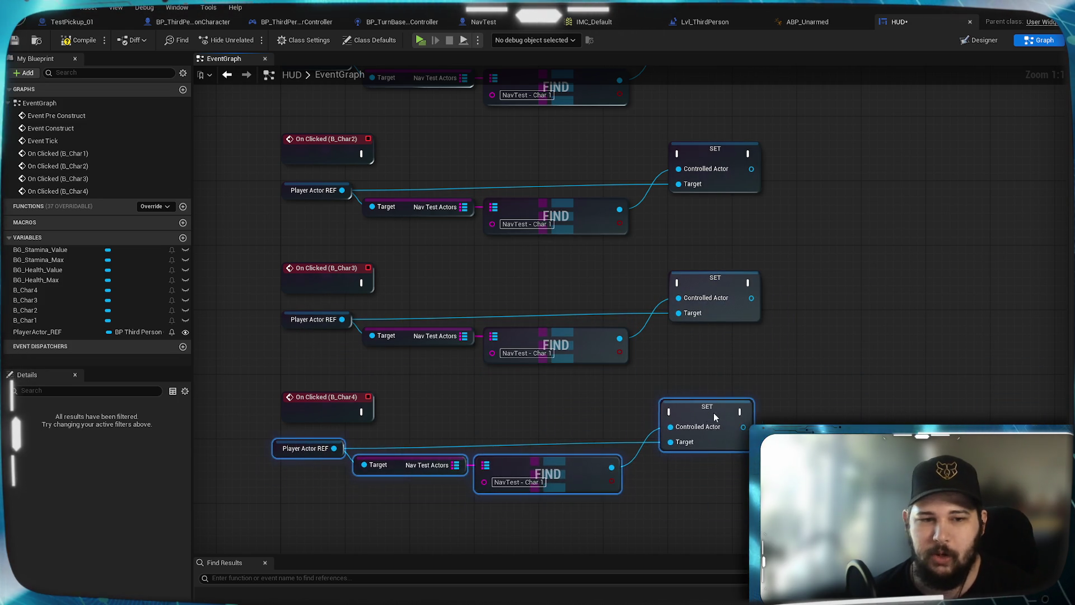
left_click(504, 414)
Wire the B_Char4, B_Char3 and B_Char2 On Clicked events to their SET nodes
left_click_drag(474, 411, 679, 413)
mouse_move(364, 285)
left_mouse_down()
mouse_move(499, 304)
mouse_move(679, 283)
left_mouse_up()
mouse_move(363, 153)
left_mouse_down()
mouse_move(661, 168)
mouse_move(679, 154)
left_mouse_up()
Set the Find keys to NavTest - Char 2, 3 and 4, compile the HUD, and start playing
left_click(551, 230)
left_click(566, 246)
left_click(550, 353)
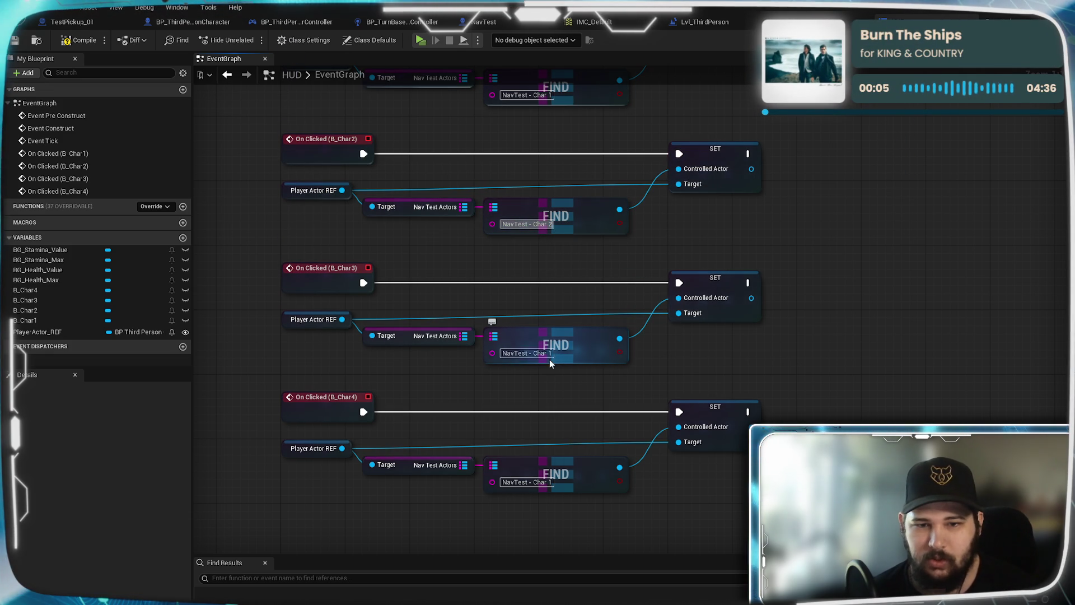
left_click(550, 371)
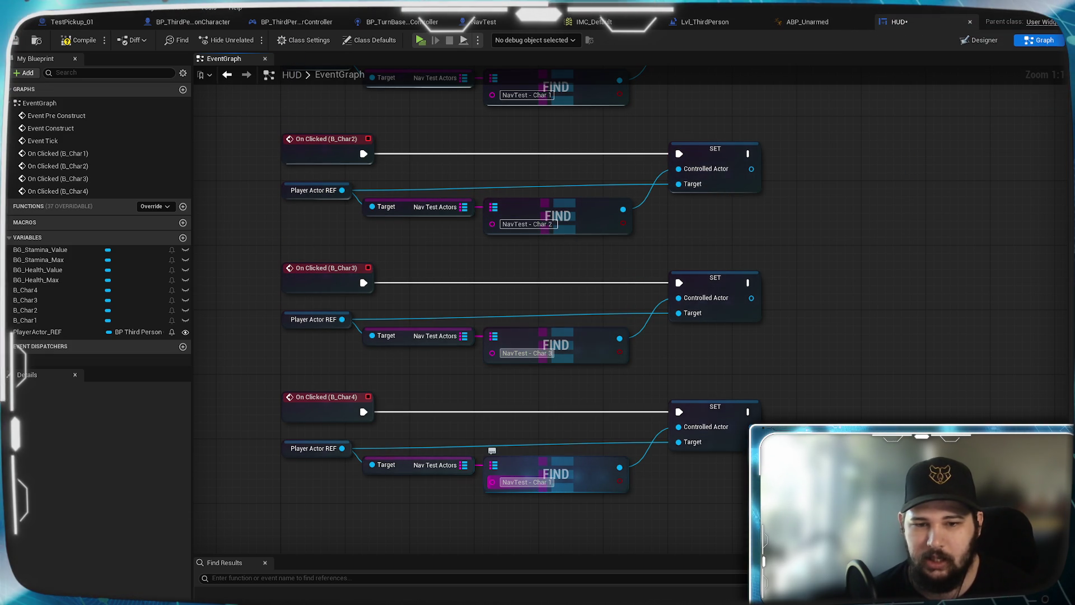
left_click(550, 483)
left_click(565, 518)
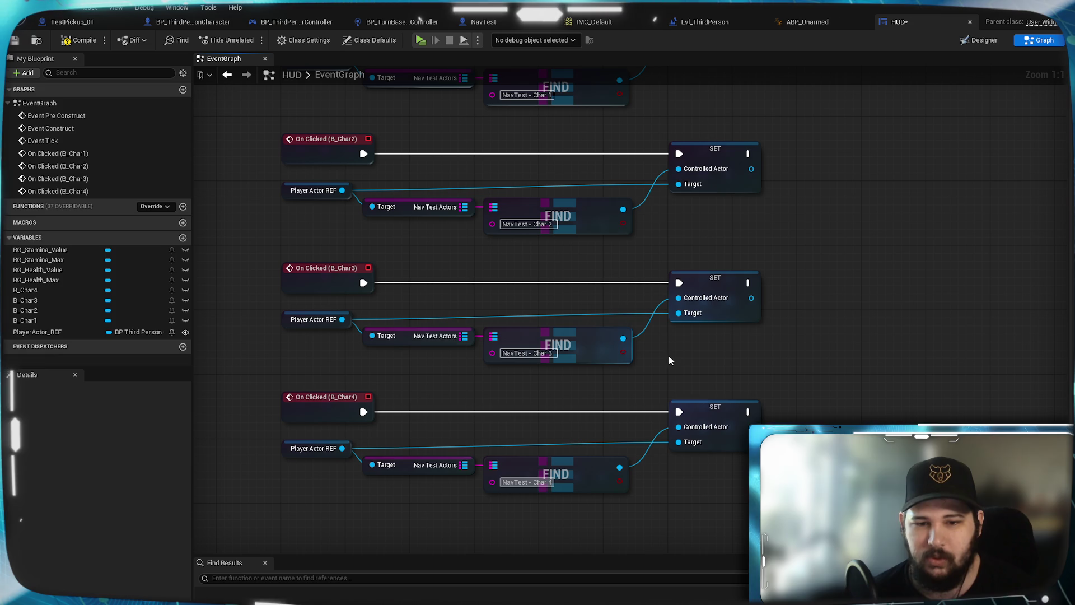
left_click(79, 40)
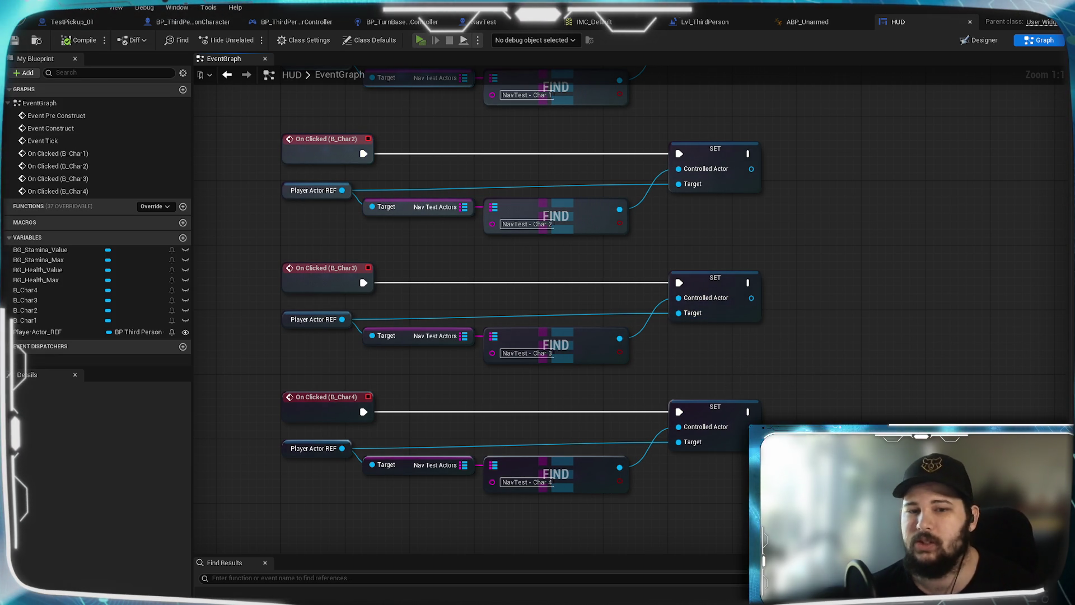
key("alt+p")
key("w")
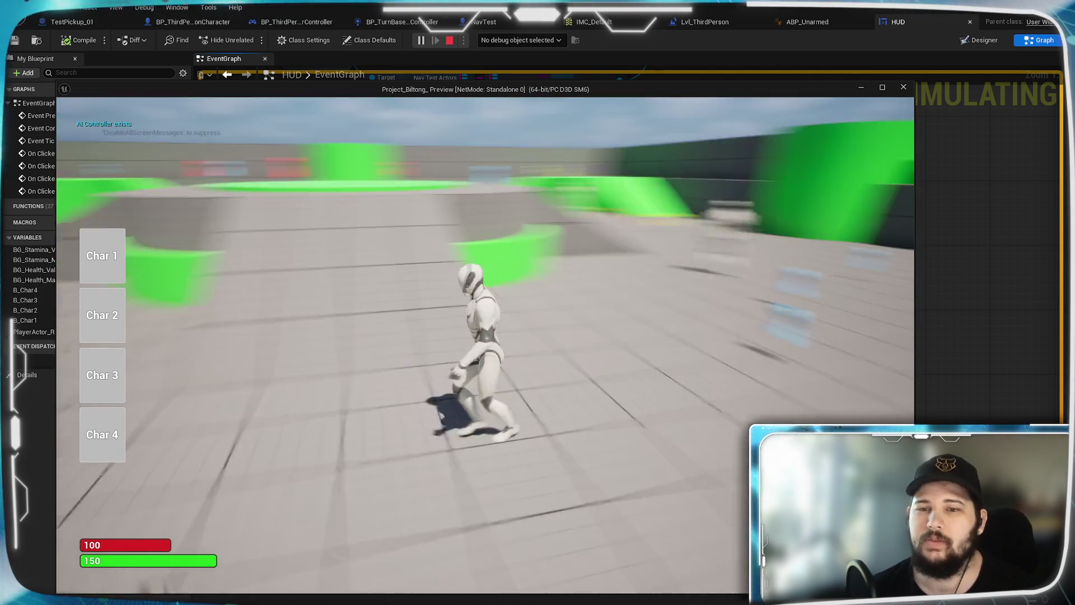
key("w")
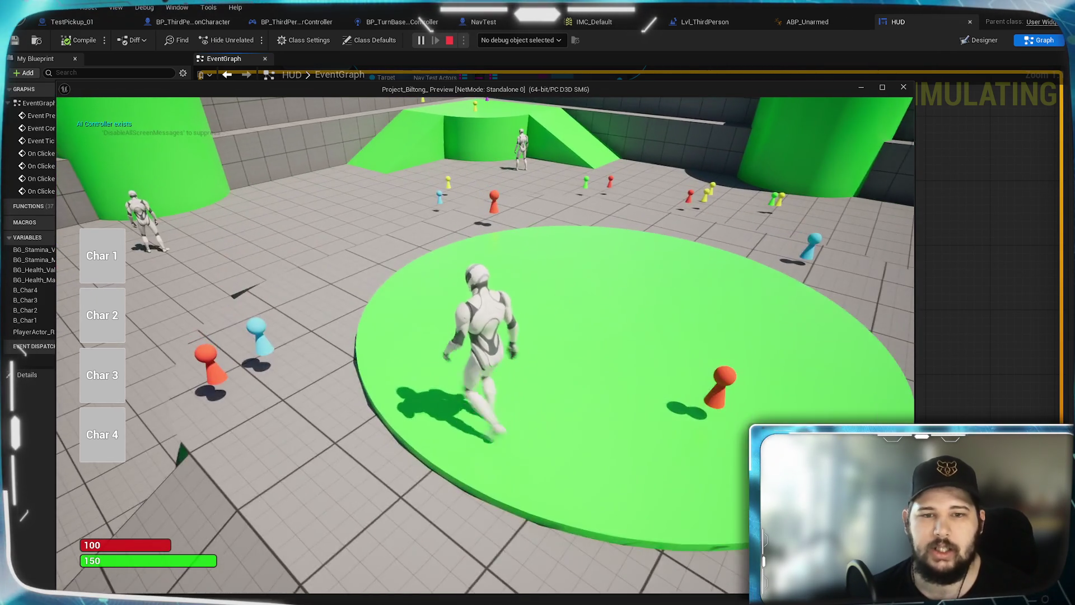
left_click(473, 307)
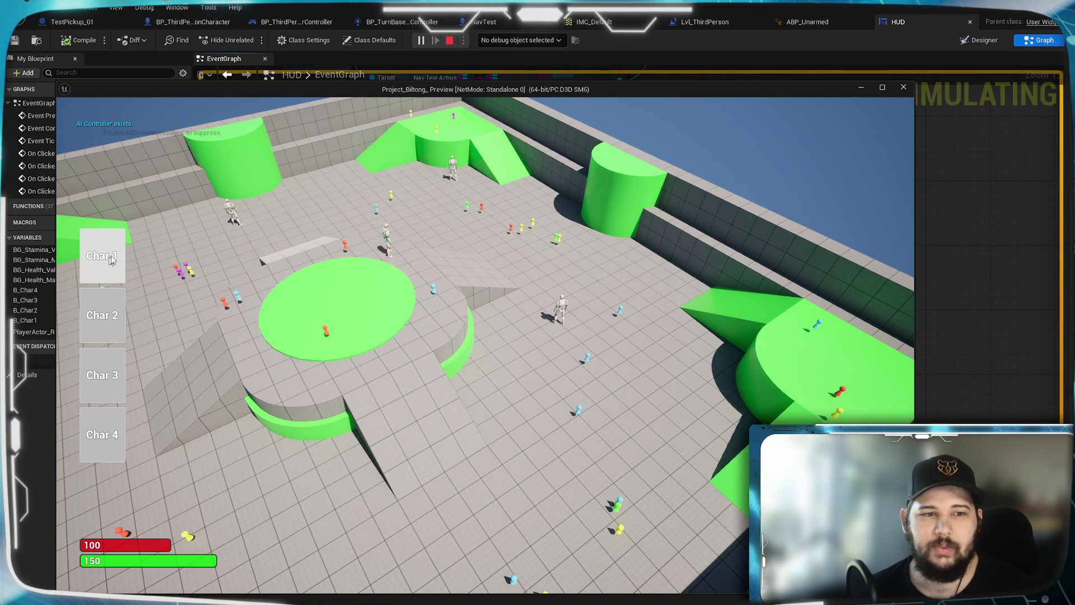
left_click(424, 271)
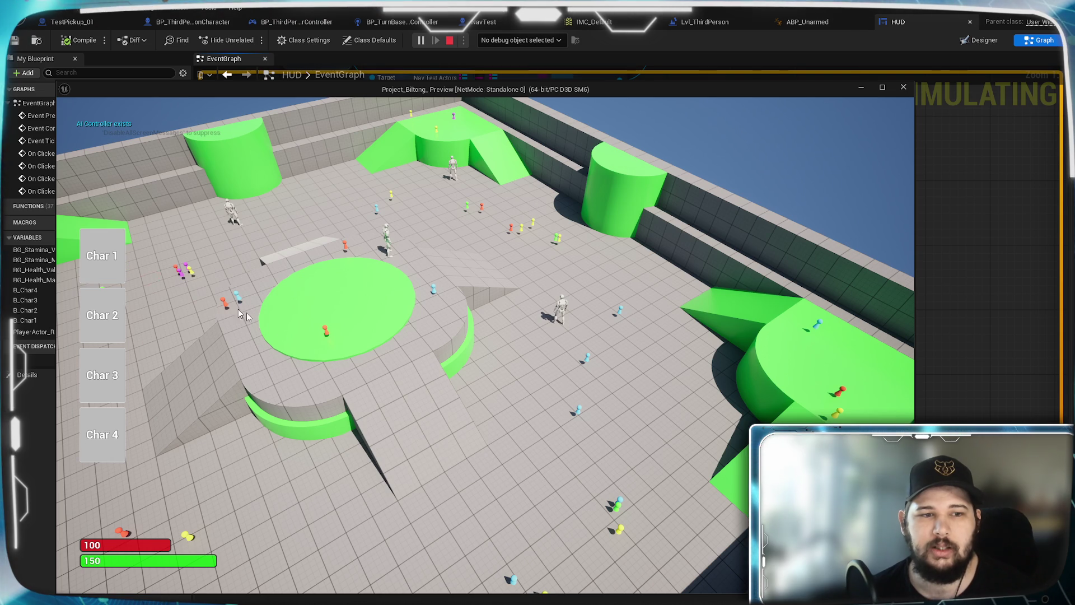
left_click(291, 370)
left_click(267, 359)
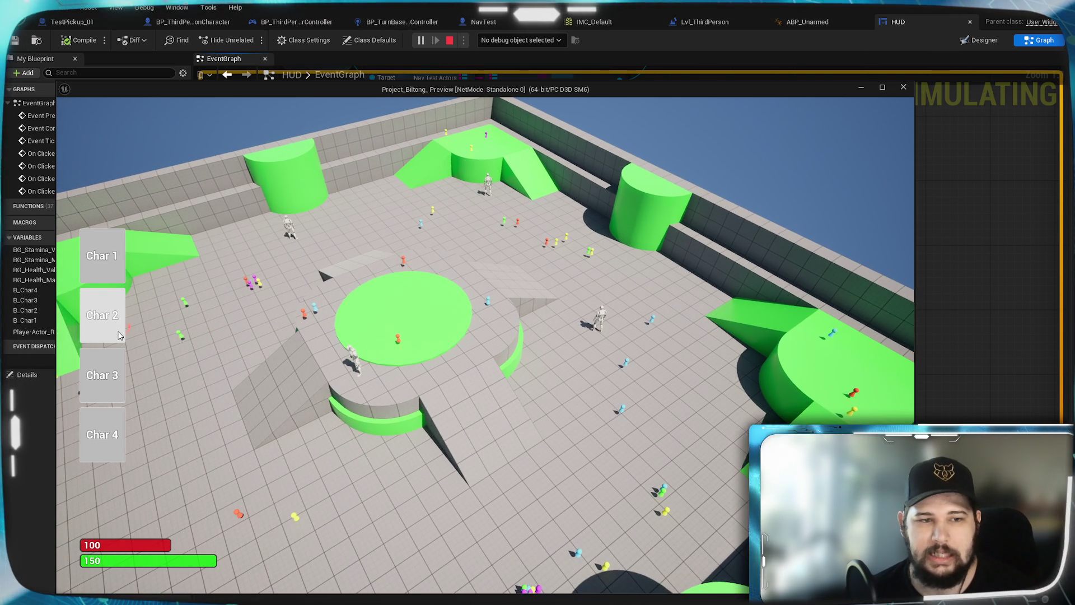
left_click(599, 460)
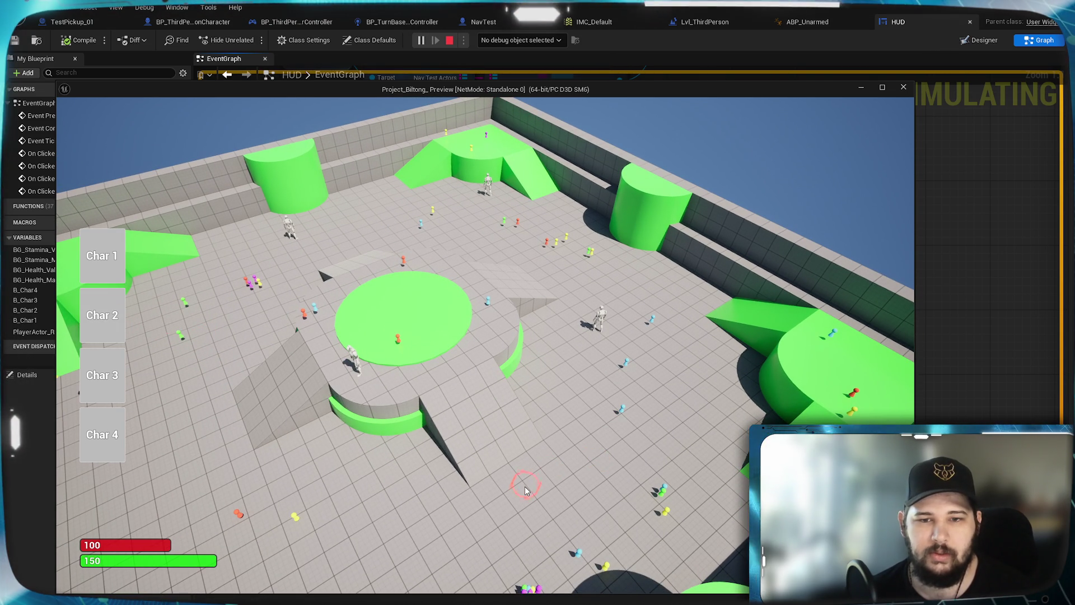
left_click(558, 416)
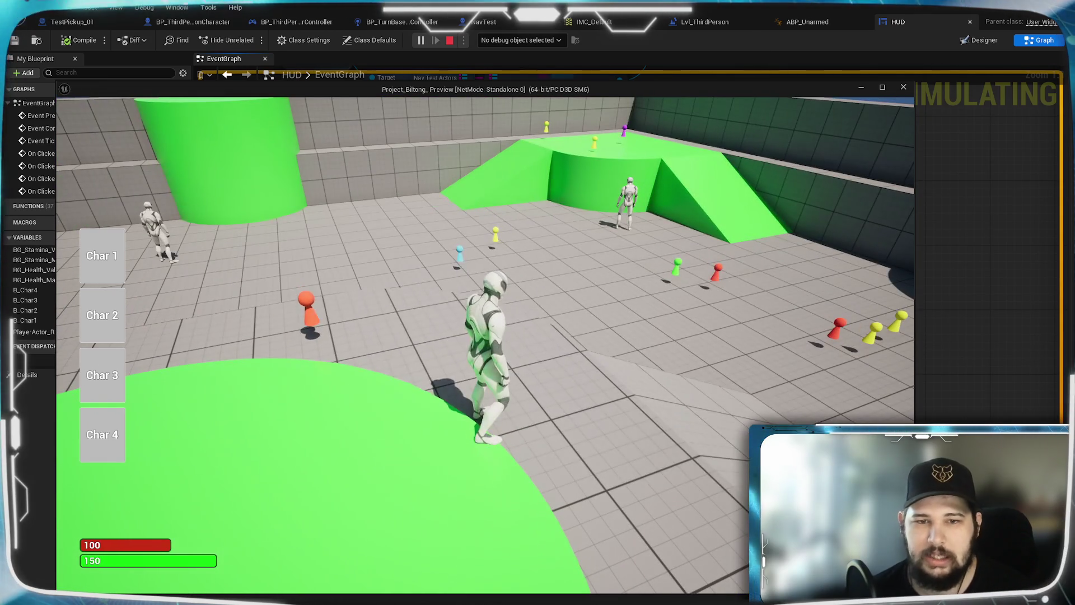
With the inventory open, switch control to characters 4, 3, 2, 1, then 4, and close it
key("i")
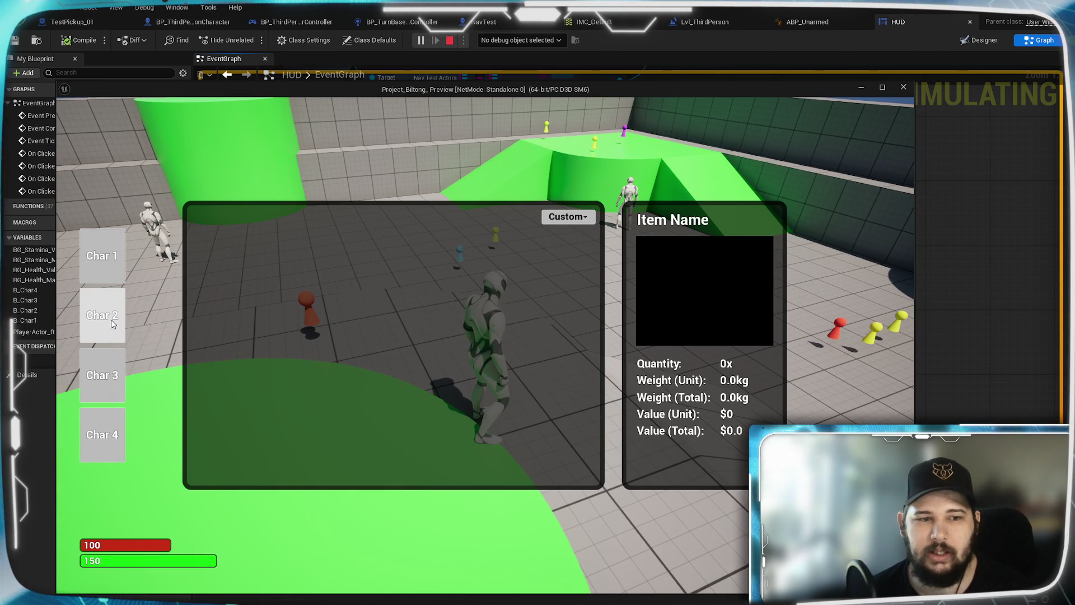
left_click(109, 426)
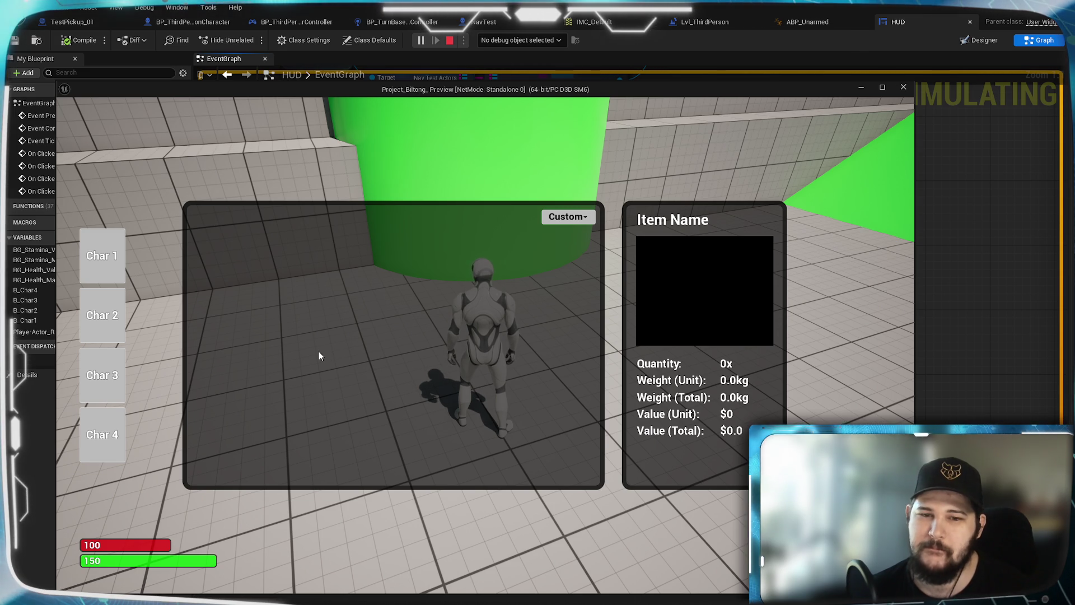
left_click(113, 374)
left_click(104, 314)
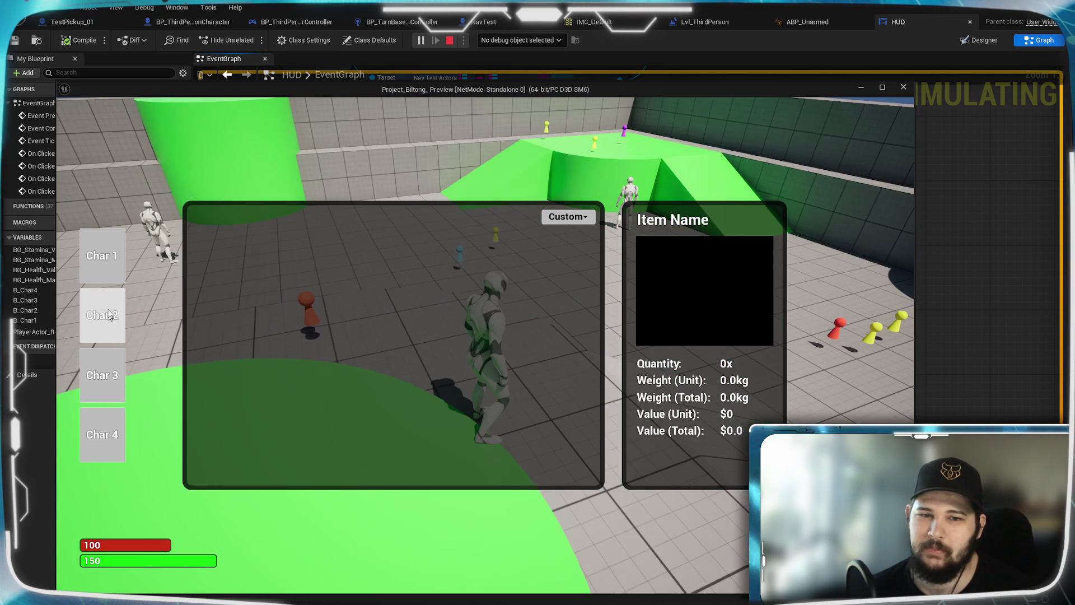
left_click(110, 257)
left_click(110, 439)
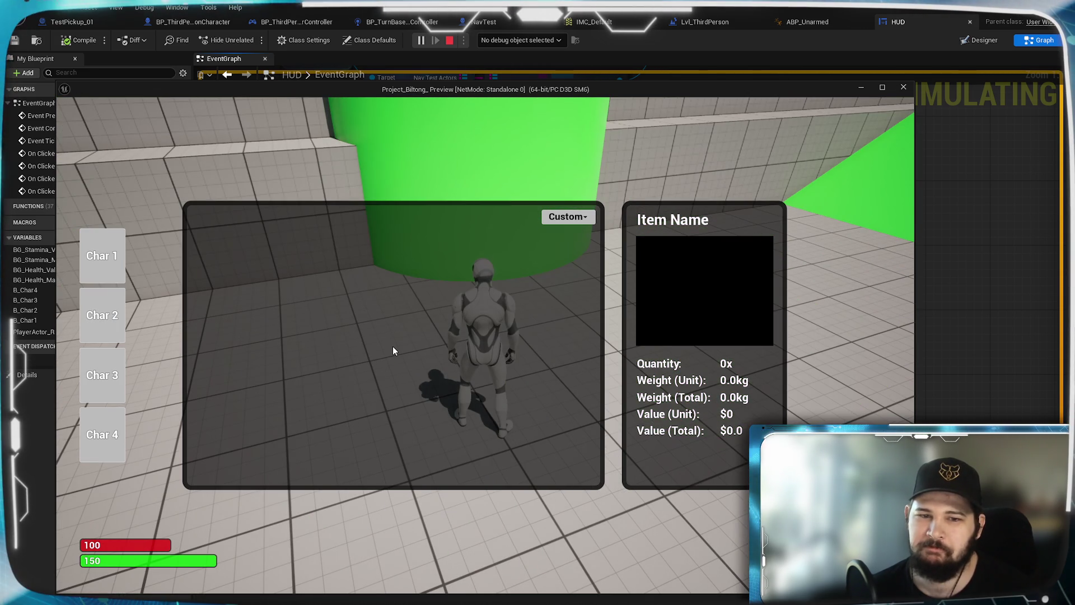
left_click(402, 378)
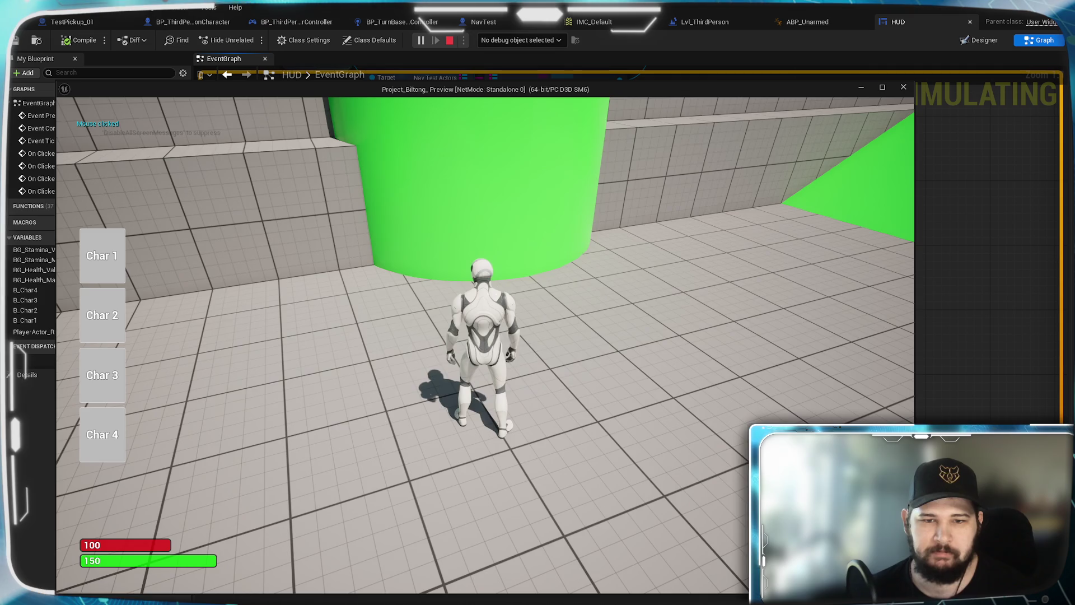
Run the character toward the ramp, jump off it, and stop the play session
key("w")
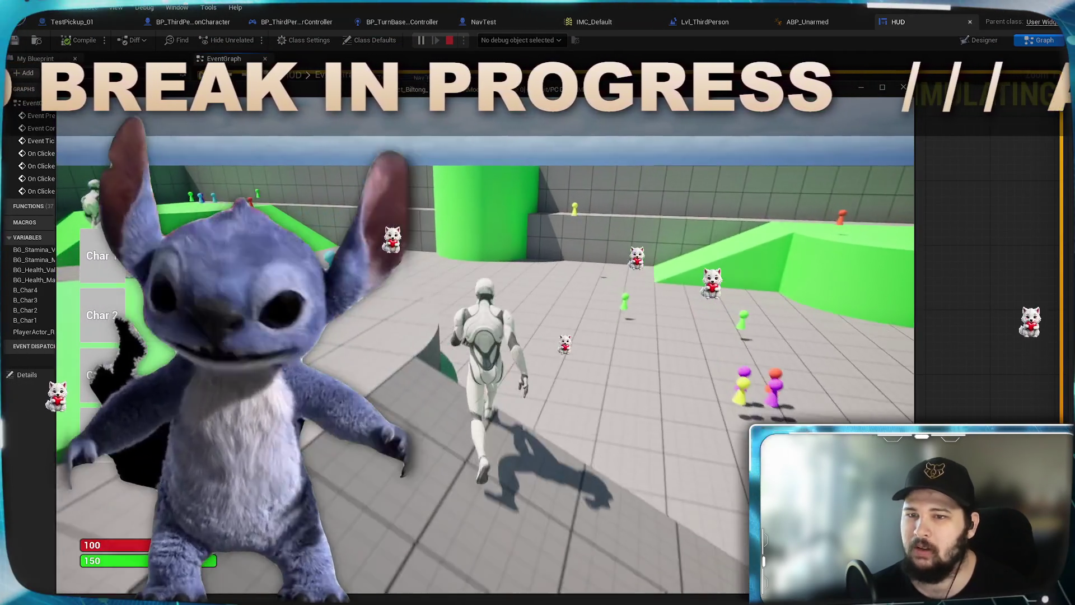
key("space")
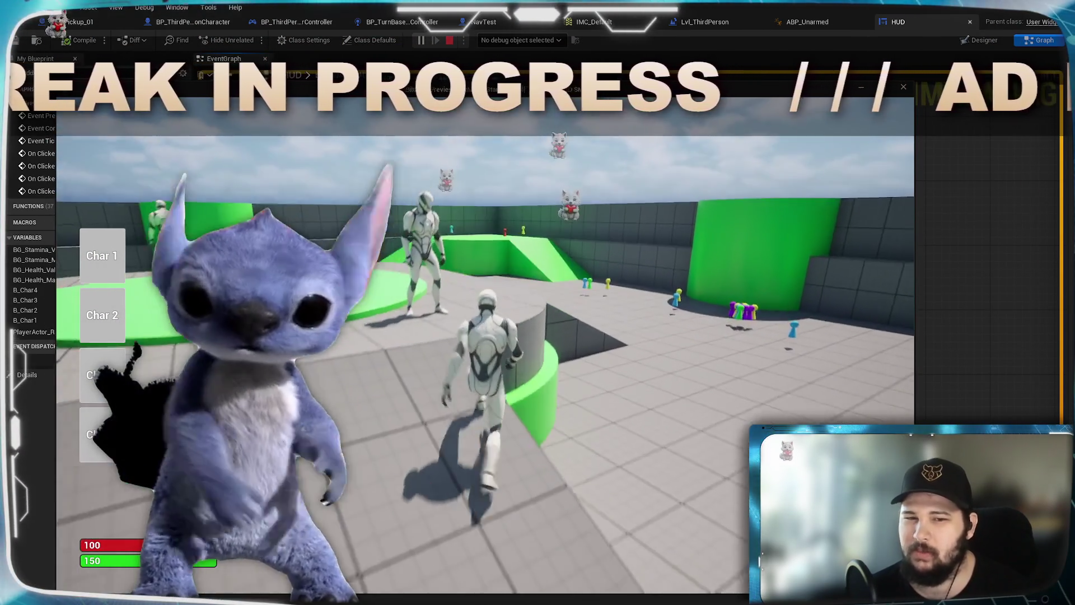
key("Escape")
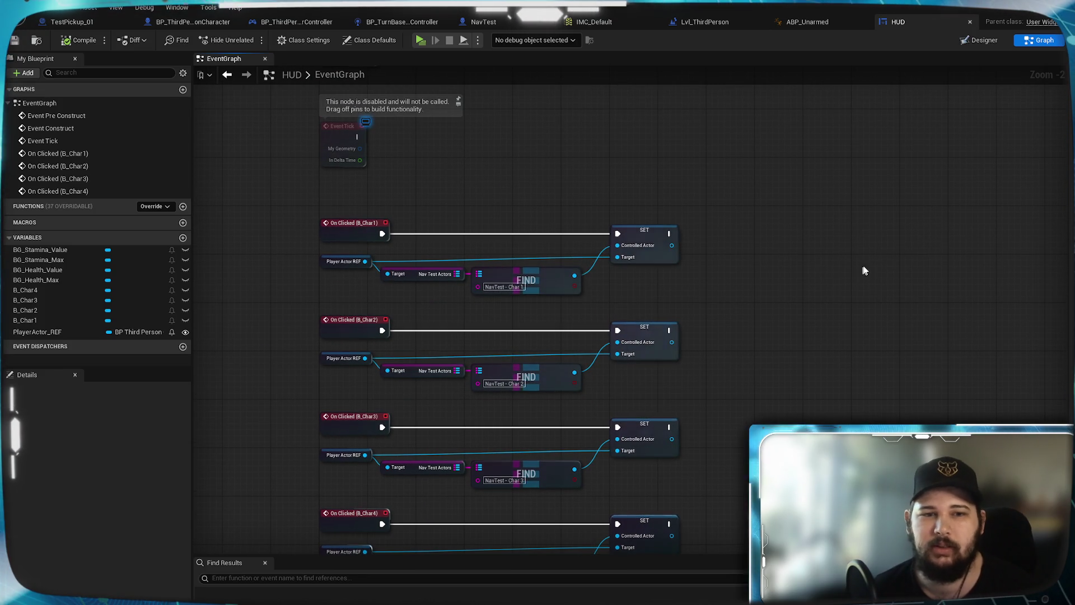
Move the Char 1 to Char 4 button node groups upward so the four handlers line up
scroll(668, 302, "up", 1)
mouse_move(670, 302)
left_mouse_down()
mouse_move(283, 187)
mouse_move(284, 224)
mouse_move(283, 209)
left_mouse_up()
left_click(584, 318)
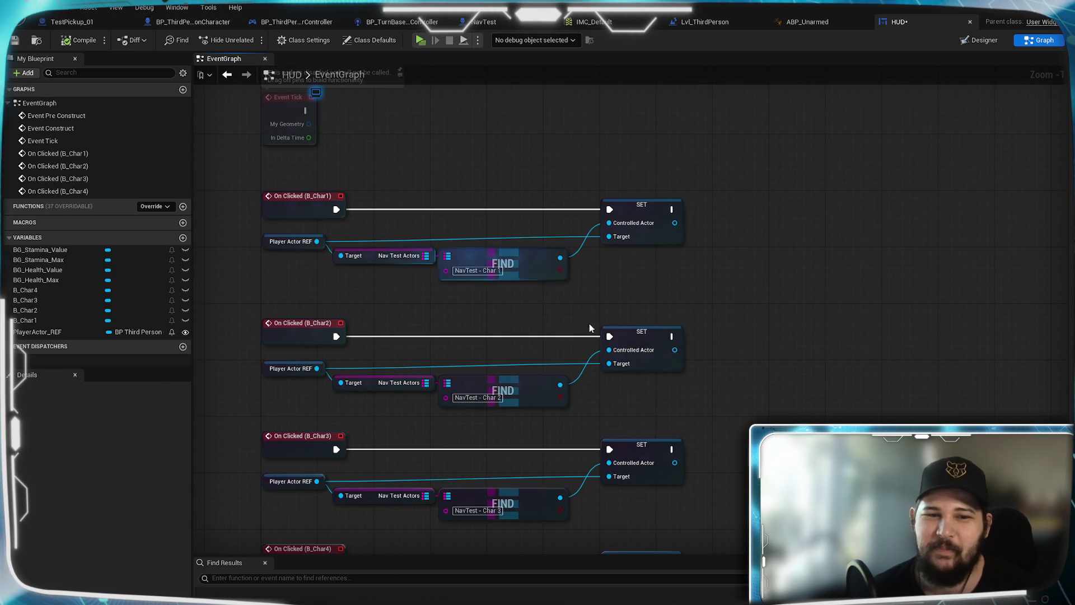
left_click_drag(667, 411, 208, 292)
left_click_drag(311, 342, 312, 329)
left_click_drag(696, 396, 684, 284)
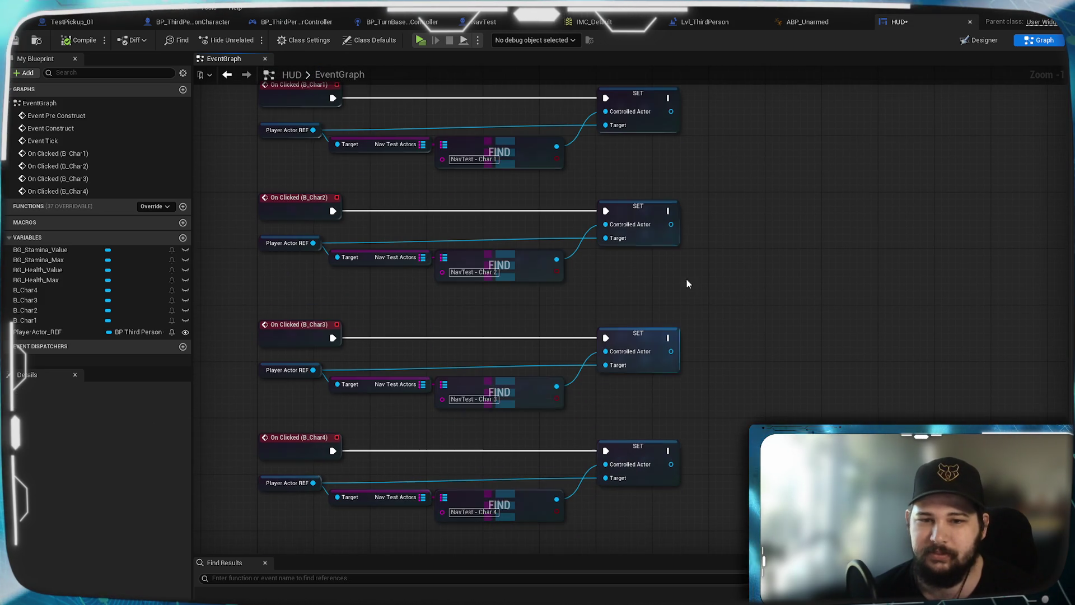
mouse_move(682, 409)
left_mouse_down()
mouse_move(278, 312)
mouse_move(293, 320)
left_mouse_up()
left_click_drag(713, 398, 742, 326)
left_click_drag(699, 491, 264, 344)
left_click_drag(328, 372, 330, 358)
left_click(775, 330)
mouse_move(661, 328)
left_mouse_down()
mouse_move(727, 499)
mouse_move(799, 387)
mouse_move(786, 258)
mouse_move(776, 408)
left_mouse_up()
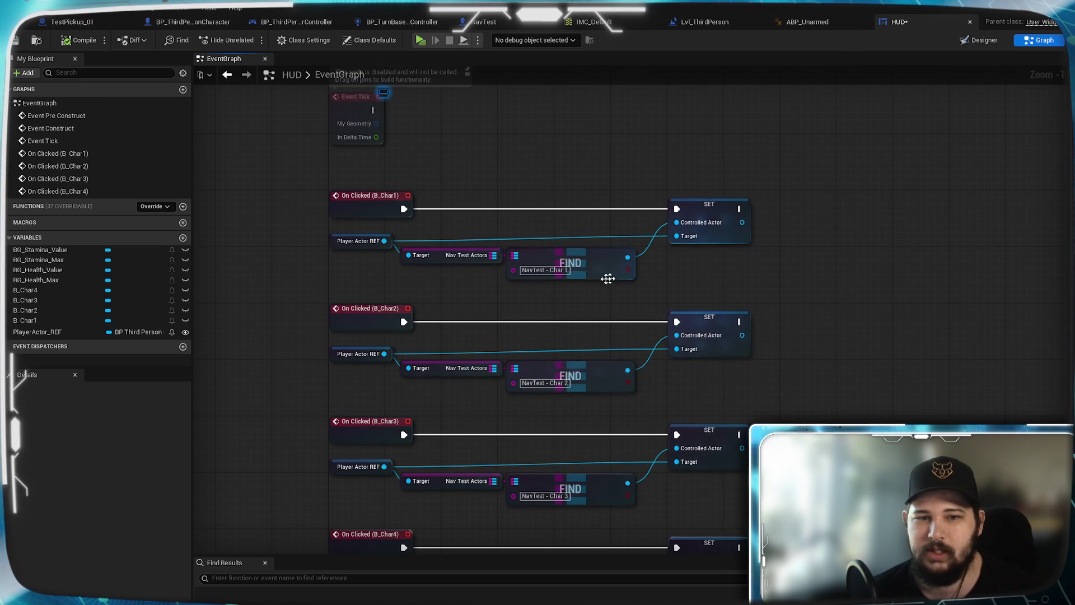
Collapse the Char 1 handler nodes into a macro named Set Controlled Actor beside its click event
scroll(586, 253, "up", 1)
mouse_move(670, 278)
left_mouse_down()
mouse_move(748, 334)
mouse_move(318, 276)
left_mouse_up()
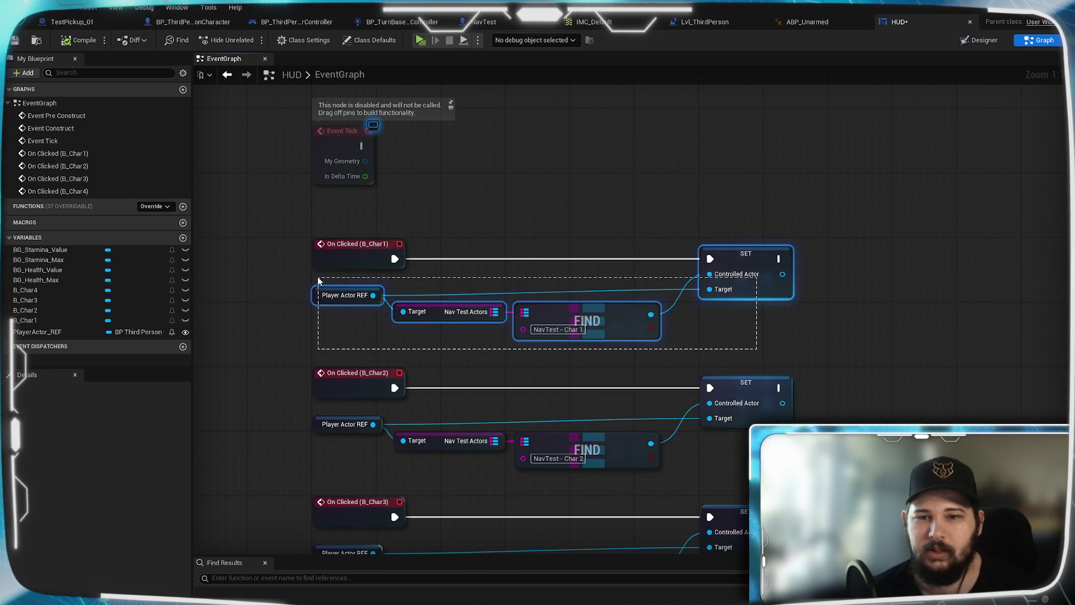
right_click(739, 255)
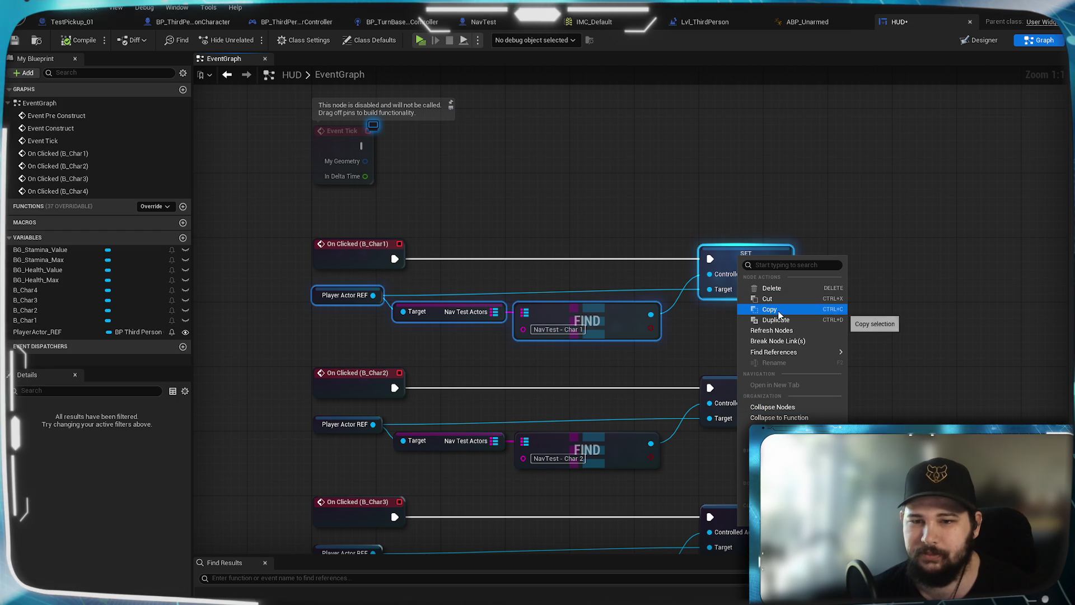
left_click(779, 428)
type("Set C")
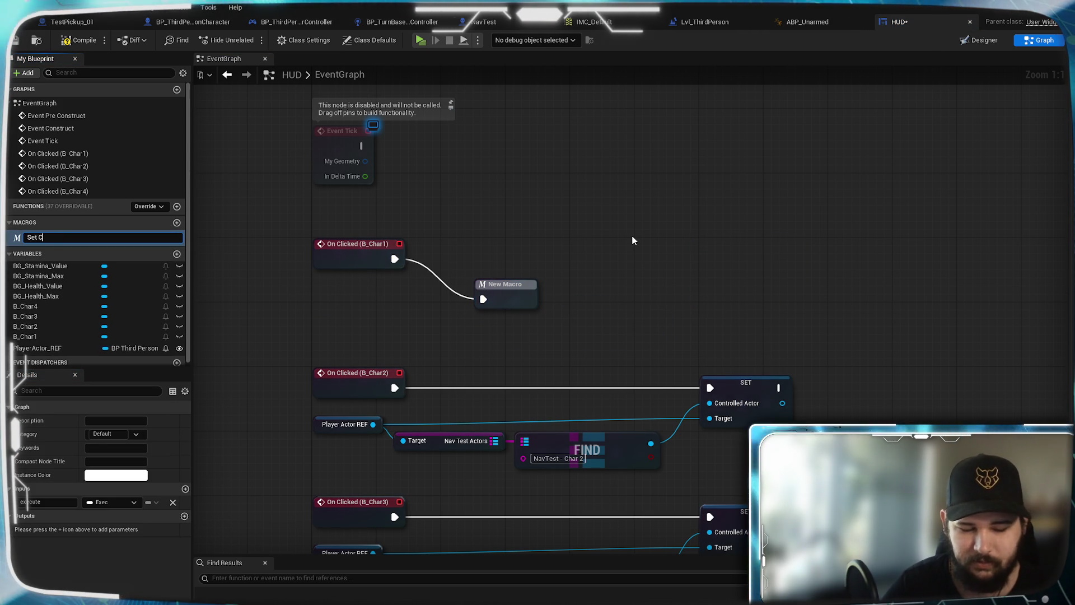
type("ontrolle")
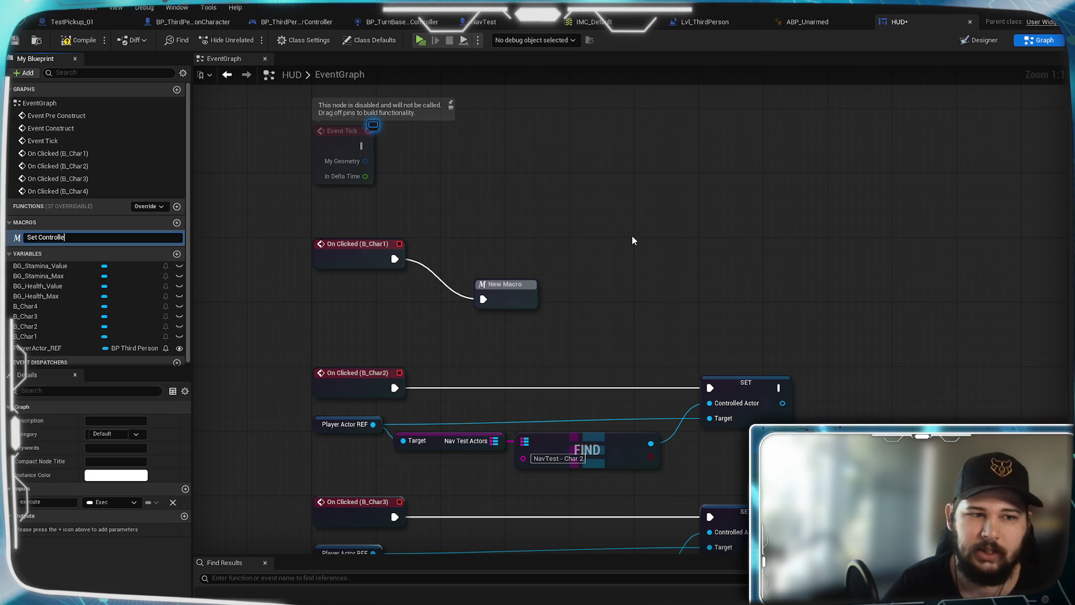
type("d Actor")
key("Return")
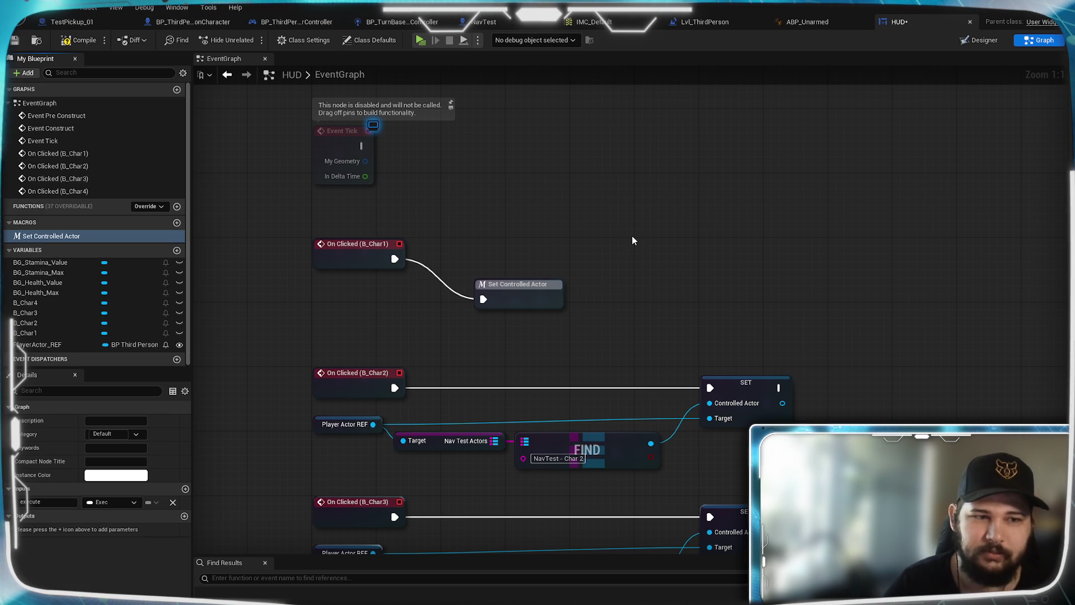
mouse_move(538, 300)
left_mouse_down()
mouse_move(516, 254)
mouse_move(504, 258)
left_mouse_up()
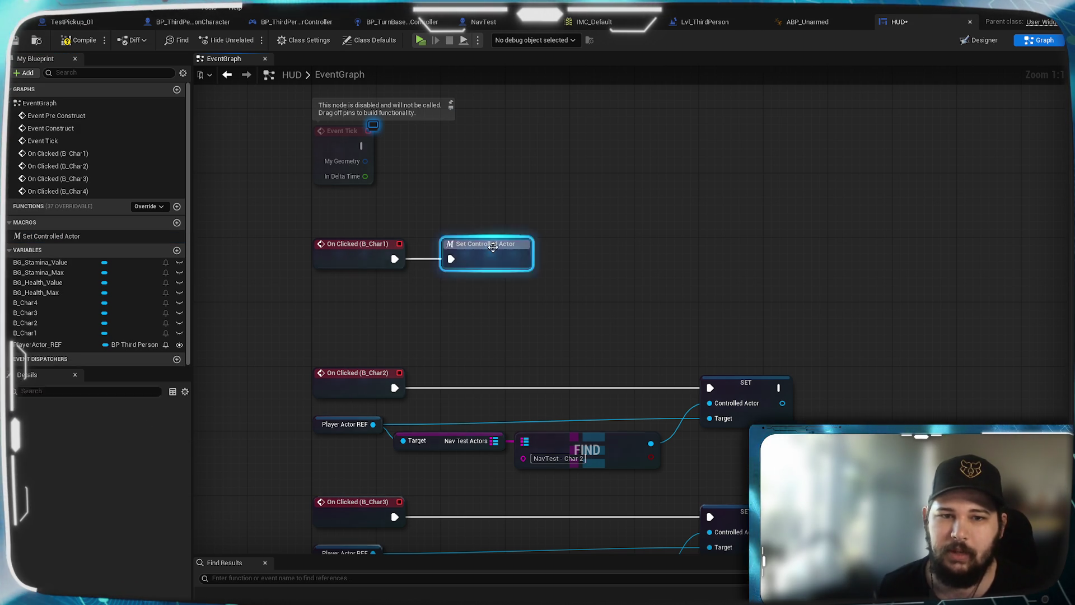
Inside the Set Controlled Actor macro, rearrange the Inputs and Player Actor REF nodes
double_click(493, 255)
mouse_move(336, 314)
left_mouse_down()
mouse_move(414, 267)
mouse_move(416, 276)
left_mouse_up()
left_click(524, 200)
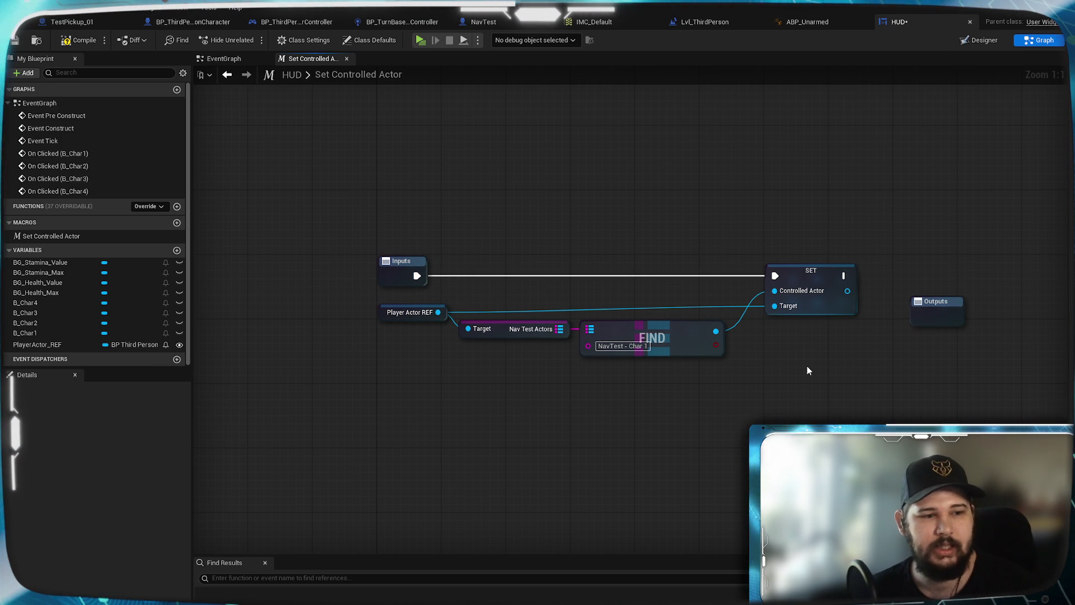
left_click_drag(417, 313, 425, 308)
left_click(467, 373)
left_click(518, 288)
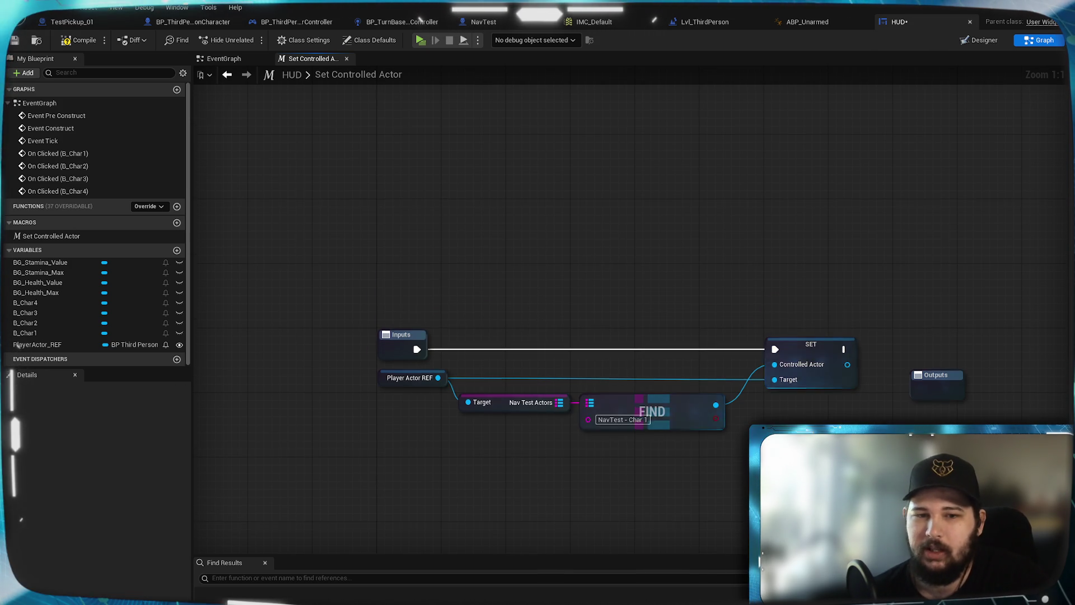
Expose FIND's lookup key as a Key macro input and route the wires with reroute points
mouse_move(588, 420)
left_mouse_down()
mouse_move(448, 352)
mouse_move(393, 346)
left_mouse_up()
left_click(395, 359)
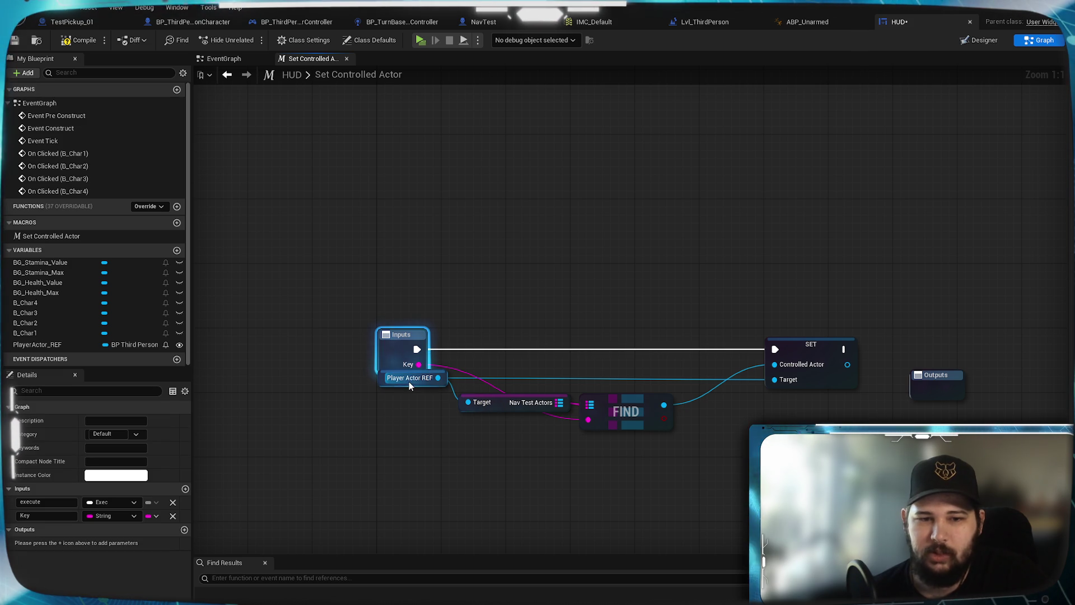
left_click_drag(408, 382, 403, 405)
left_click(560, 426)
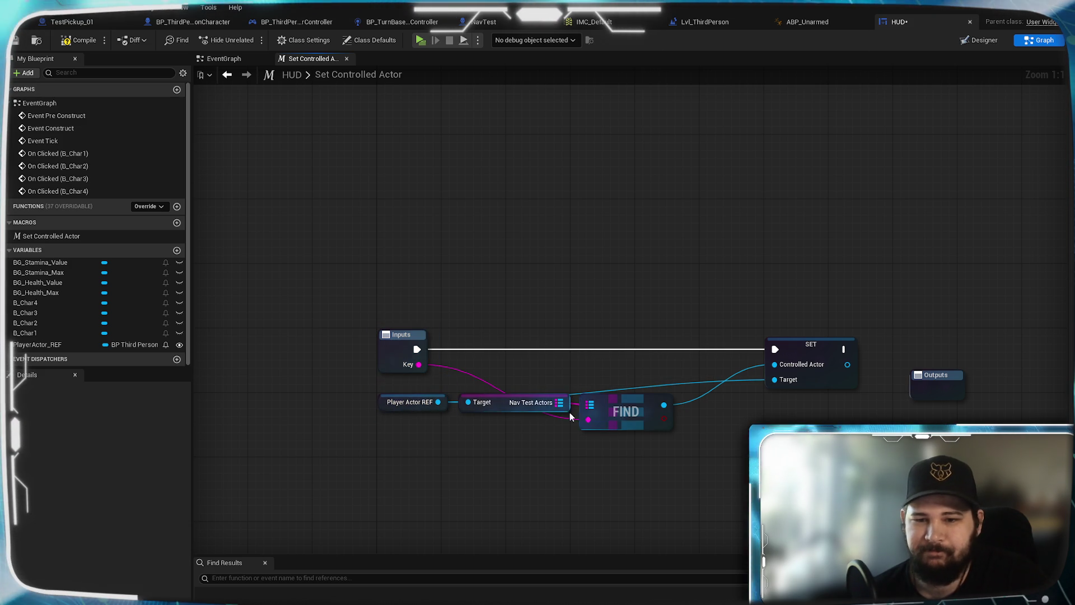
double_click(487, 385)
mouse_move(486, 383)
left_mouse_down()
mouse_move(466, 430)
mouse_move(469, 421)
left_mouse_up()
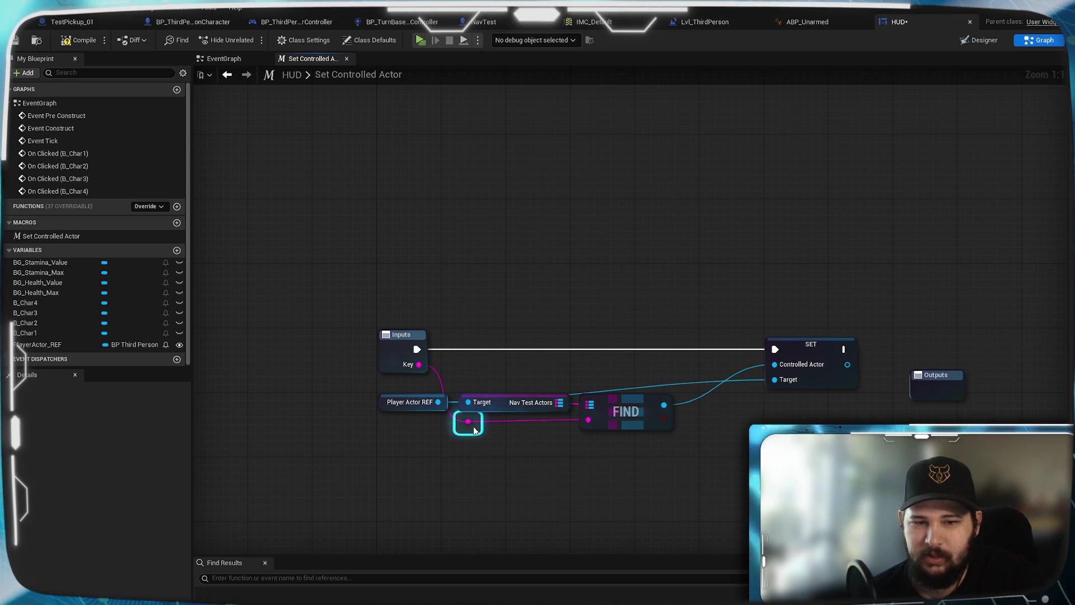
left_click(517, 446)
double_click(675, 383)
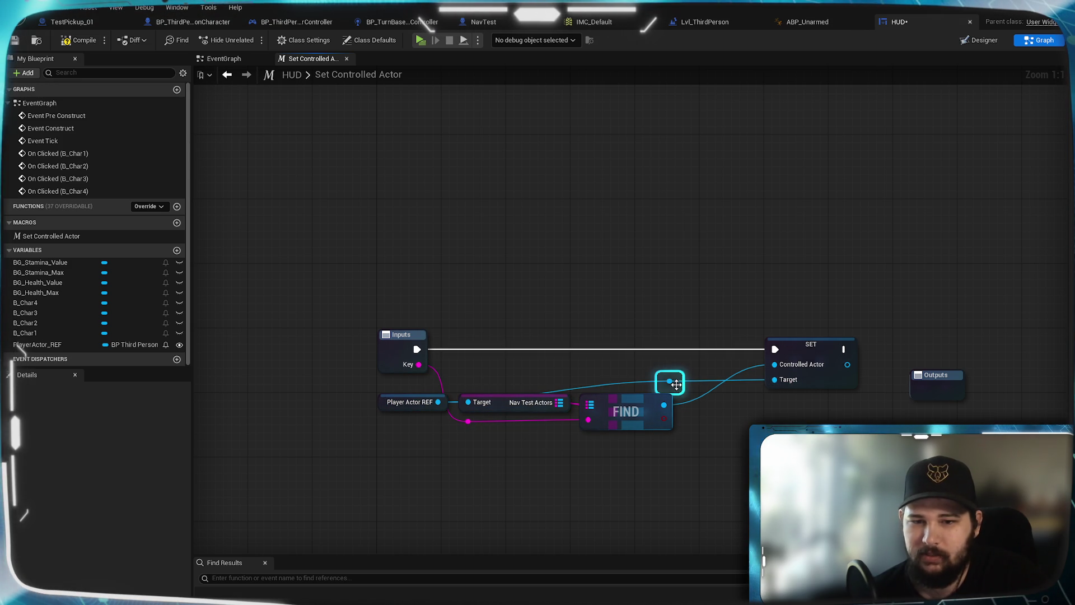
left_click_drag(504, 398, 469, 398)
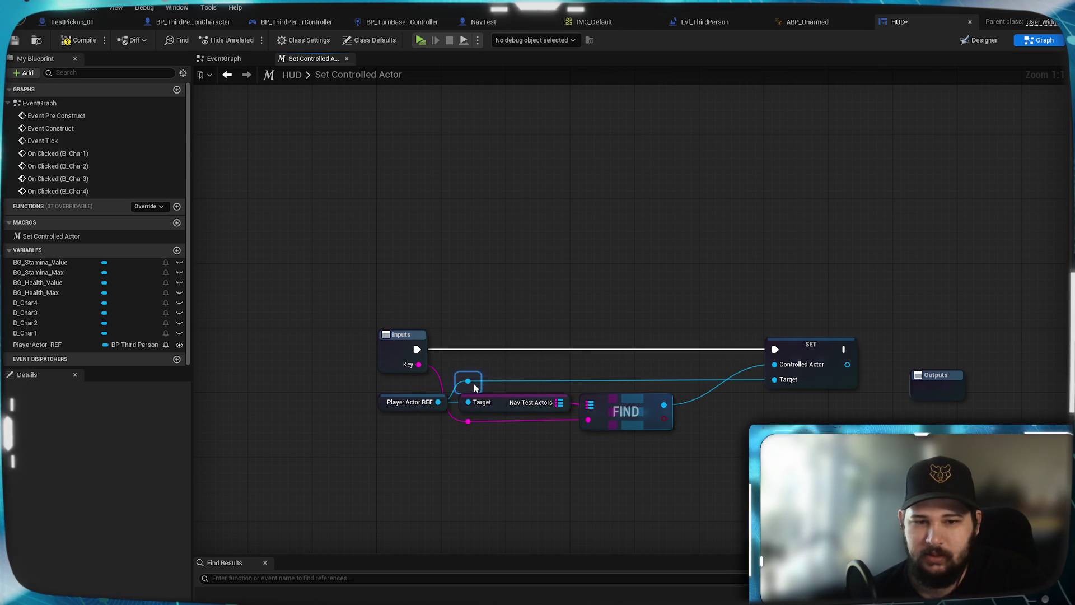
Connect SET's execution and Controlled Actor value to the Outputs node
left_click_drag(820, 359, 750, 360)
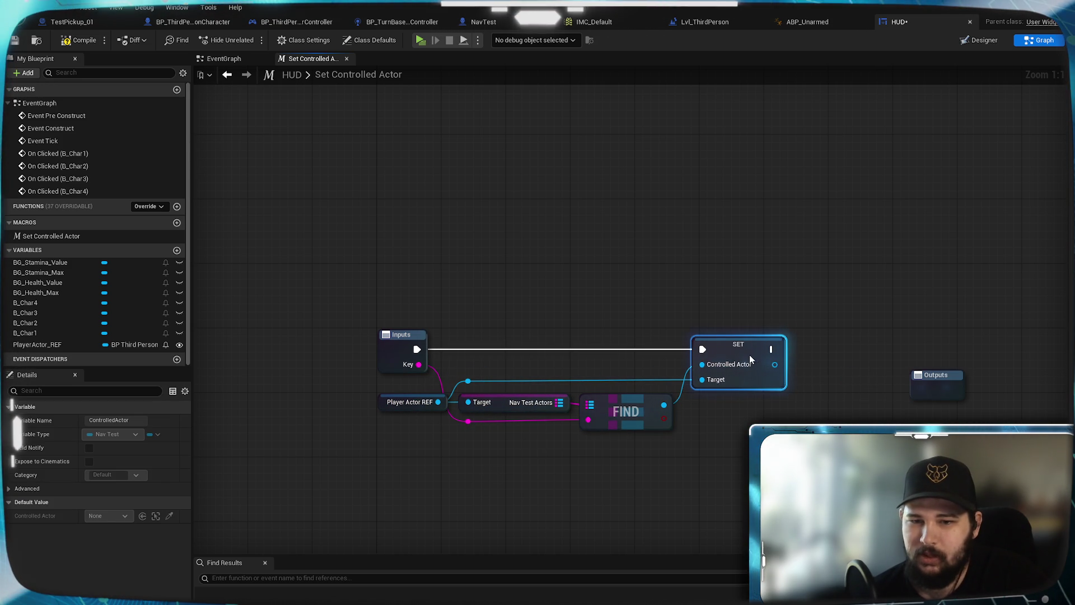
left_click_drag(944, 393, 852, 353)
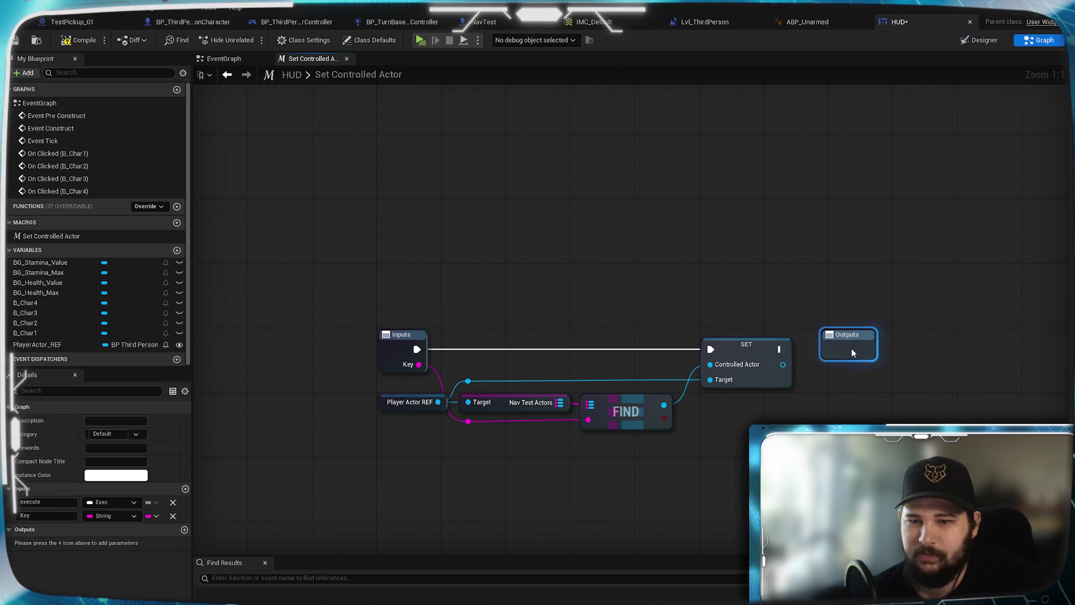
left_click(809, 347)
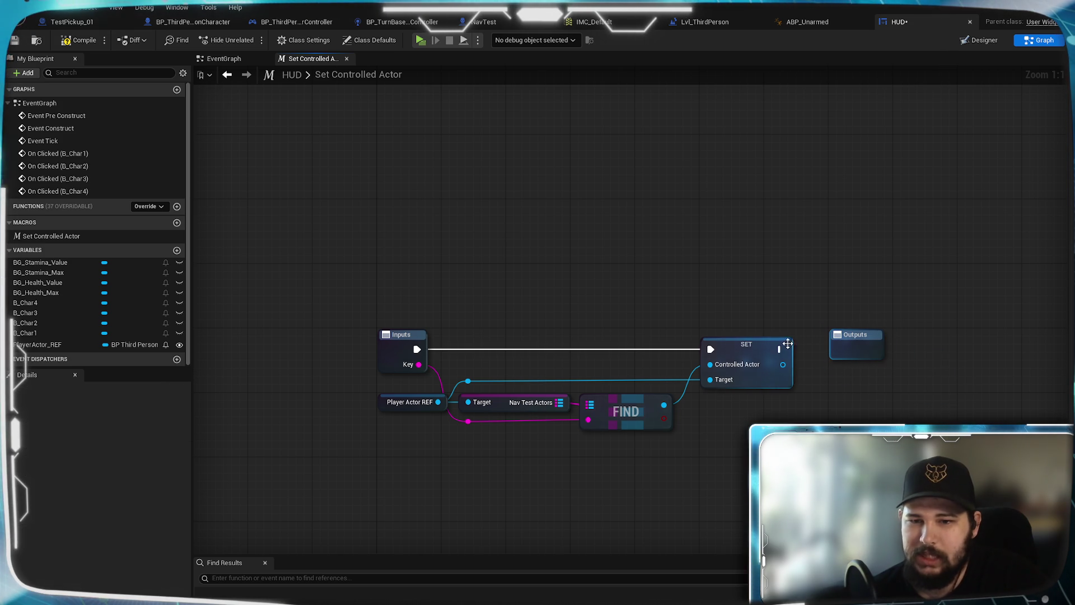
left_click_drag(780, 349, 853, 353)
mouse_move(783, 364)
left_mouse_down()
mouse_move(835, 372)
mouse_move(867, 355)
left_mouse_up()
Rename the macro's Key input to Display Name
left_click(881, 345)
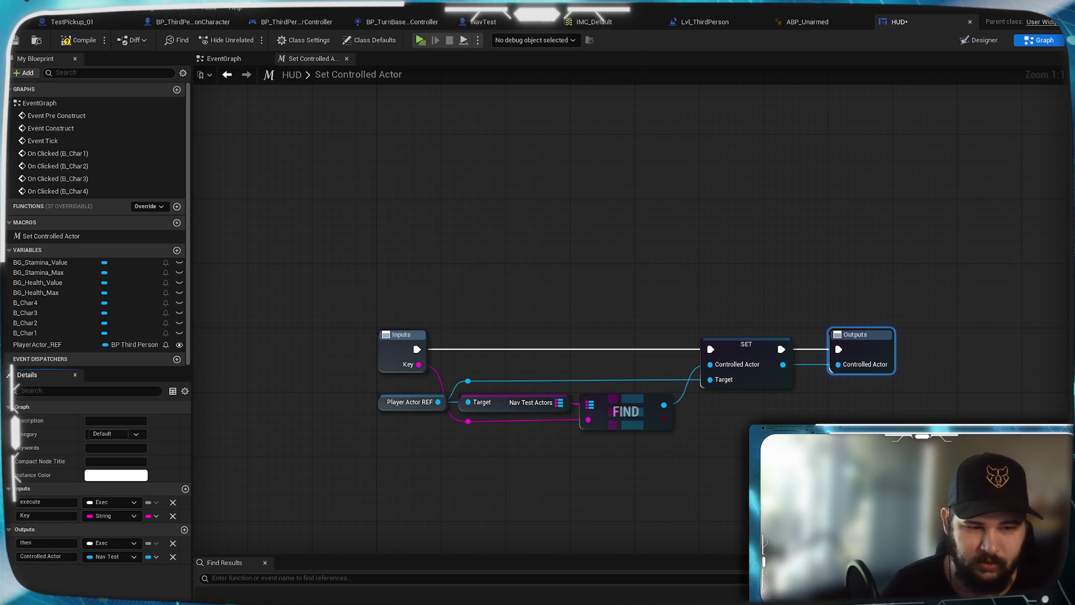
left_click(48, 515)
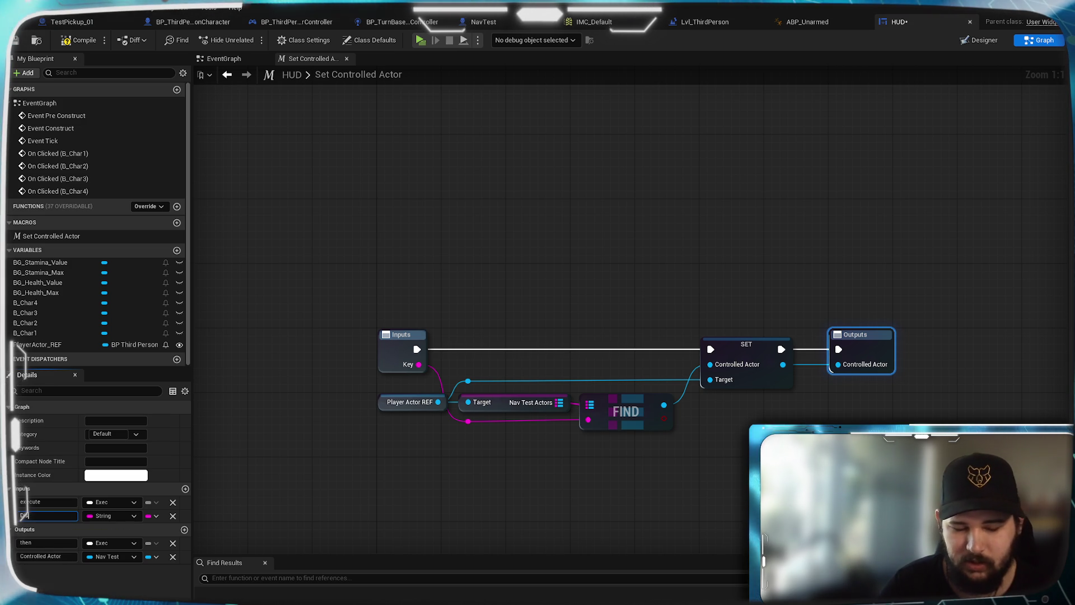
type("play Name")
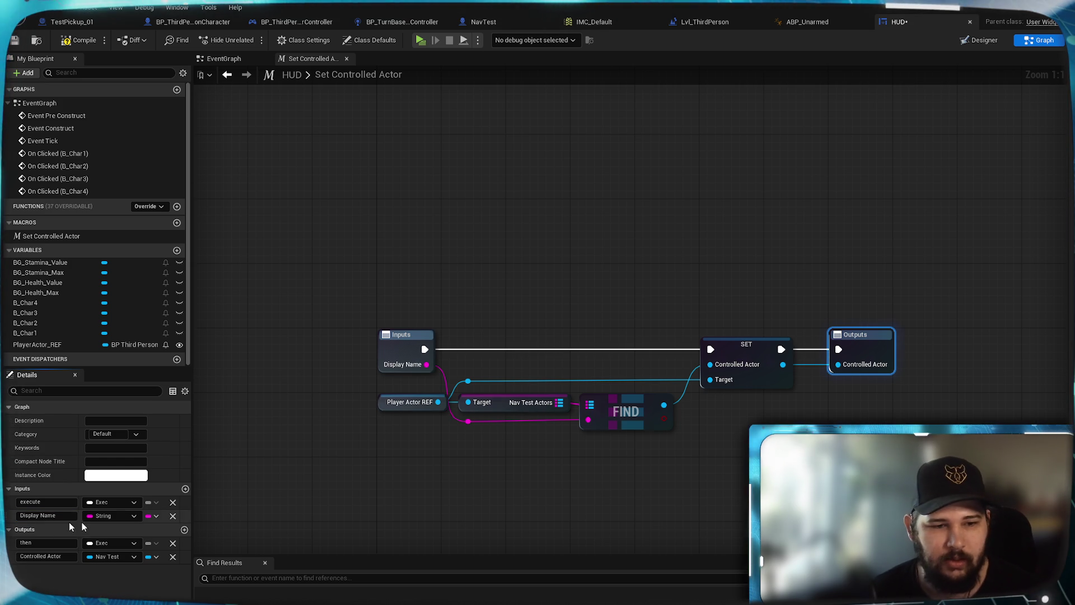
key("Return")
left_click(473, 479)
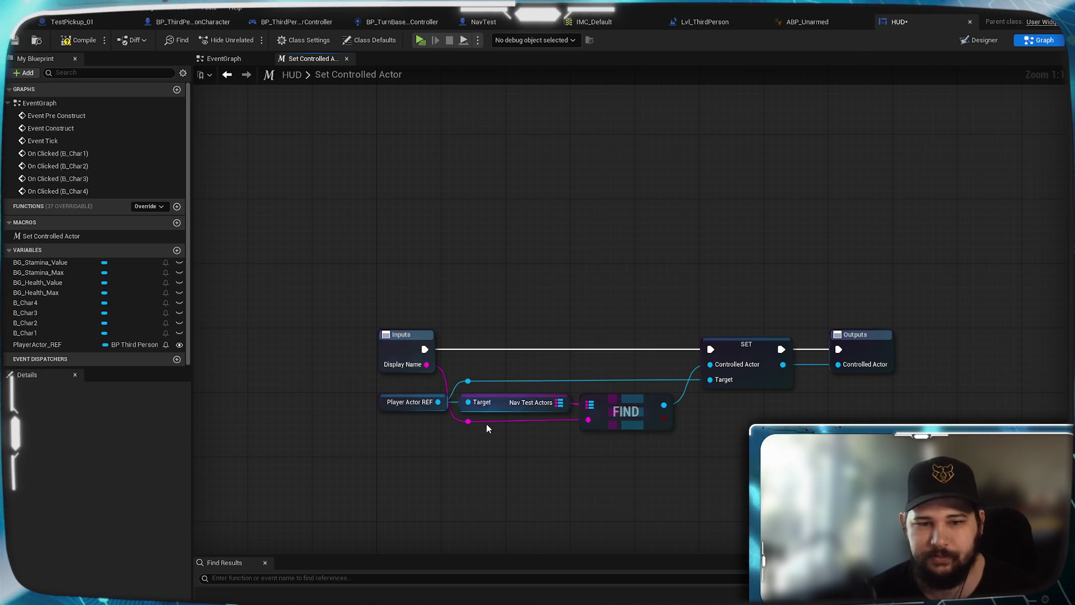
Compile and save the HUD blueprint, returning to the EventGraph
left_click(78, 40)
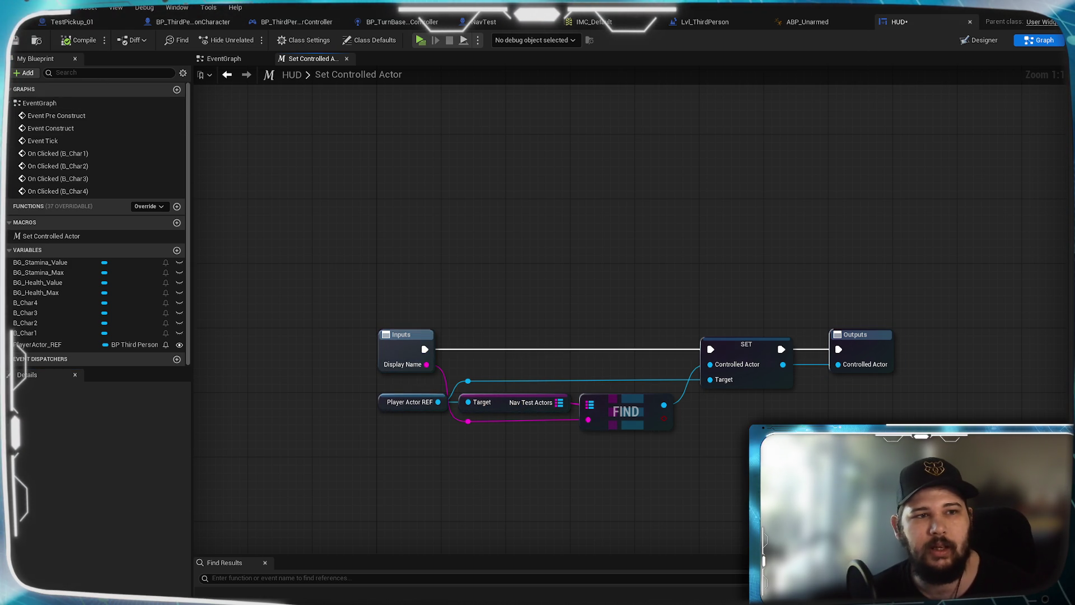
key("ctrl+s")
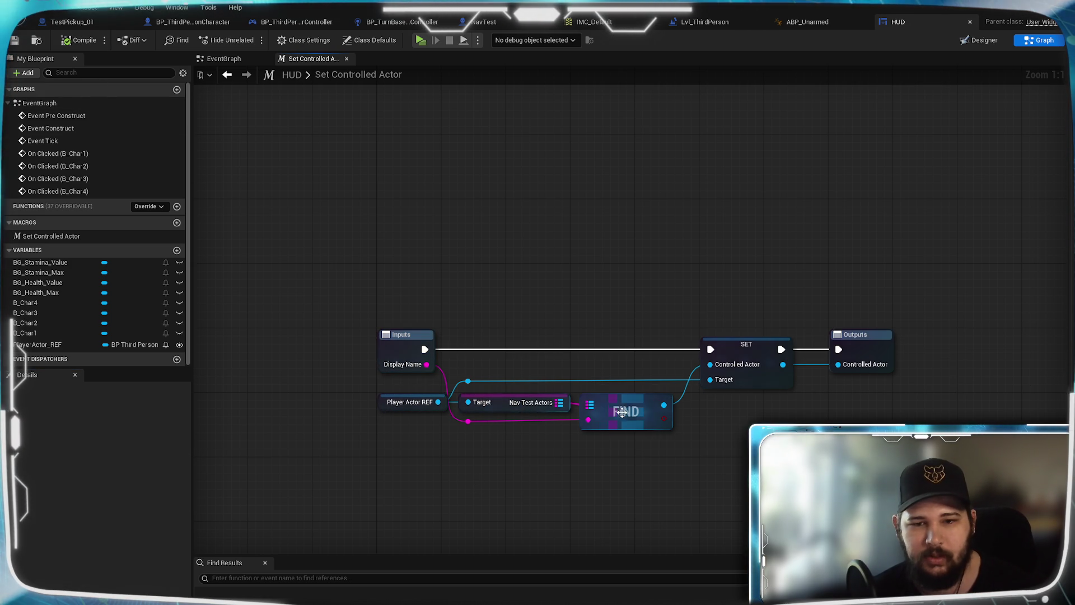
left_click(231, 58)
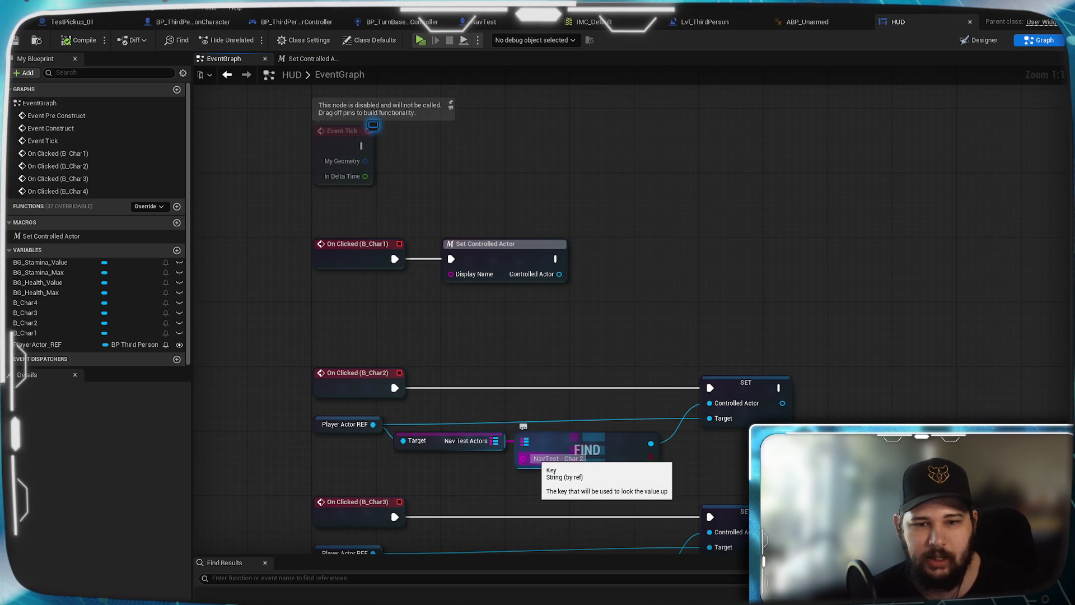
Reopen the Set Controlled Actor macro graph and inspect its FIND and Inputs nodes
left_click(546, 458)
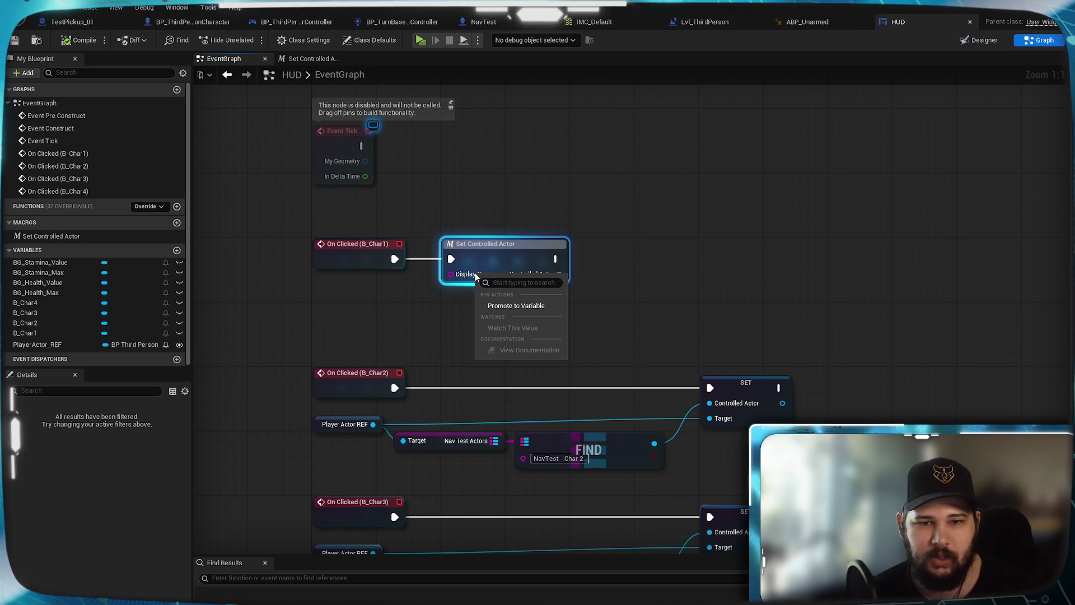
left_click(493, 280)
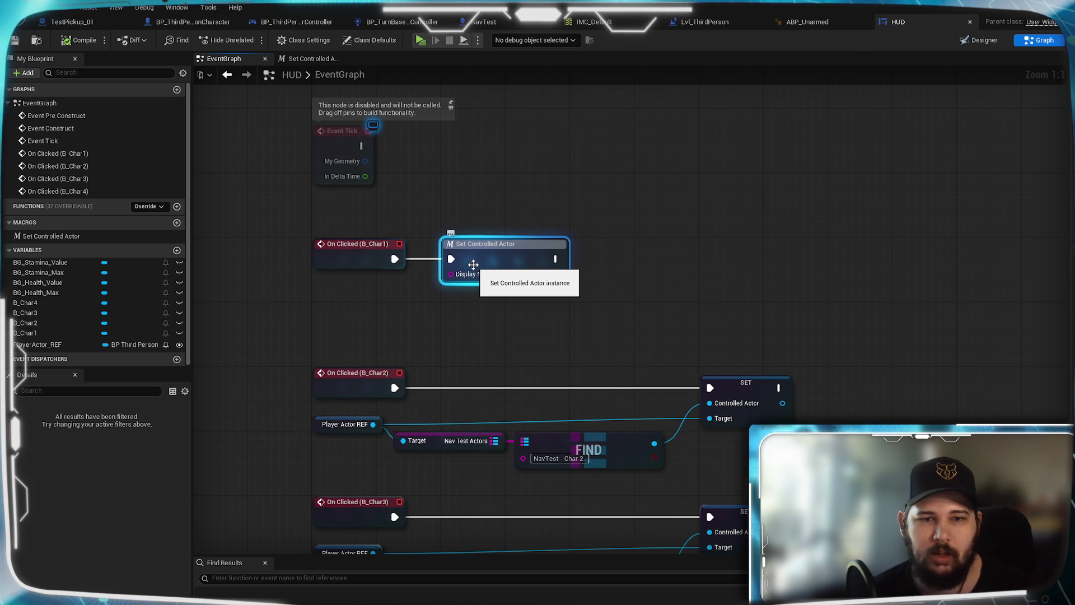
left_click(323, 62)
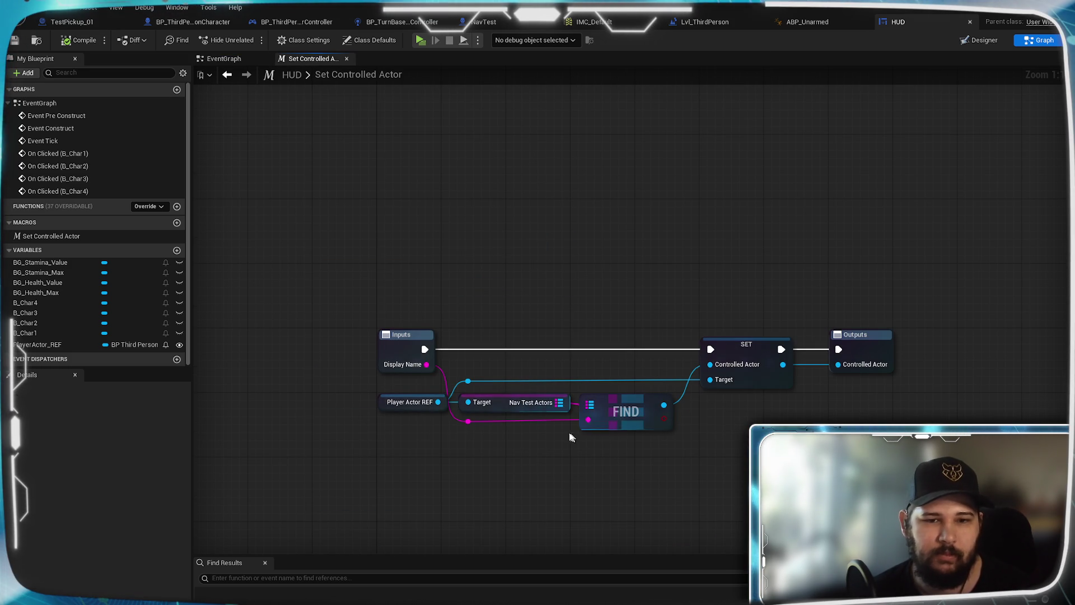
left_click(613, 421)
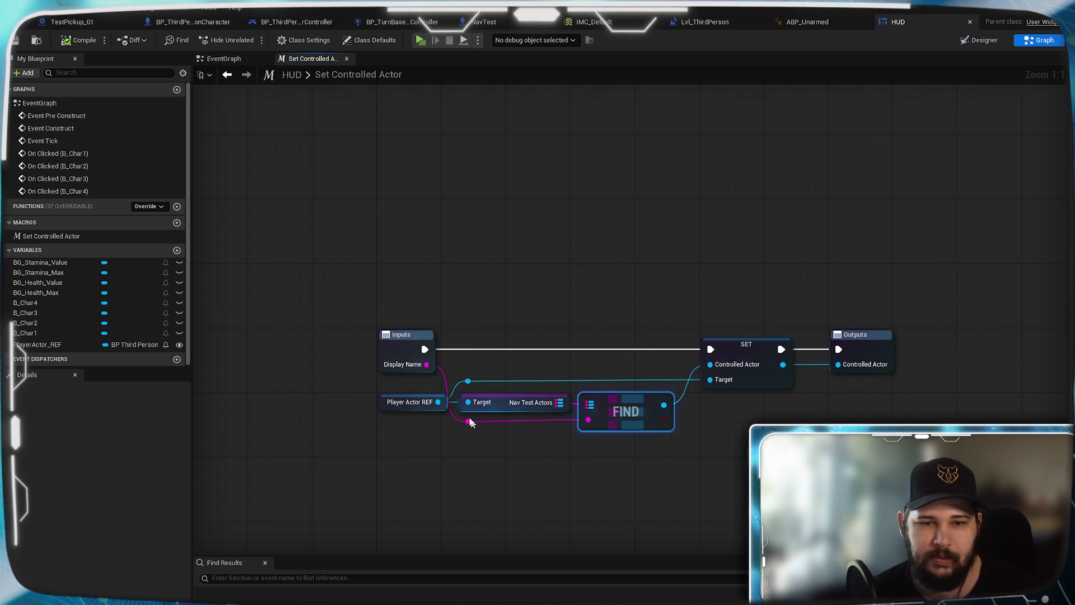
left_click(401, 352)
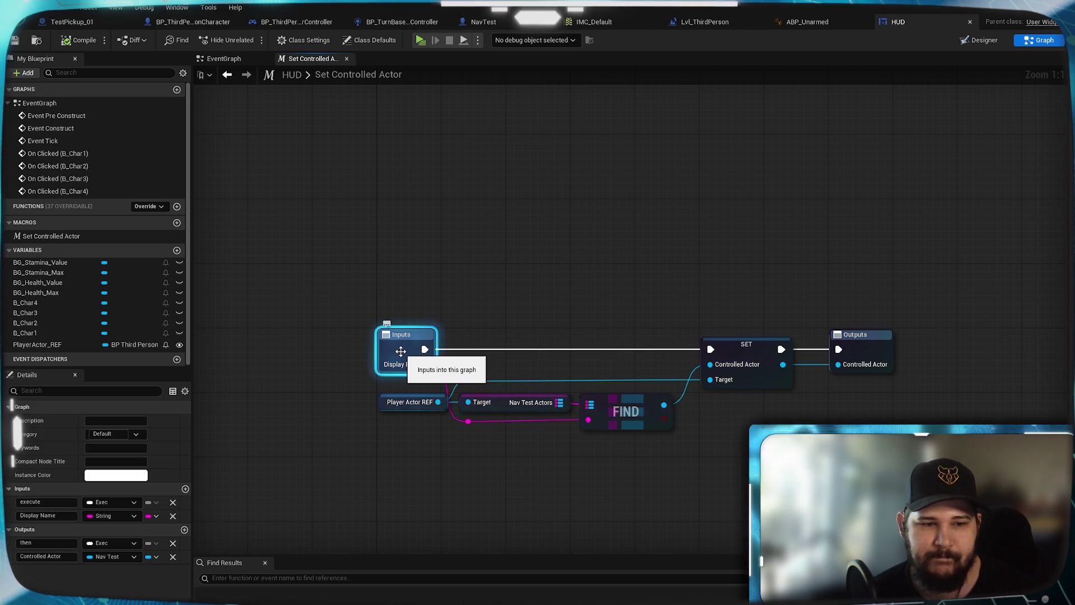
left_click(558, 276)
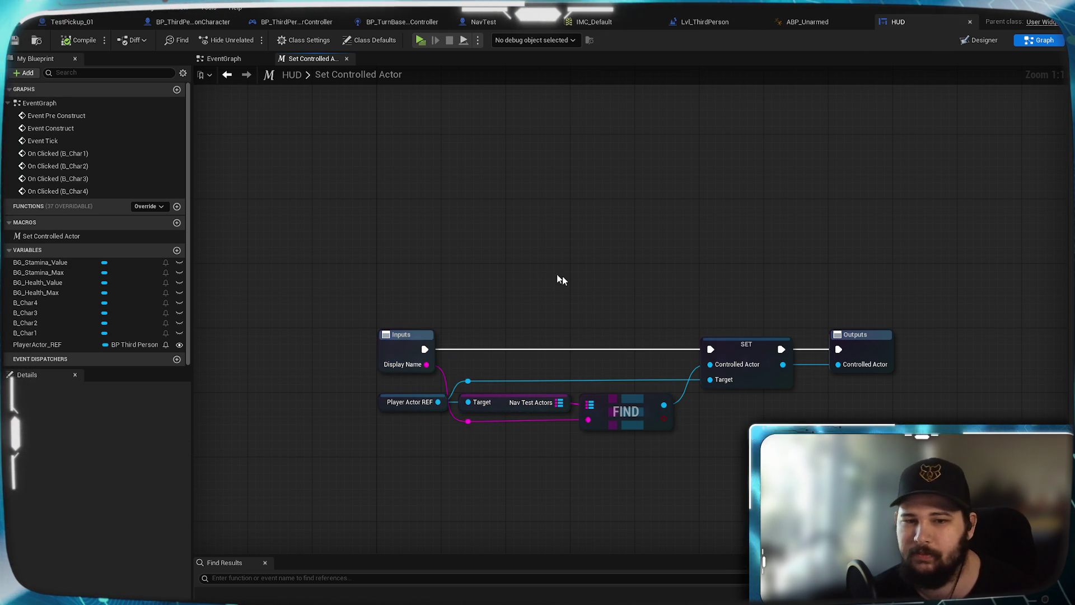
left_click(224, 59)
right_click(477, 259)
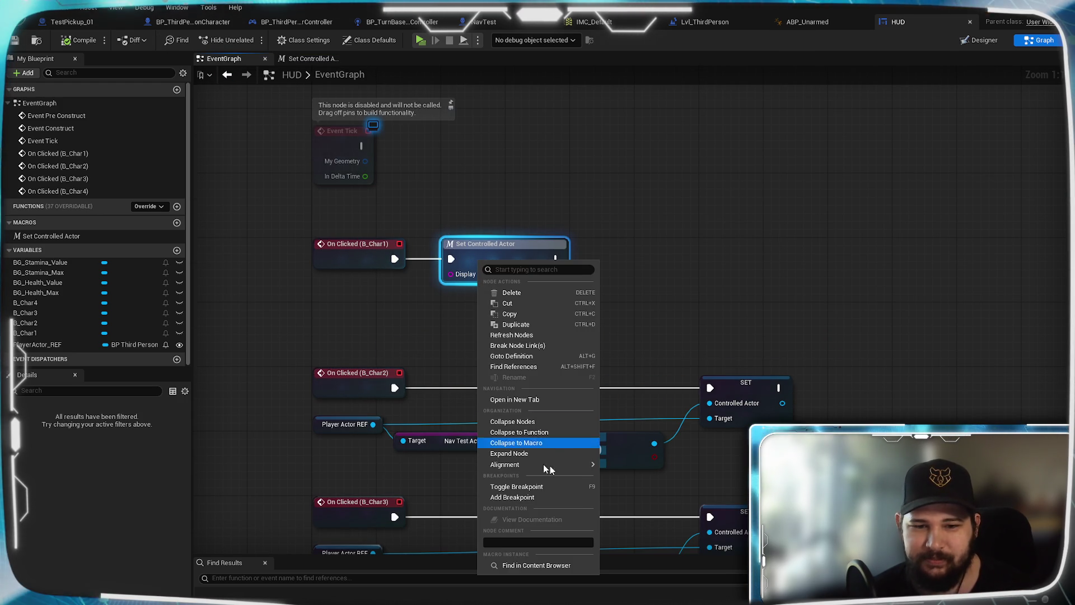
left_click(697, 250)
left_click(461, 341)
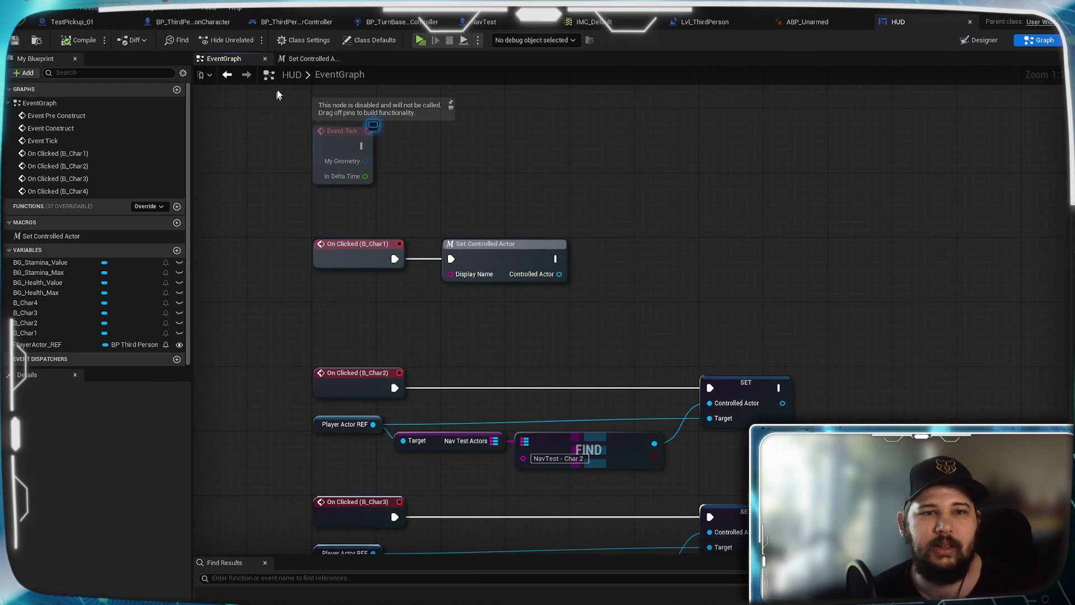
left_click(315, 61)
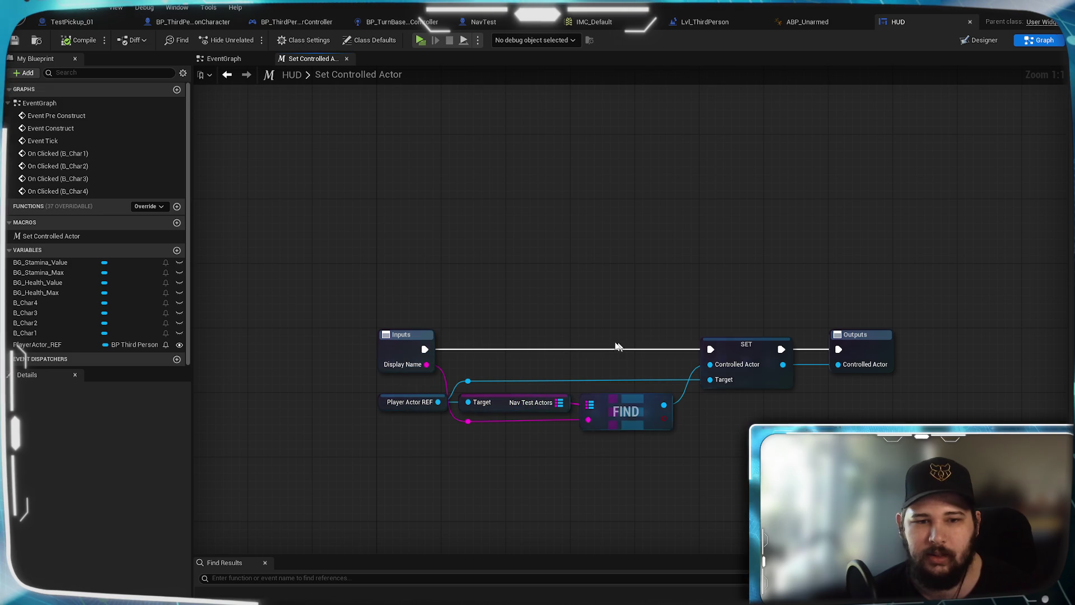
mouse_move(444, 341)
left_mouse_down()
mouse_move(434, 288)
mouse_move(444, 287)
left_mouse_up()
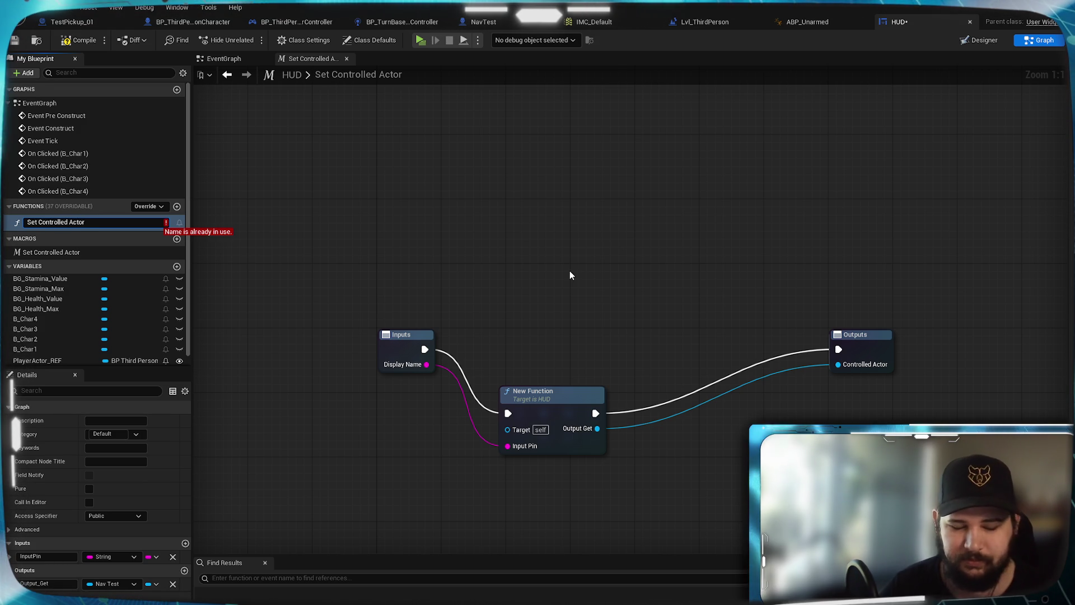
Name the new function Set Controlled Actor2 and place its call between Inputs and Outputs
type("2")
key("Return")
left_click_drag(559, 408, 516, 342)
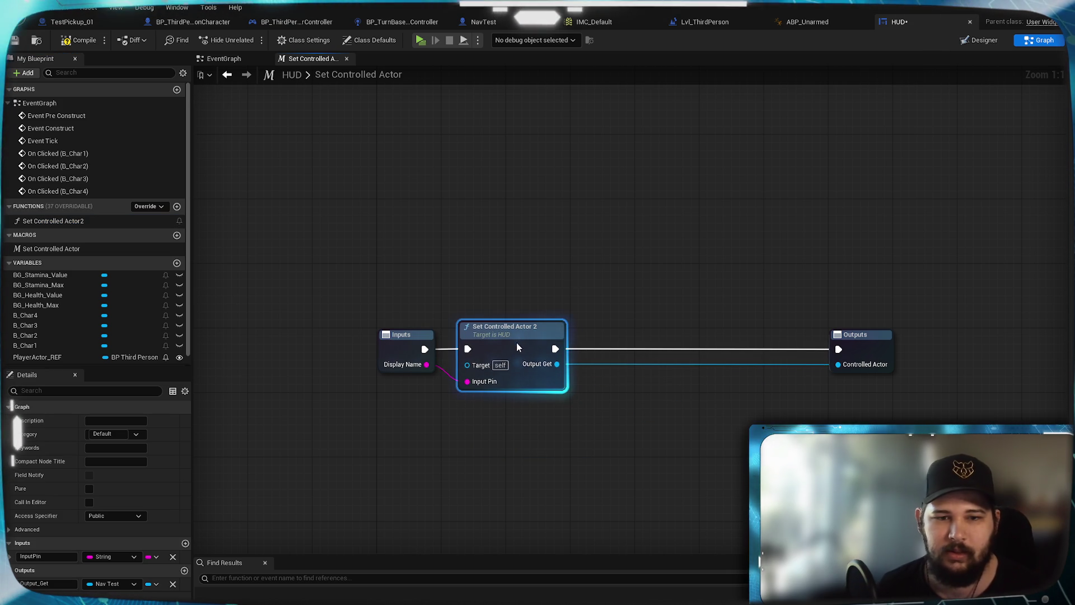
left_click(523, 452)
Delete the old Set Controlled Actor macro and rename the function to Set Controlled Actor
left_click(36, 252)
key("Delete")
left_click(78, 223)
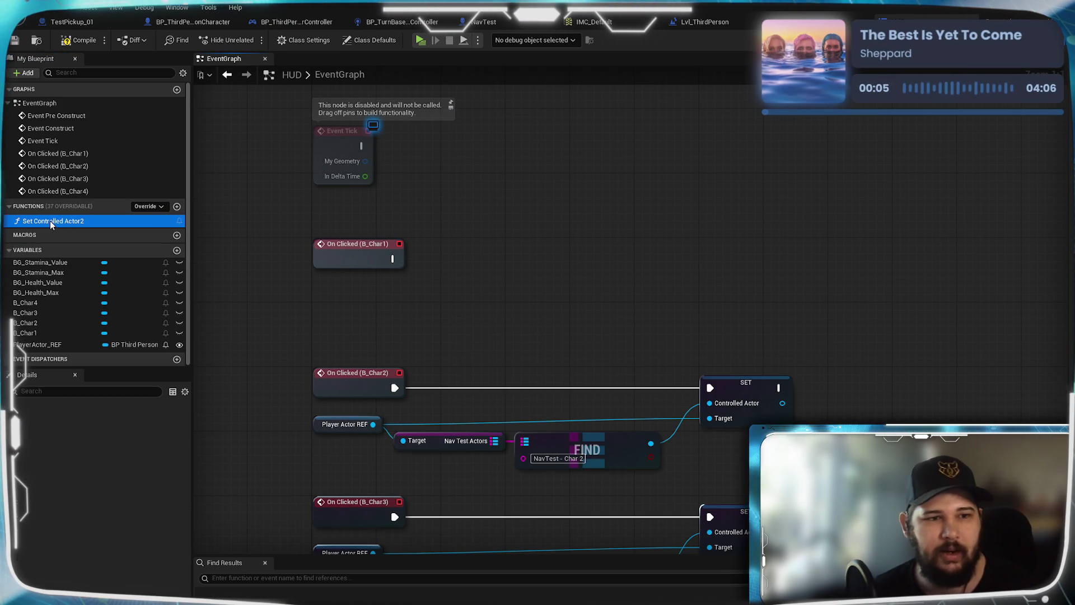
key("BackSpace")
key("Return")
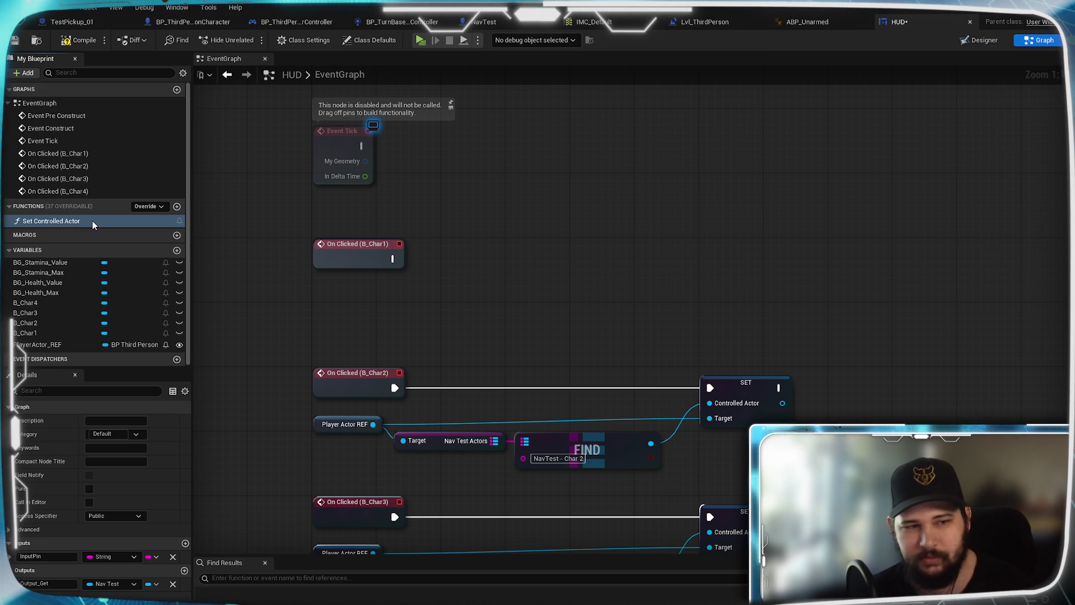
Place a Set Controlled Actor function call after On Clicked (B_Char1)
left_click_drag(581, 322, 578, 337)
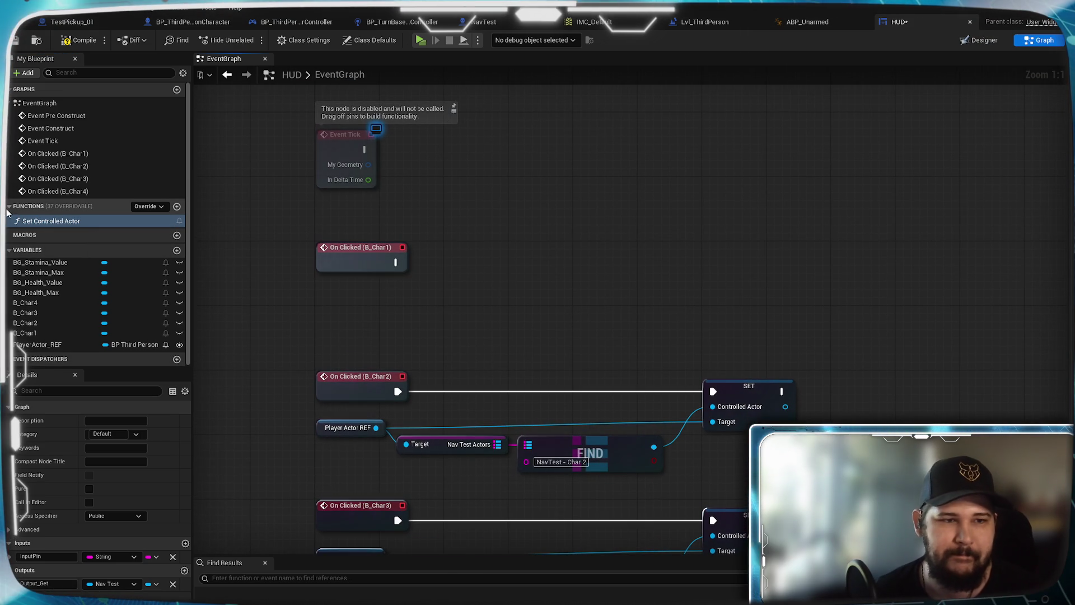
mouse_move(448, 277)
left_mouse_down()
mouse_move(447, 246)
mouse_move(453, 270)
mouse_move(494, 255)
left_mouse_up()
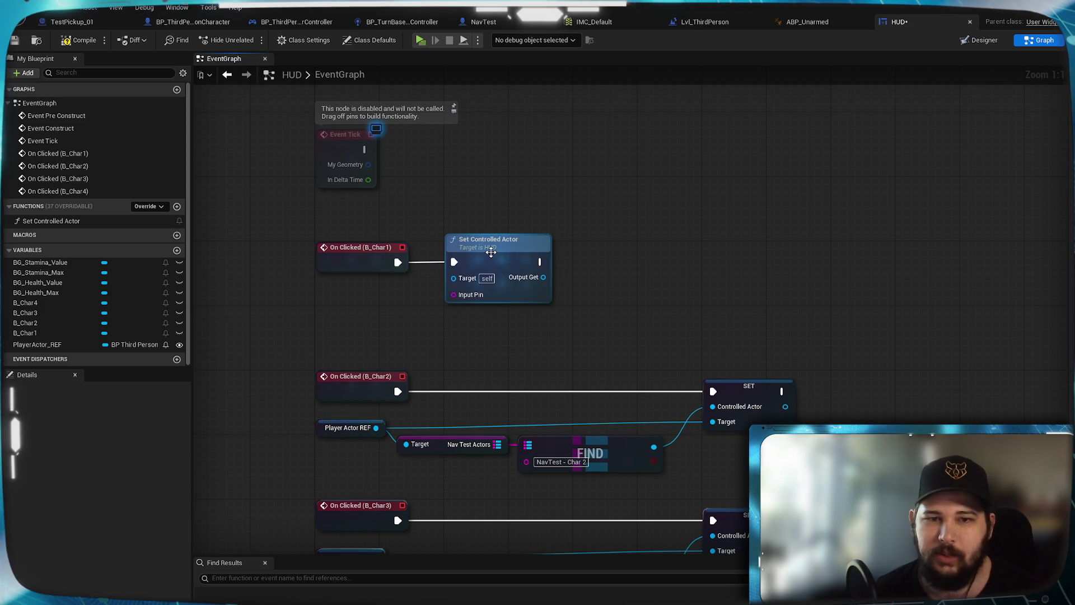
double_click(493, 249)
Tidy the function graph by repositioning the entry, reroute, FIND, SET and Return nodes
mouse_move(833, 461)
left_mouse_down()
mouse_move(528, 207)
mouse_move(479, 263)
left_mouse_up()
mouse_move(766, 275)
left_mouse_down()
mouse_move(756, 339)
mouse_move(717, 336)
mouse_move(769, 341)
left_mouse_up()
left_click_drag(353, 331, 435, 338)
left_click(616, 303)
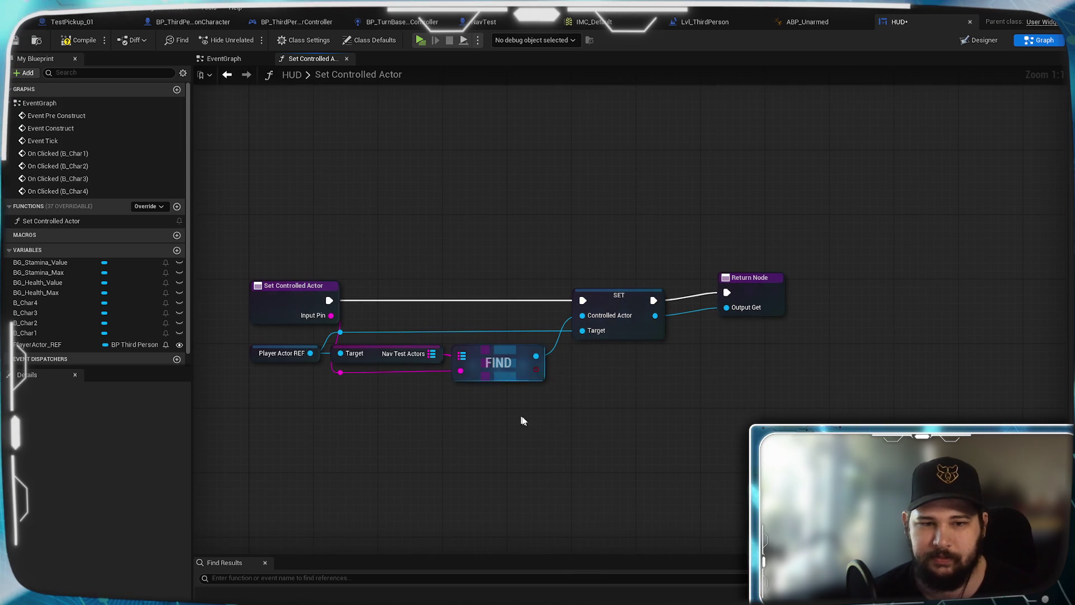
left_click(790, 300)
left_click_drag(613, 304, 674, 303)
mouse_move(546, 425)
left_mouse_down()
mouse_move(335, 332)
mouse_move(423, 349)
left_mouse_up()
left_click(450, 261)
left_click_drag(485, 271, 513, 309)
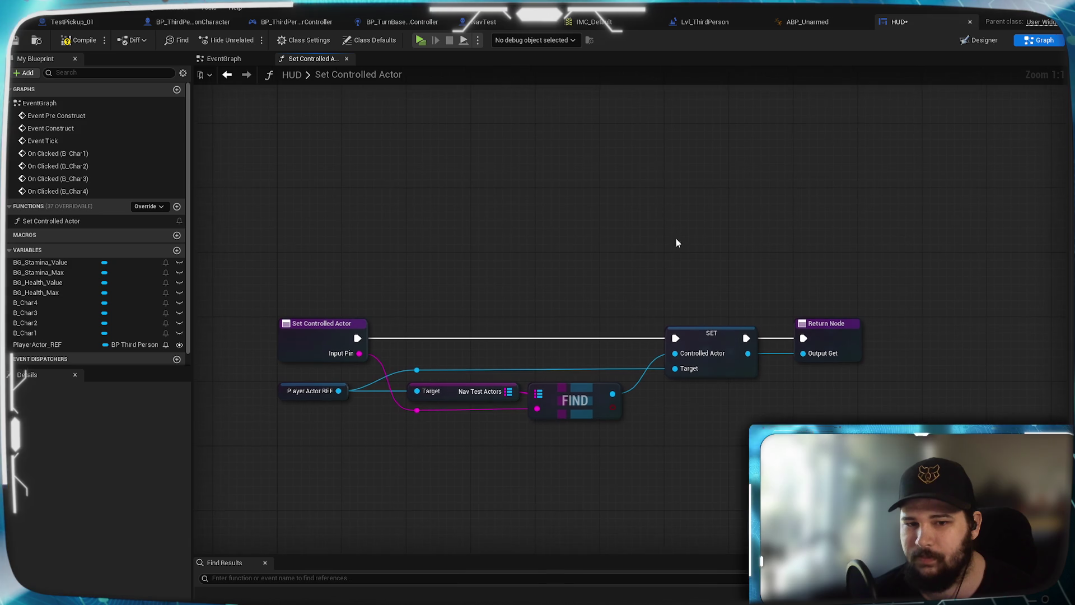
left_click_drag(576, 389, 584, 389)
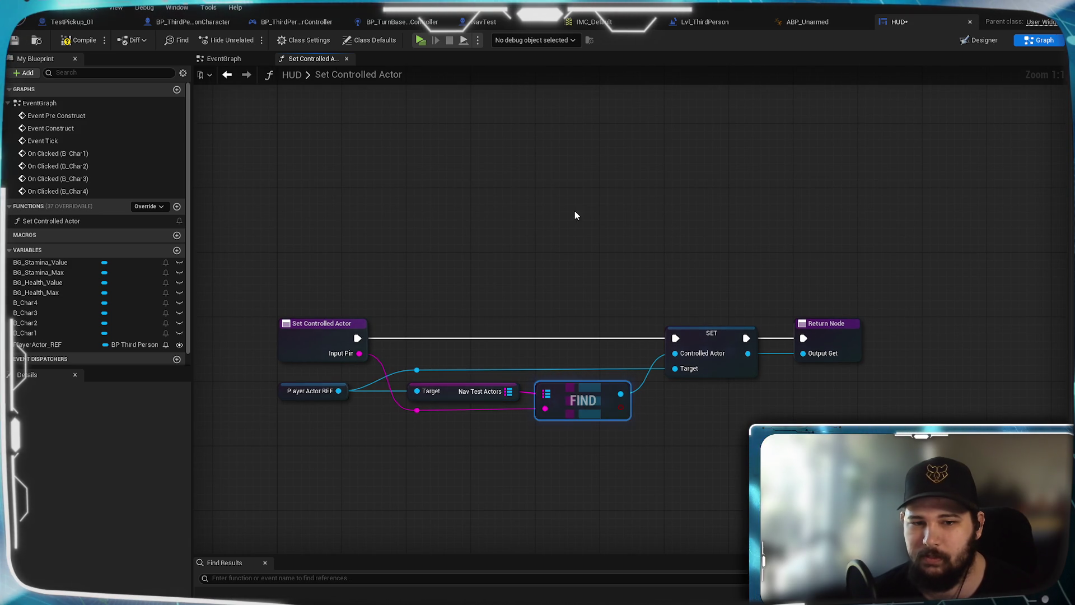
Rename the function's input to Ddisplay Name and compile the HUD blueprint
left_click(322, 336)
left_click(47, 583)
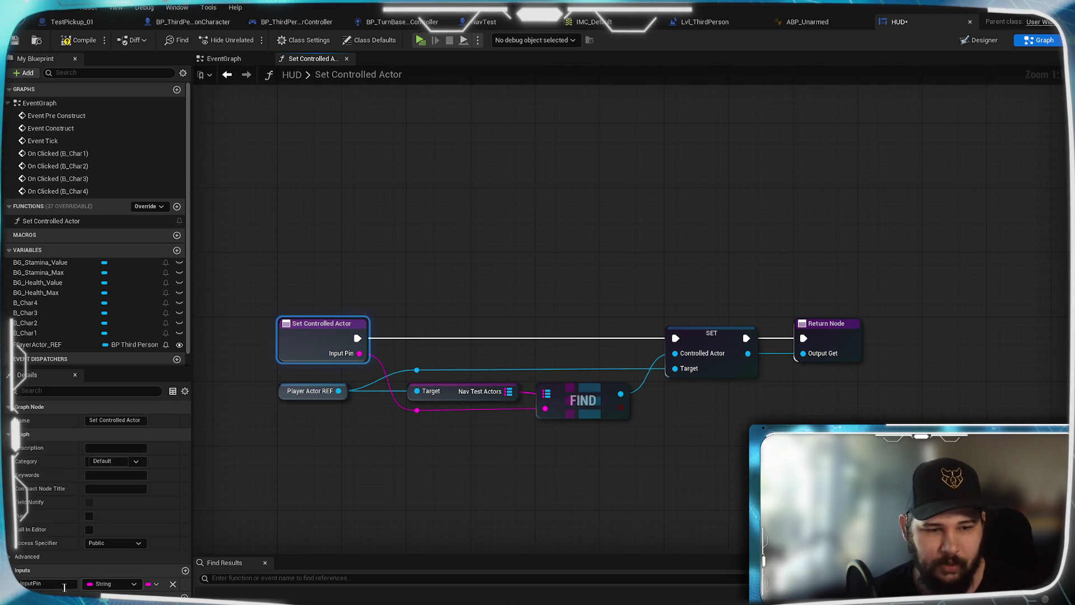
type("Ddisplay Name")
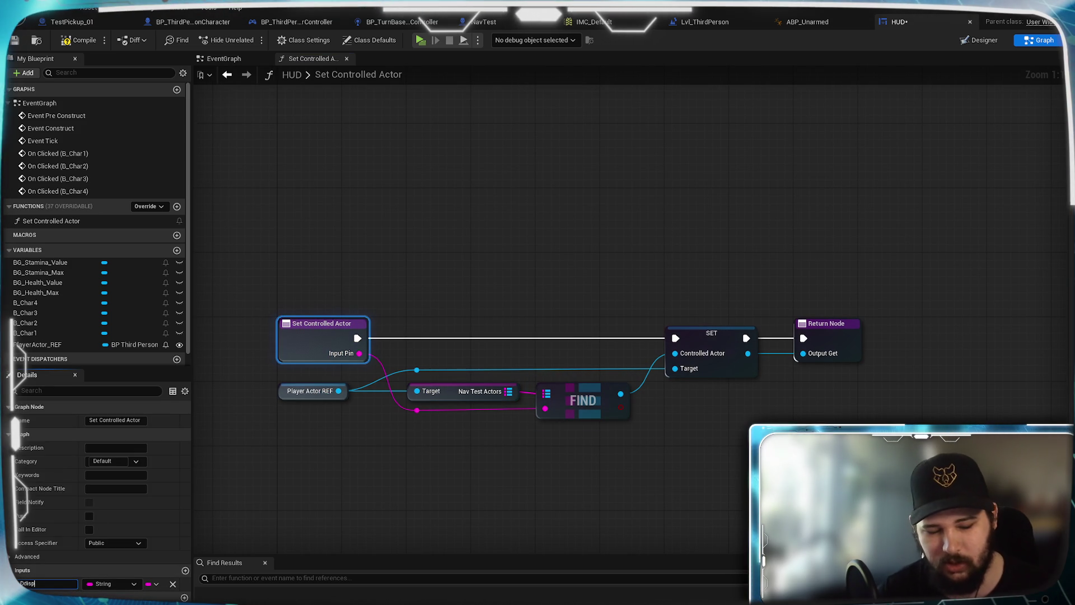
key("Return")
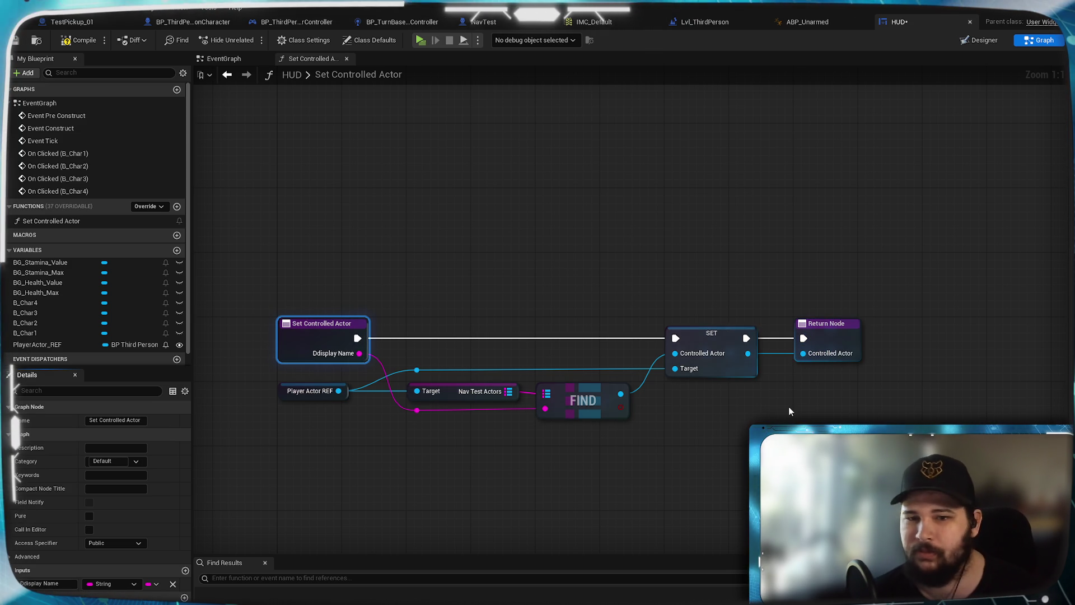
left_click(347, 303)
left_click(71, 40)
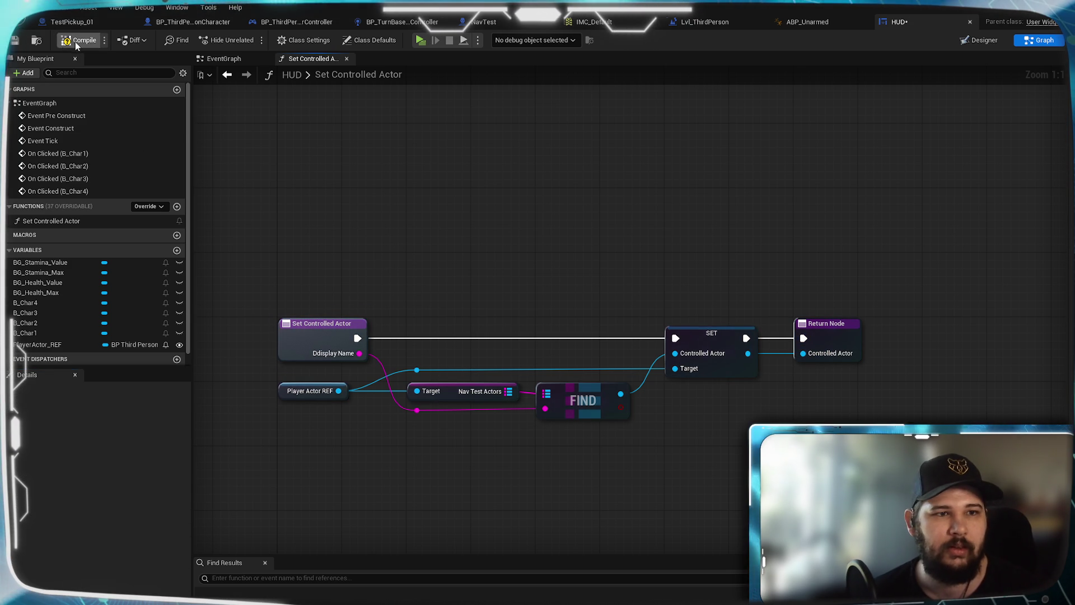
left_click(223, 59)
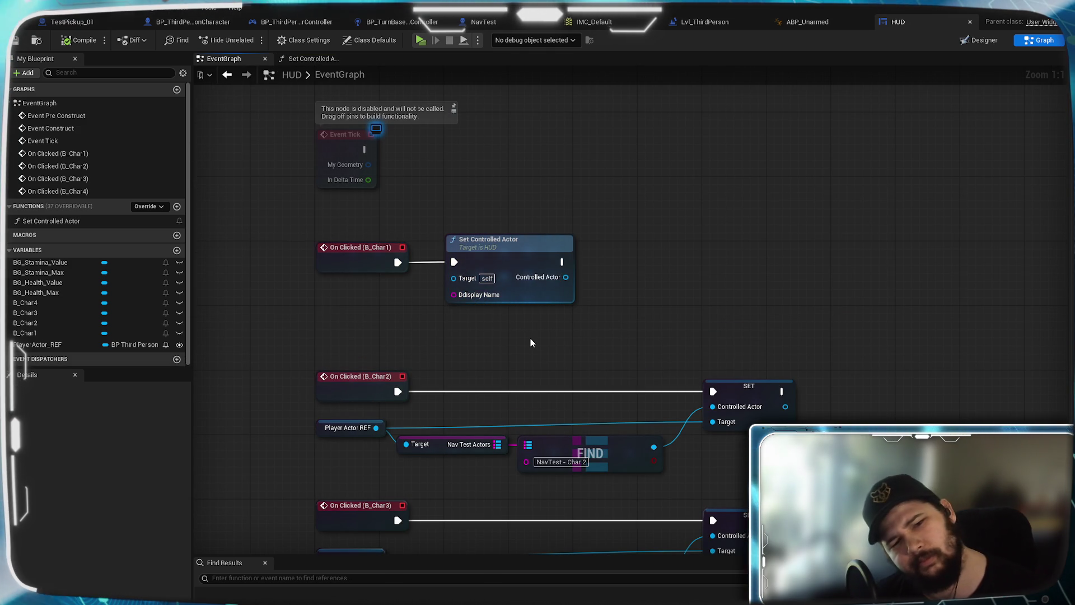
Turn off Pass-by-Reference on the Set Controlled Actor's Ddisplay Name input
left_click(528, 301)
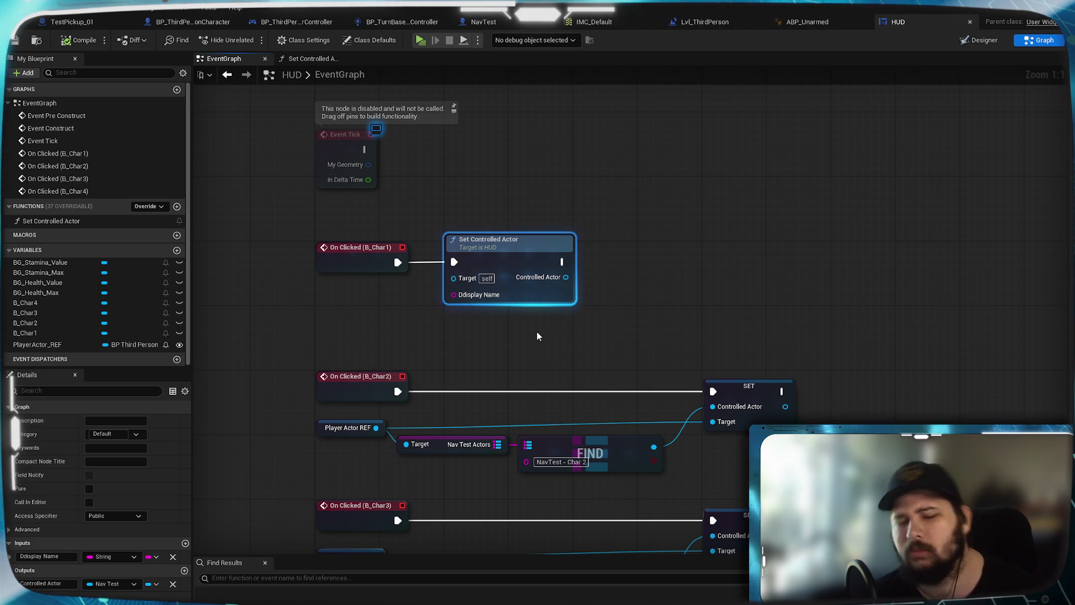
right_click(476, 295)
left_click(502, 250)
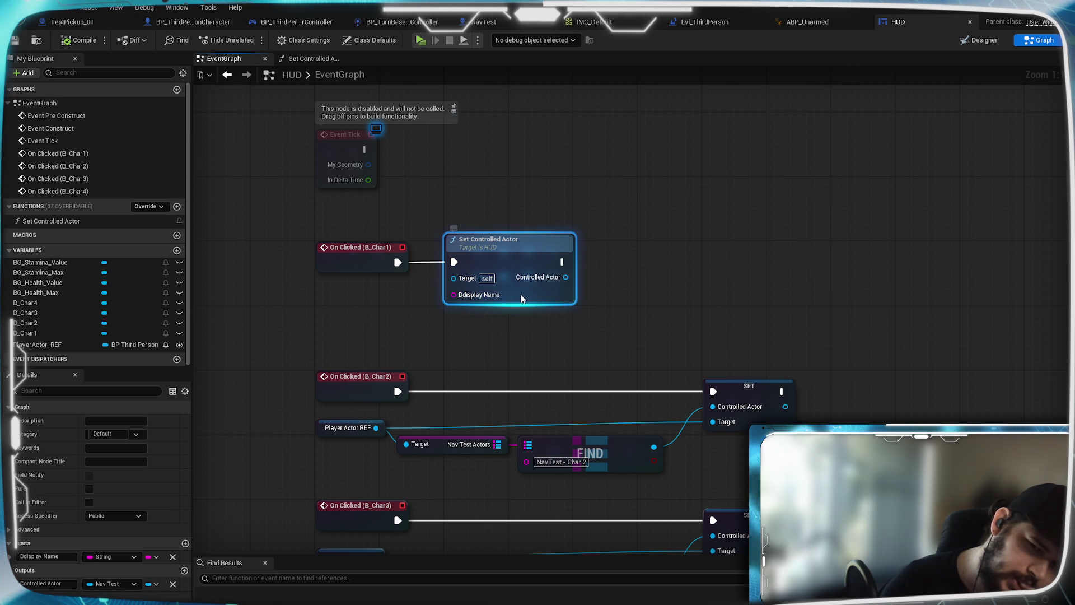
left_click(11, 557)
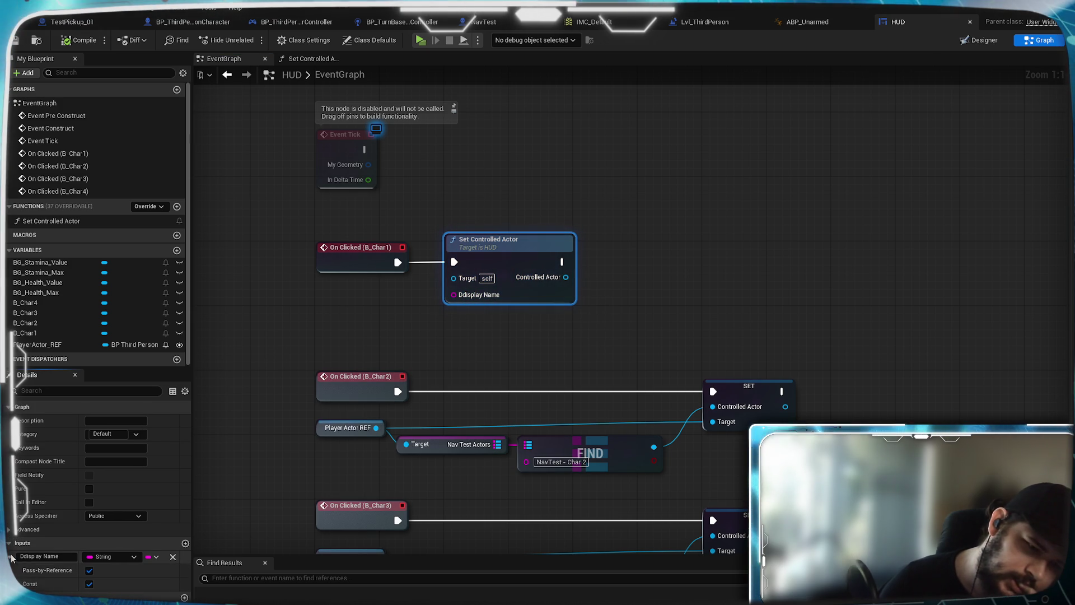
left_click(89, 571)
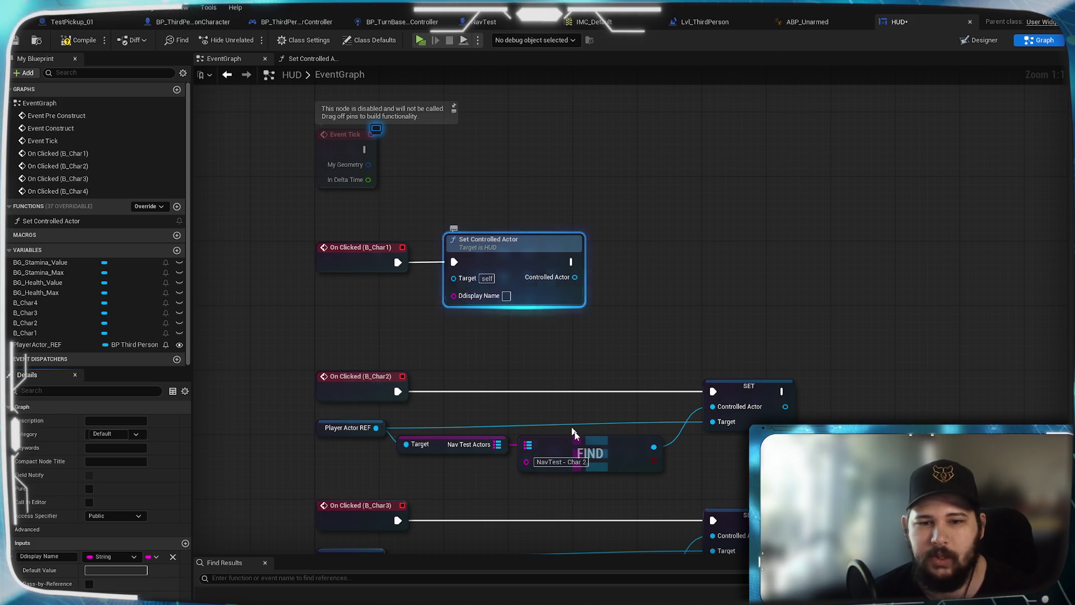
left_click(560, 462)
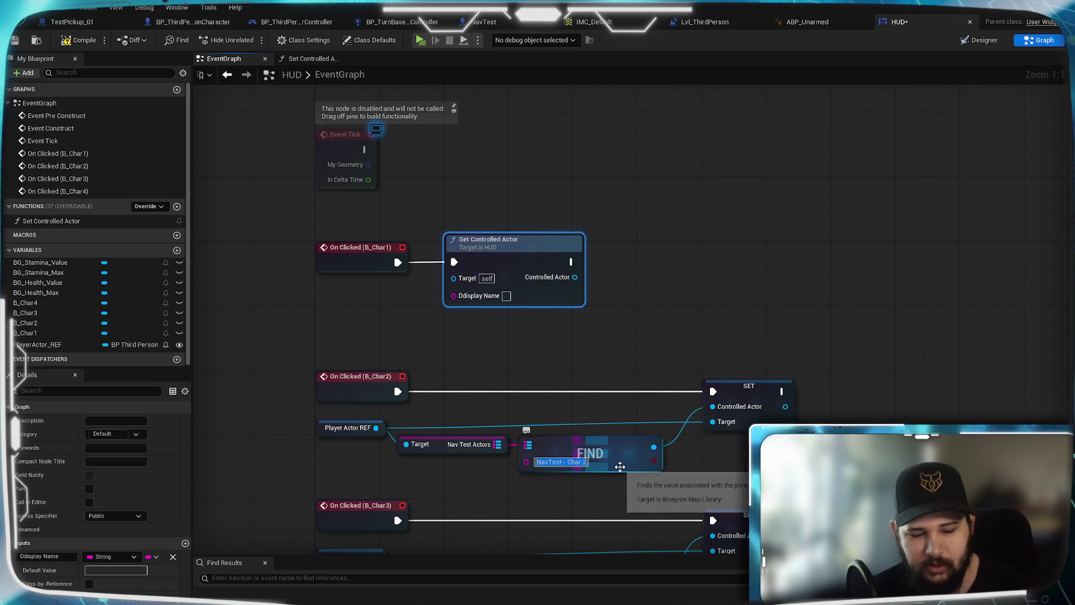
left_click(504, 296)
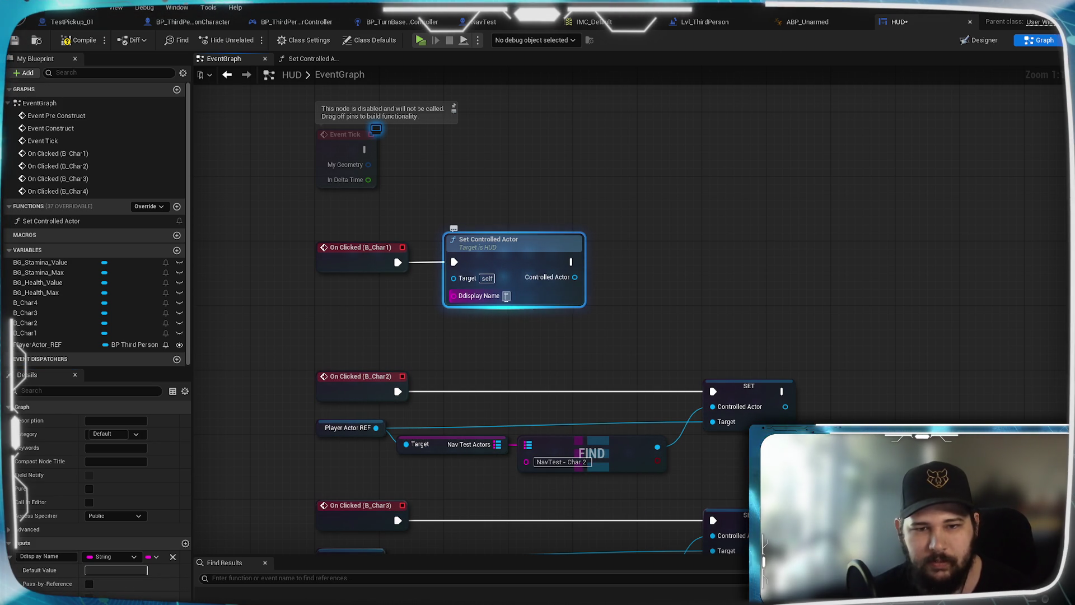
Correct the function's input name from Ddisplay Name to Display Name
double_click(546, 269)
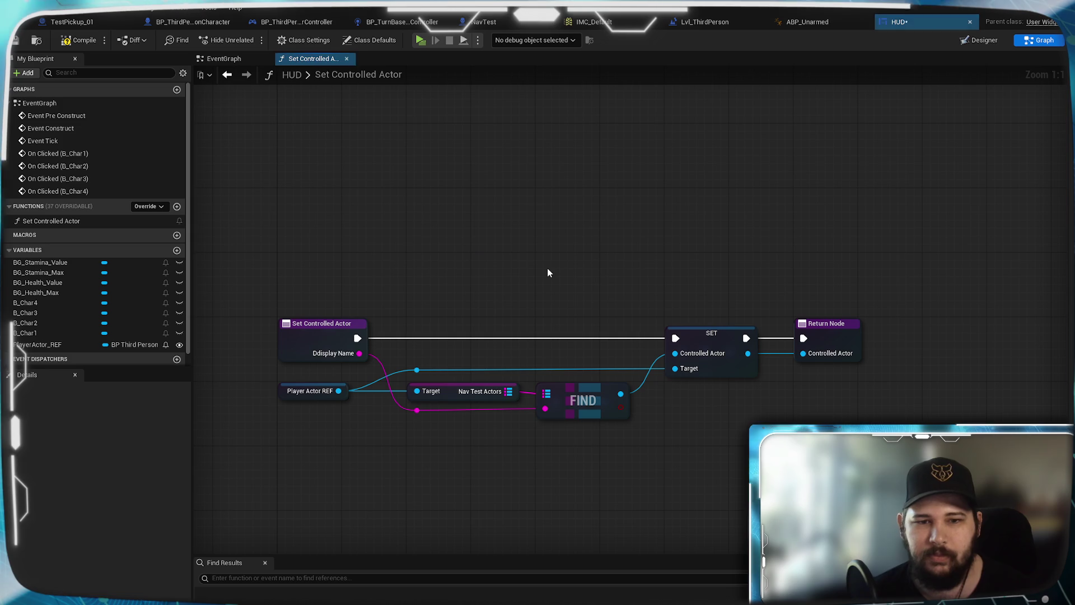
left_click(320, 342)
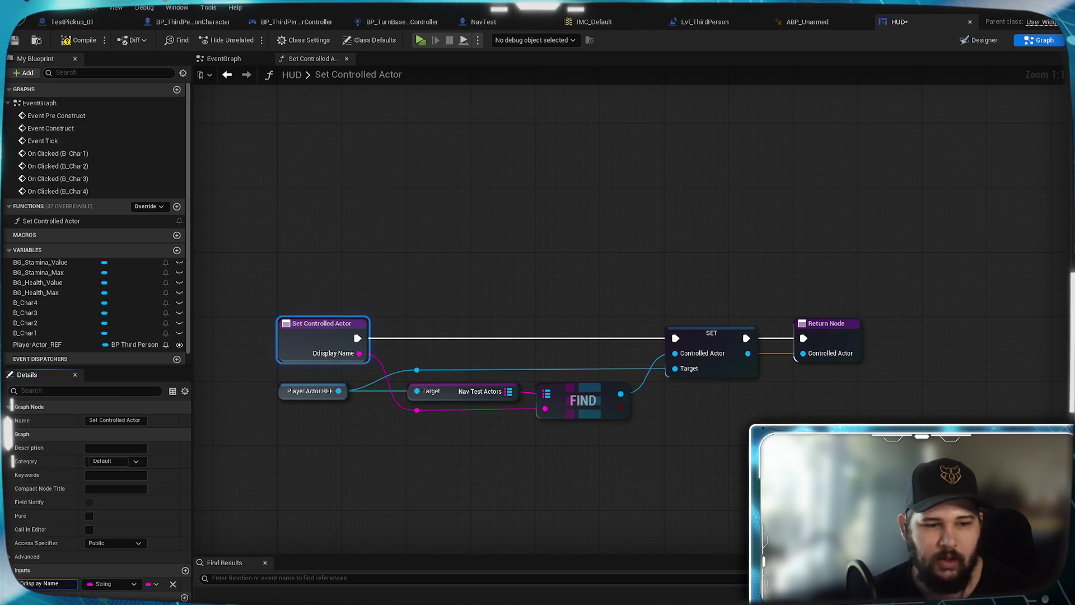
left_click(26, 583)
left_click(470, 203)
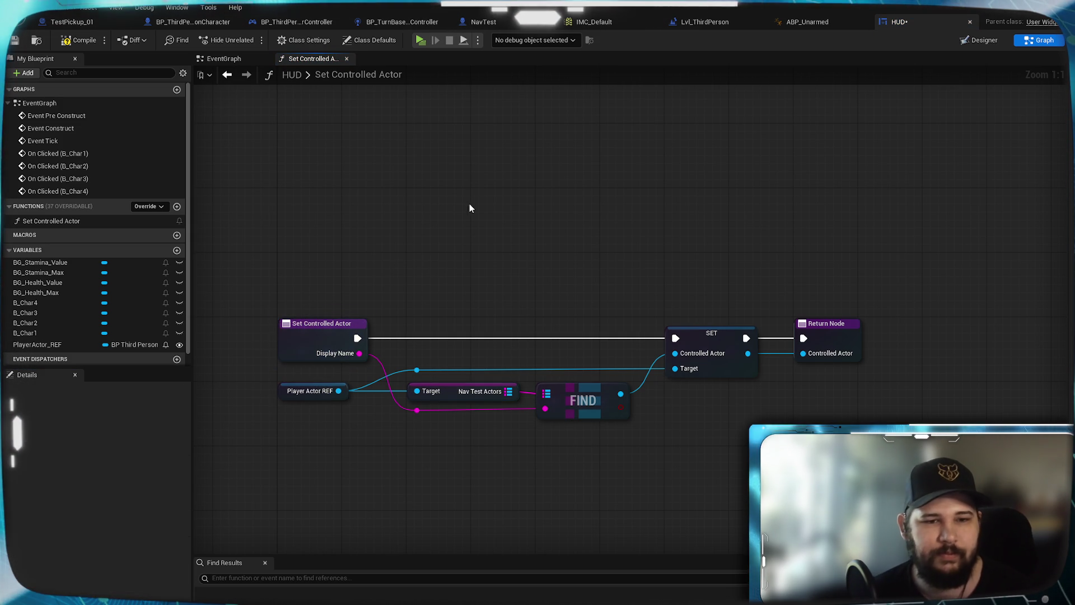
left_click(232, 63)
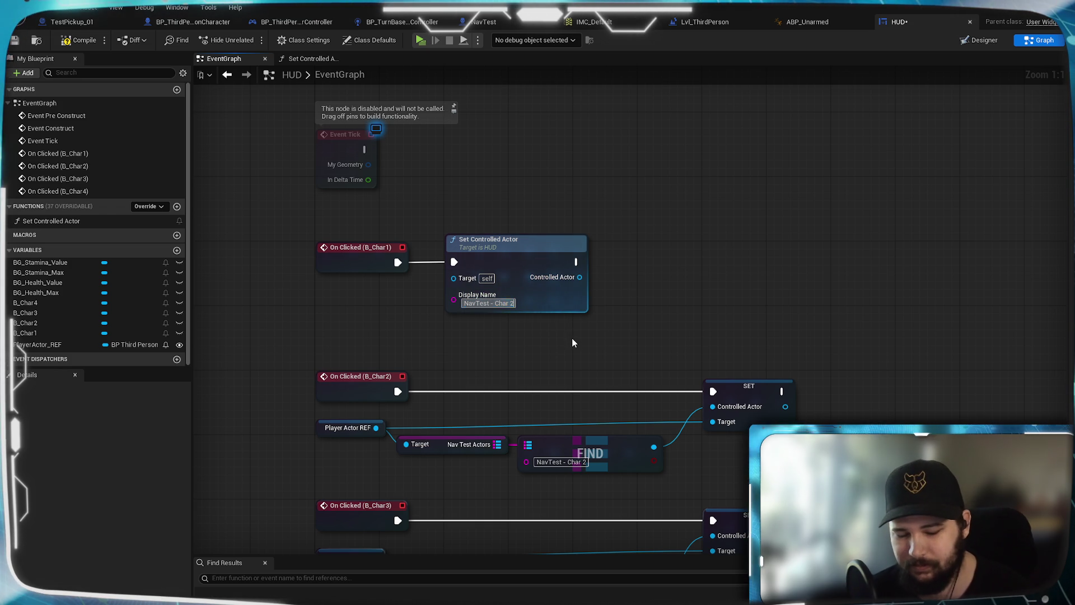
Name the Char1 call 'NavTest - Char 1' and delete the old Char2–Char4 lookup node chains
type("NavTest - Char 1")
mouse_move(582, 358)
left_mouse_down()
mouse_move(593, 255)
mouse_move(588, 270)
left_mouse_up()
left_click_drag(317, 328, 806, 392)
left_click_drag(705, 398, 720, 295)
key("Delete")
left_click_drag(723, 425, 358, 362)
key("Delete")
mouse_move(730, 535)
left_mouse_down()
mouse_move(731, 447)
mouse_move(300, 410)
left_mouse_up()
key("Delete")
Copy the Char1 Set Controlled Actor call and paste copies beside the B_Char2, B_Char3 and B_Char4 events
mouse_move(404, 377)
left_mouse_down()
mouse_move(569, 437)
mouse_move(558, 394)
left_mouse_up()
left_click(589, 132)
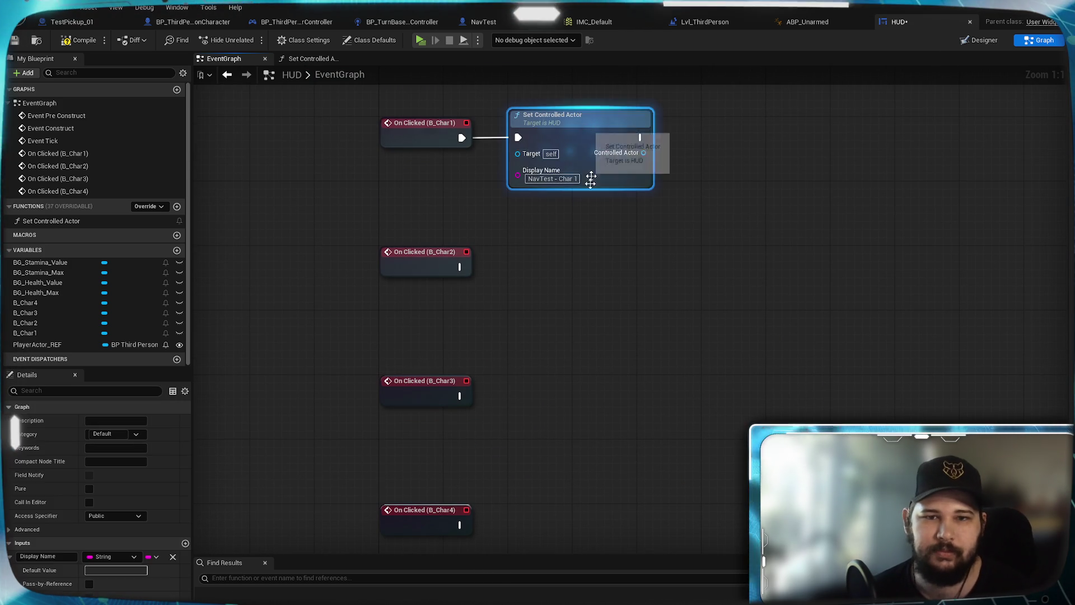
key("ctrl+c")
key("ctrl+v")
left_click_drag(582, 288, 557, 257)
key("ctrl+v")
mouse_move(621, 398)
left_mouse_down()
mouse_move(593, 381)
mouse_move(595, 395)
mouse_move(580, 401)
left_mouse_up()
scroll(566, 443, "down", 3)
key("ctrl+v")
left_click(448, 412)
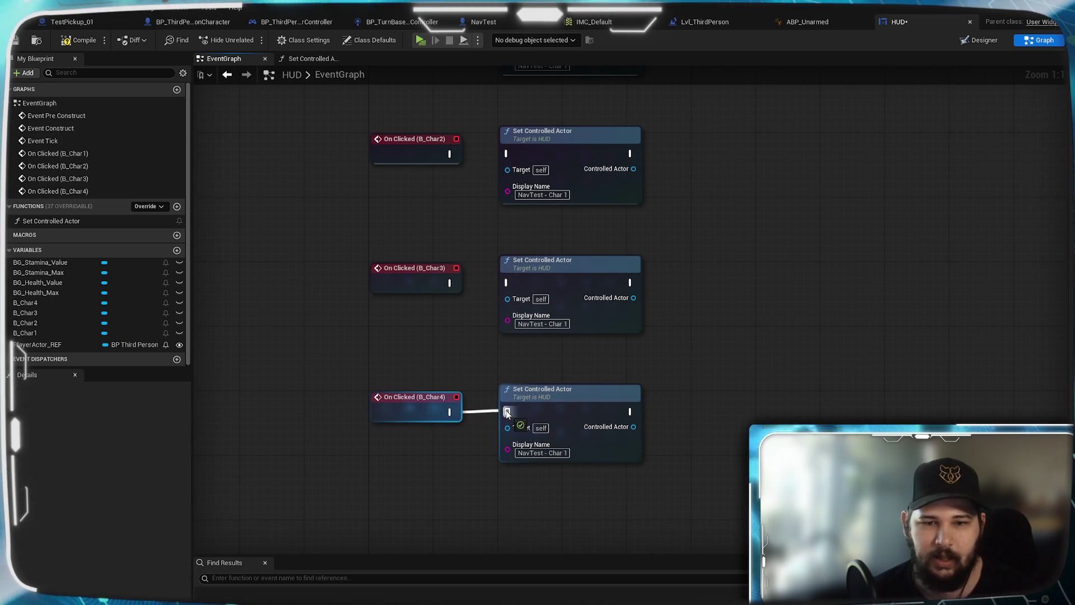
Wire On Clicked (B_Char2), (B_Char3) and (B_Char4) to their Set Controlled Actor copies
left_click_drag(507, 413, 507, 413)
left_click(458, 283)
scroll(478, 242, "up", 5)
left_click_drag(509, 283, 505, 270)
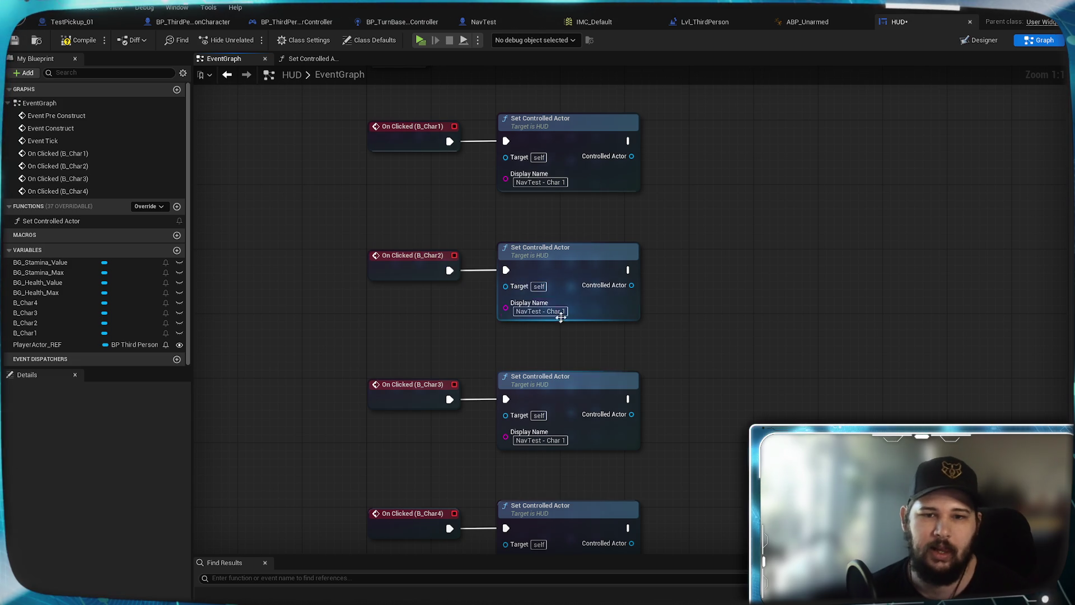
Rename the Char2 and Char3 call names to 'NavTest - Char 2' and 'NavTest - Char 3'
left_click(556, 311)
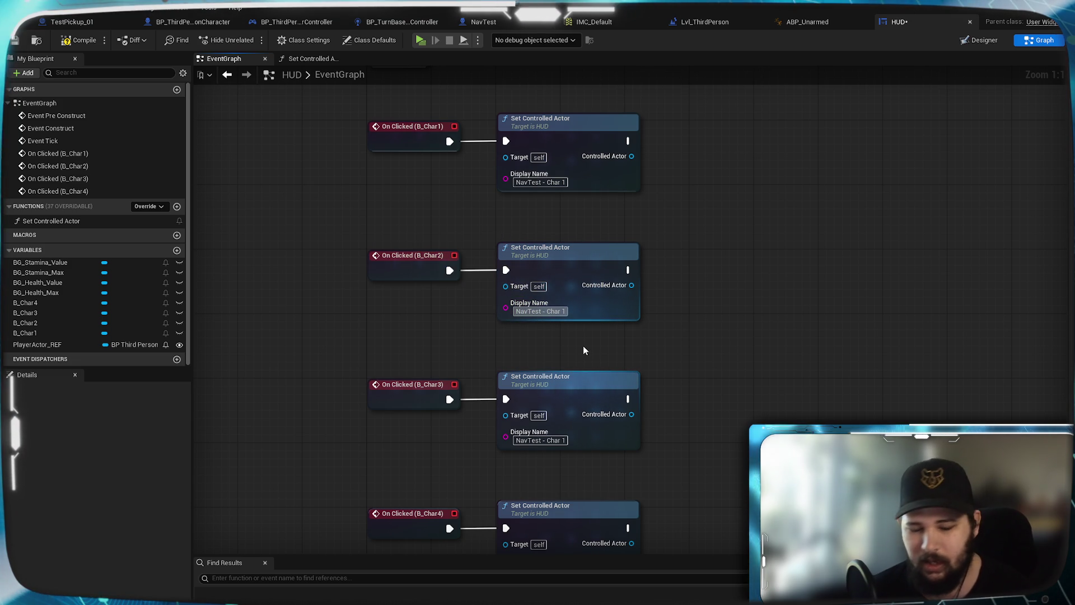
key("BackSpace")
type("2")
key("Return")
left_click(563, 440)
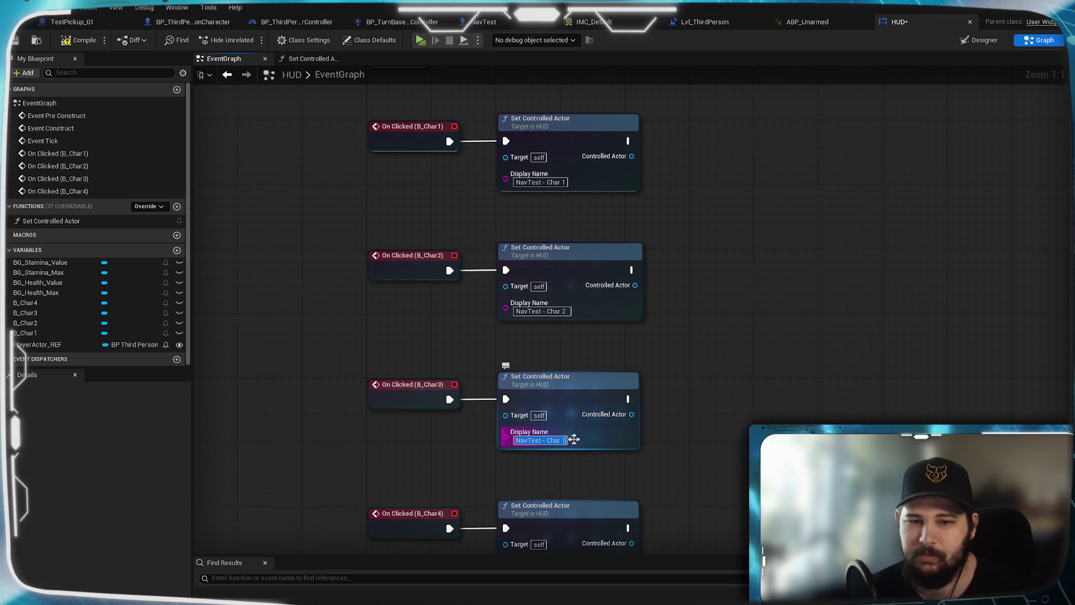
key("BackSpace")
type("3")
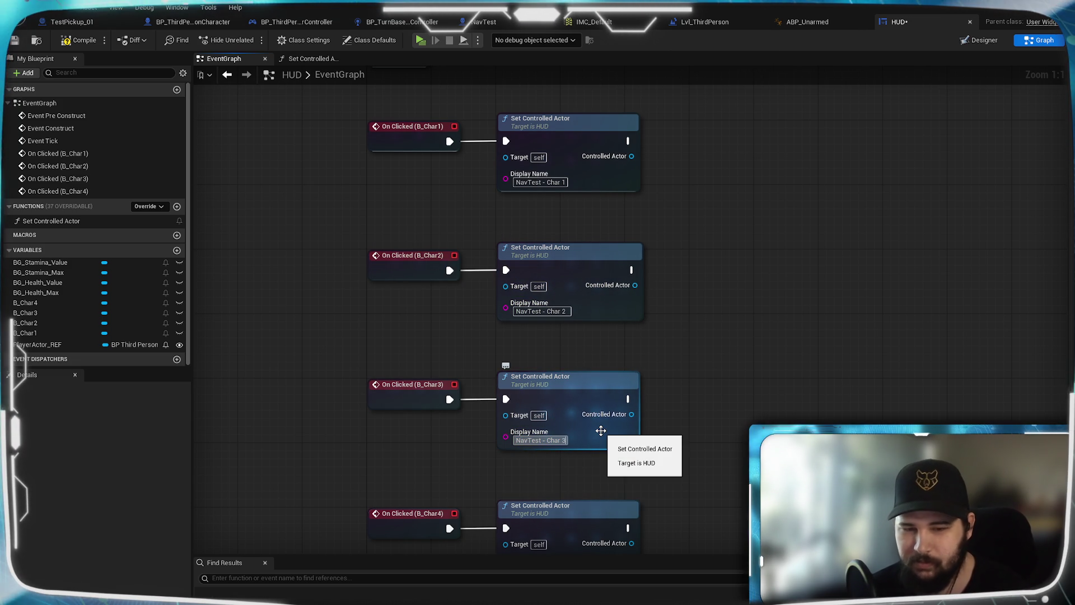
key("Return")
Rename the Char4 call name to 'NavTest - Char 4' and save the HUD blueprint
mouse_move(685, 481)
left_mouse_down()
mouse_move(686, 344)
mouse_move(685, 408)
mouse_move(674, 417)
left_mouse_up()
double_click(564, 432)
type("4")
key("Return")
left_click(14, 40)
left_click_drag(718, 177, 691, 268)
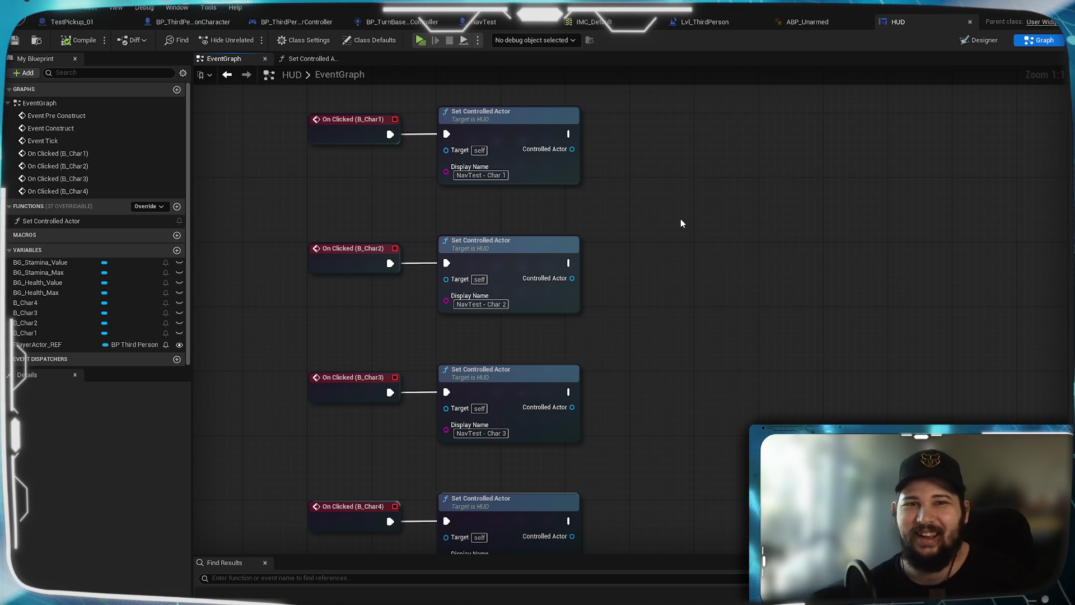
Select the Char2–Char4 events and calls, nudge them slightly, and save with Ctrl+S
mouse_move(672, 350)
left_mouse_down()
mouse_move(678, 247)
mouse_move(703, 308)
left_mouse_up()
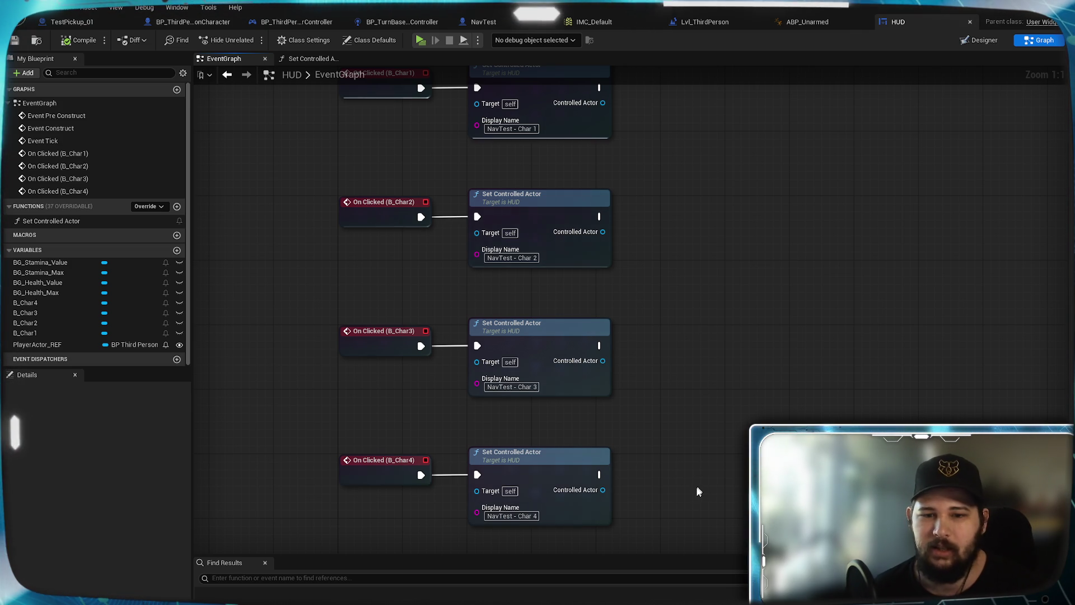
left_click_drag(690, 528, 414, 216)
scroll(704, 409, "up", 3)
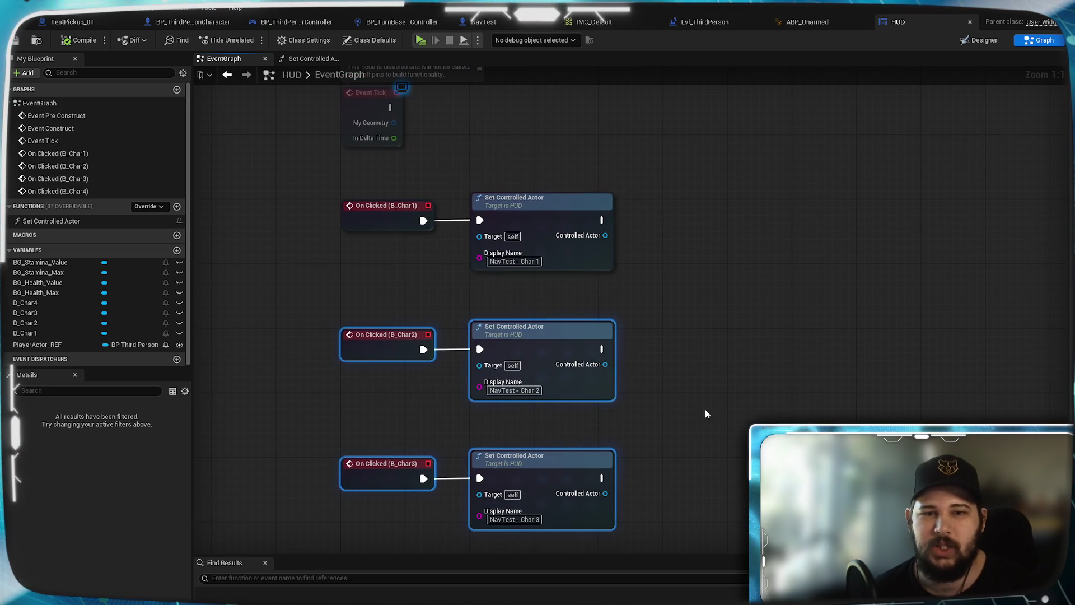
mouse_move(367, 337)
left_mouse_down()
mouse_move(369, 317)
mouse_move(371, 351)
left_mouse_up()
left_click(876, 355)
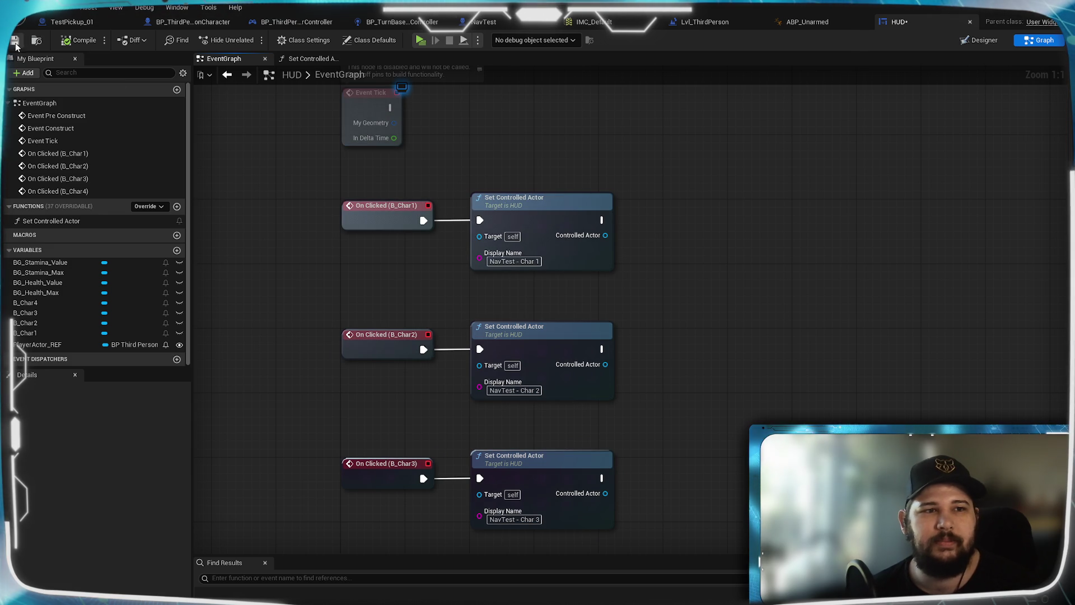
key("ctrl+s")
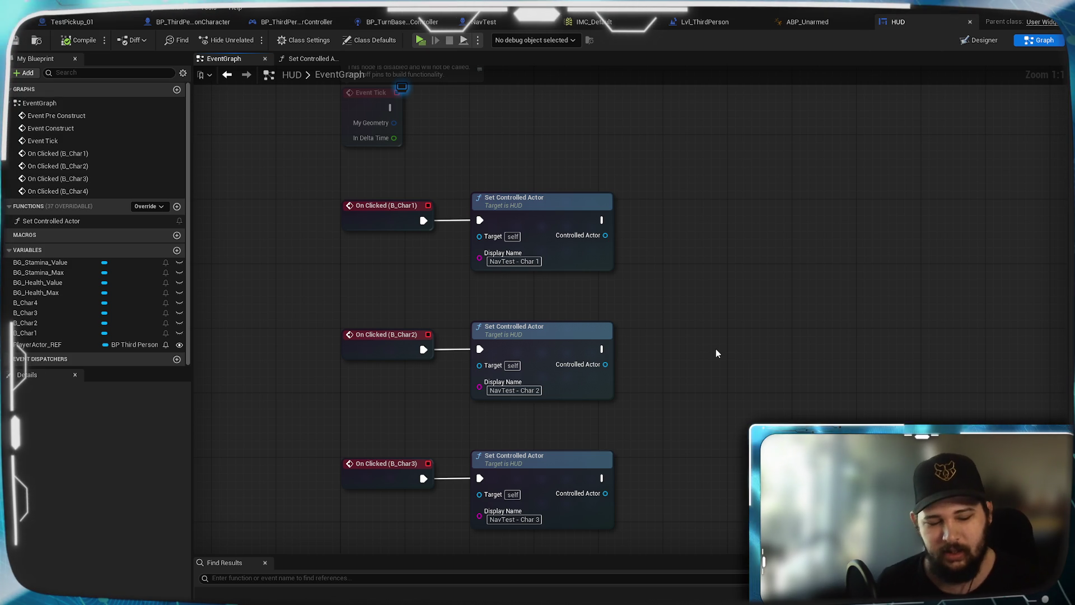
Move the six Char2–Char4 event and call nodes up toward the Char1 chain
scroll(716, 353, "down", 3)
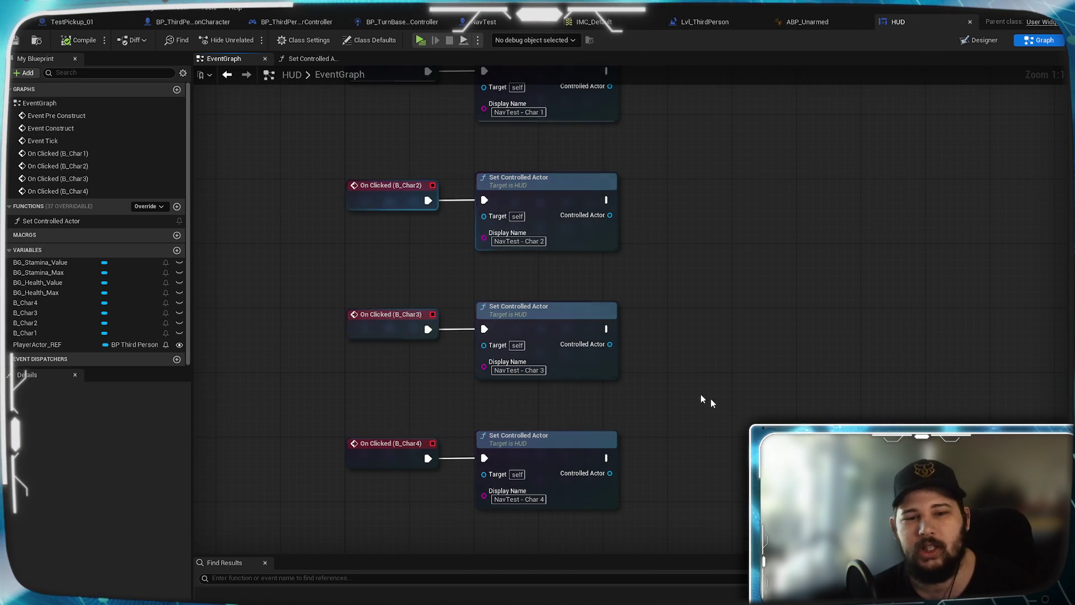
mouse_move(736, 418)
left_mouse_down()
mouse_move(744, 334)
mouse_move(707, 307)
mouse_move(702, 439)
mouse_move(703, 327)
left_mouse_up()
left_click_drag(704, 379, 707, 306)
mouse_move(672, 449)
left_mouse_down()
mouse_move(547, 314)
mouse_move(708, 516)
mouse_move(353, 169)
left_mouse_up()
mouse_move(554, 202)
left_mouse_down()
mouse_move(555, 170)
mouse_move(768, 300)
left_mouse_up()
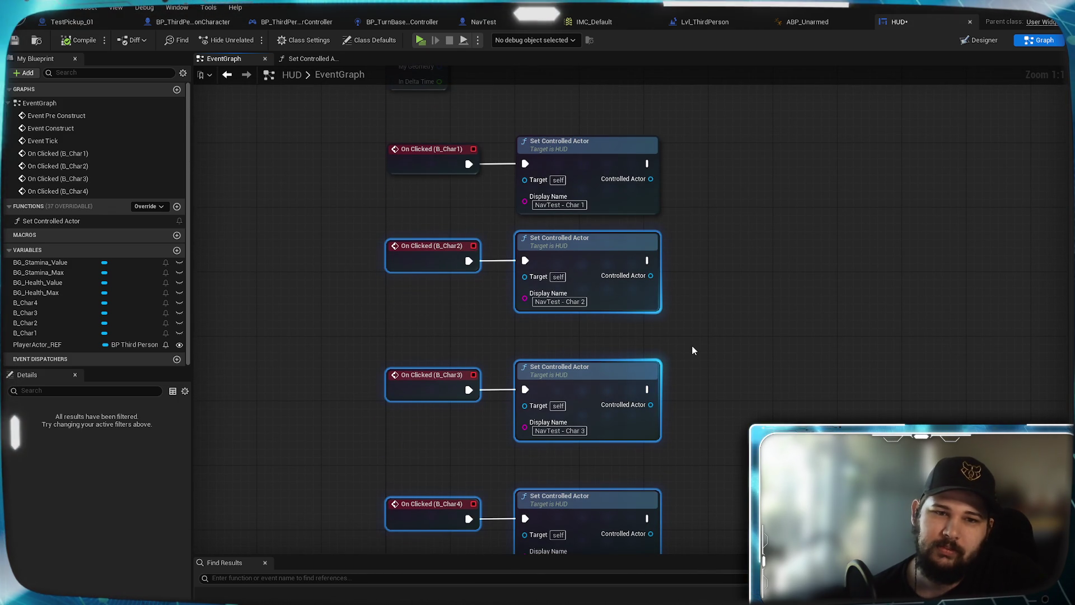
left_click(692, 347)
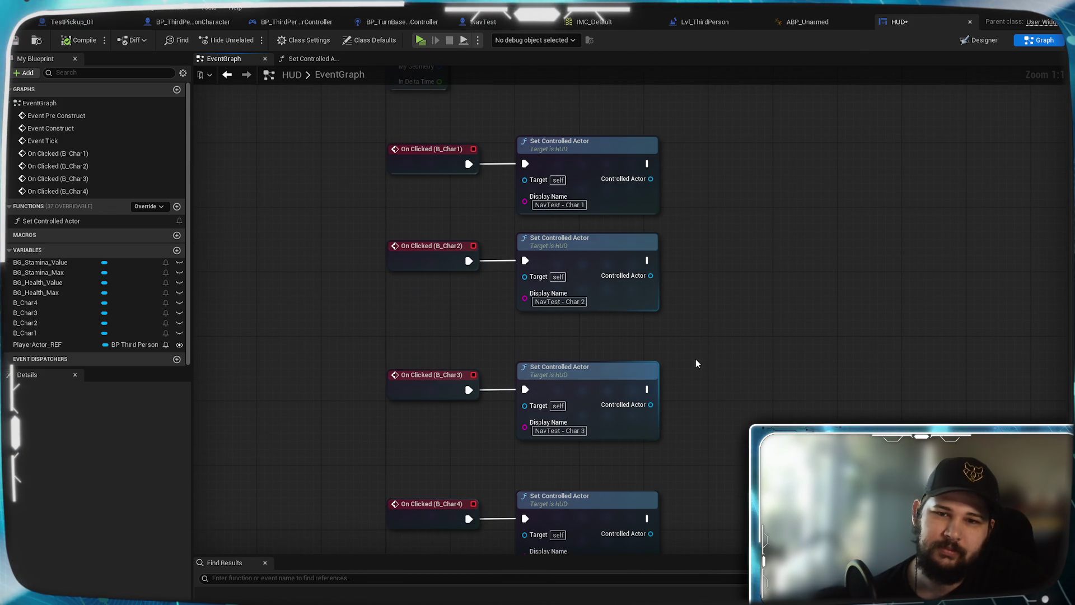
Shift the Char3 and Char4 nodes up so all four chains are evenly spaced
left_click_drag(697, 365, 699, 241)
left_click_drag(730, 473, 459, 240)
left_click_drag(607, 278, 607, 246)
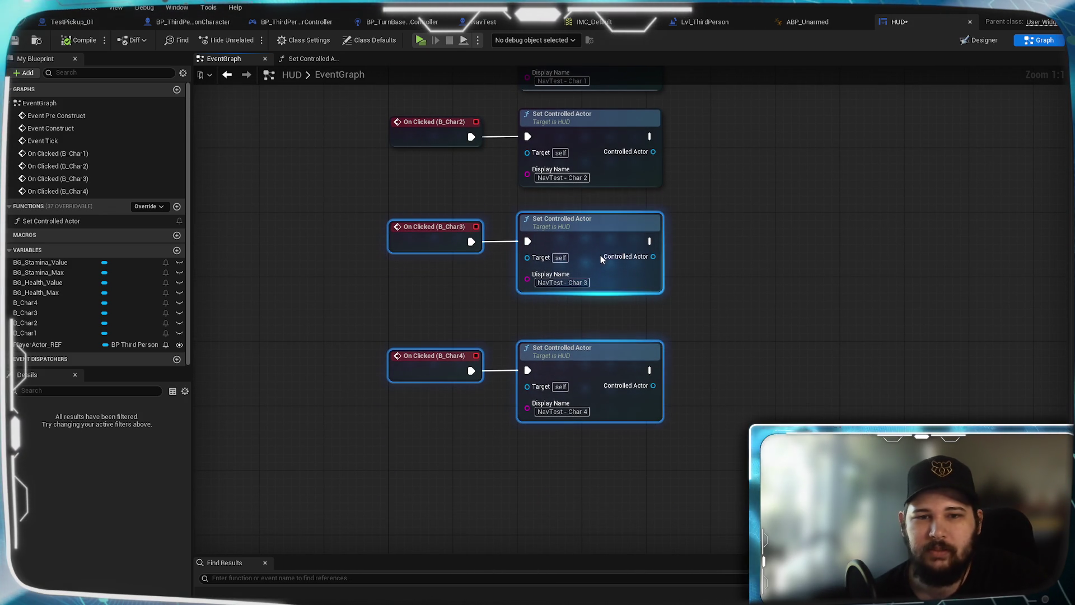
mouse_move(644, 468)
left_mouse_down()
mouse_move(543, 421)
mouse_move(476, 358)
left_mouse_up()
left_click_drag(575, 366, 576, 334)
left_click(828, 365)
Recentre the graph on the event nodes and save the HUD blueprint
key("Home")
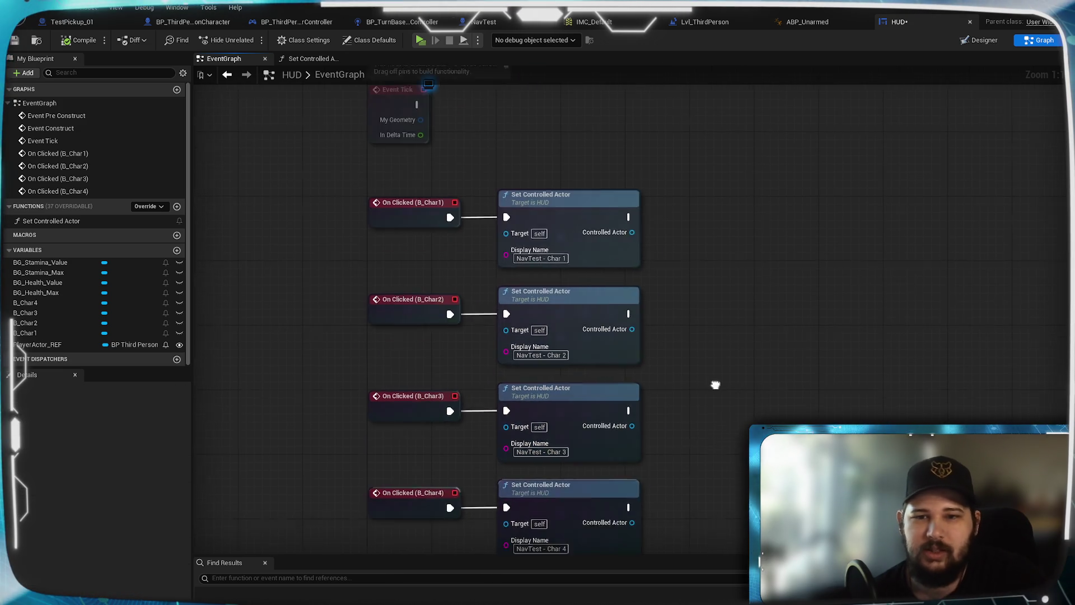
left_click(14, 41)
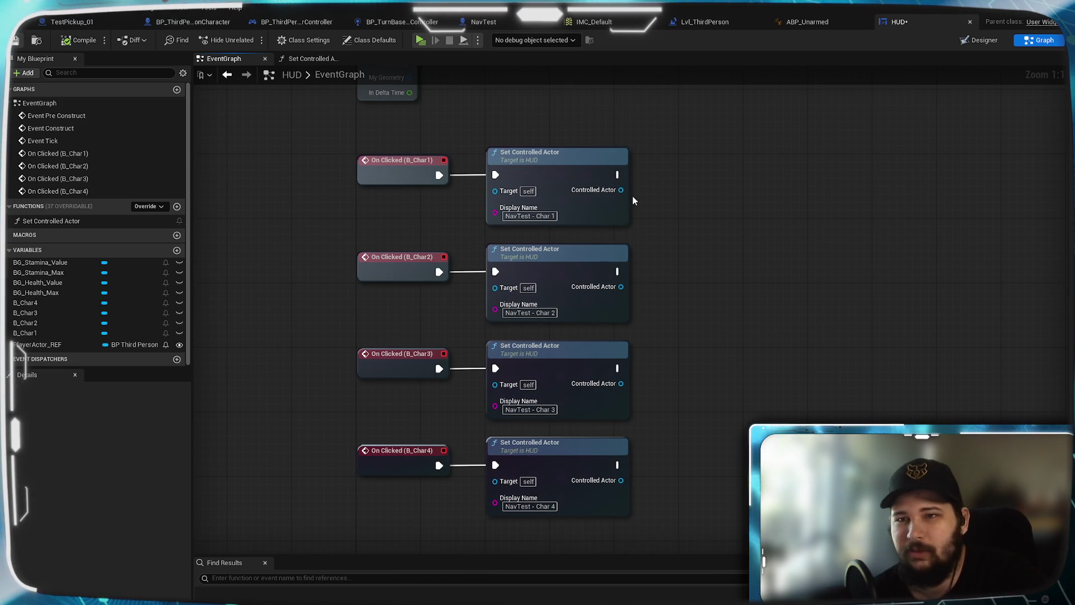
key("Home")
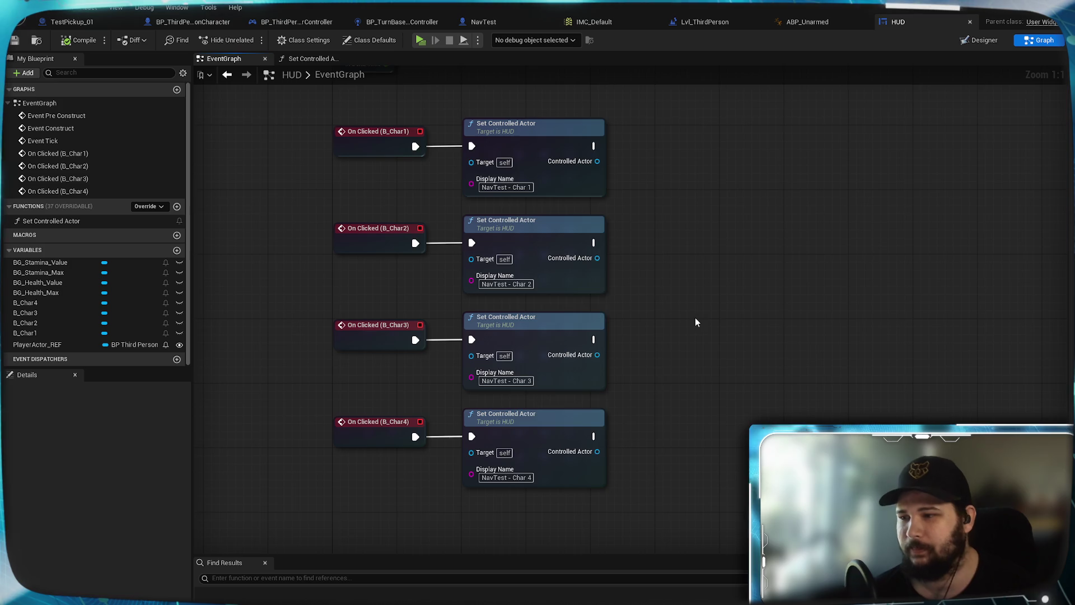
key("Home")
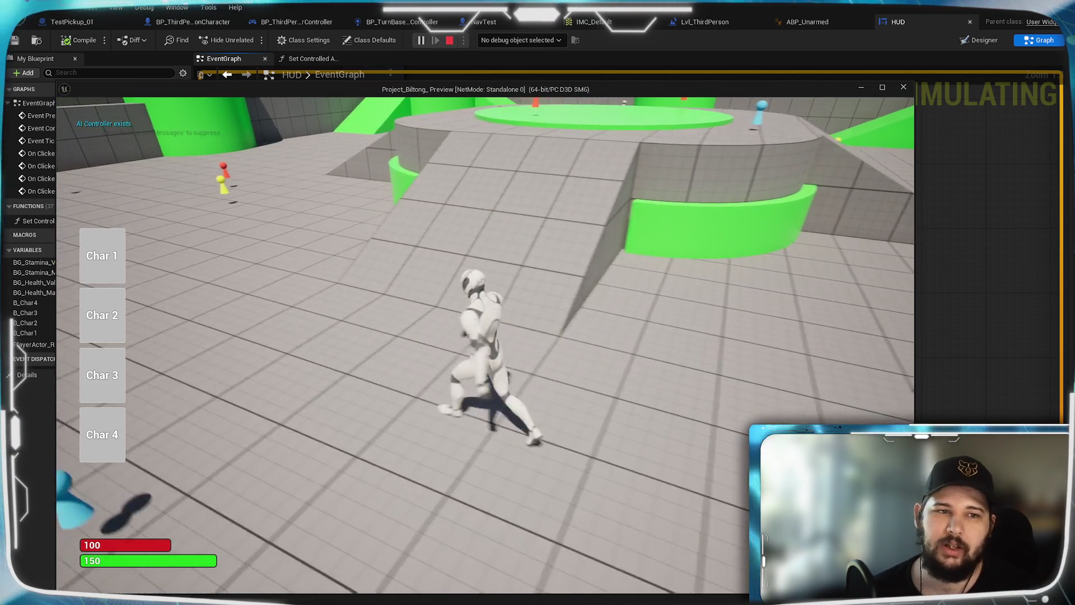
Click about a dozen floor spots so the NavTest characters walk around the arena
left_click(816, 313)
scroll(728, 280, "down", 5)
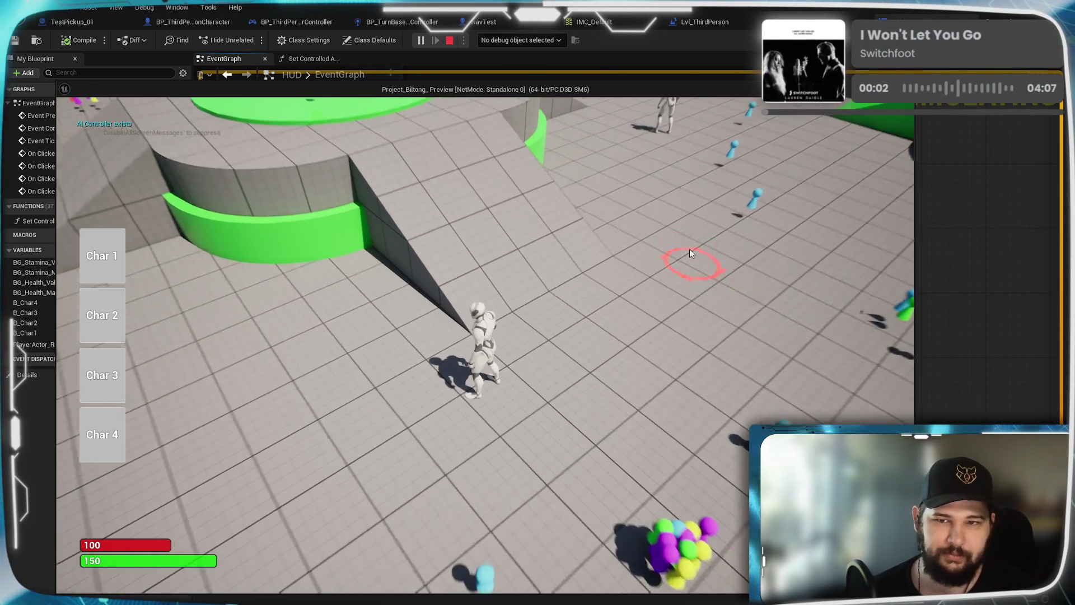
left_click(563, 283)
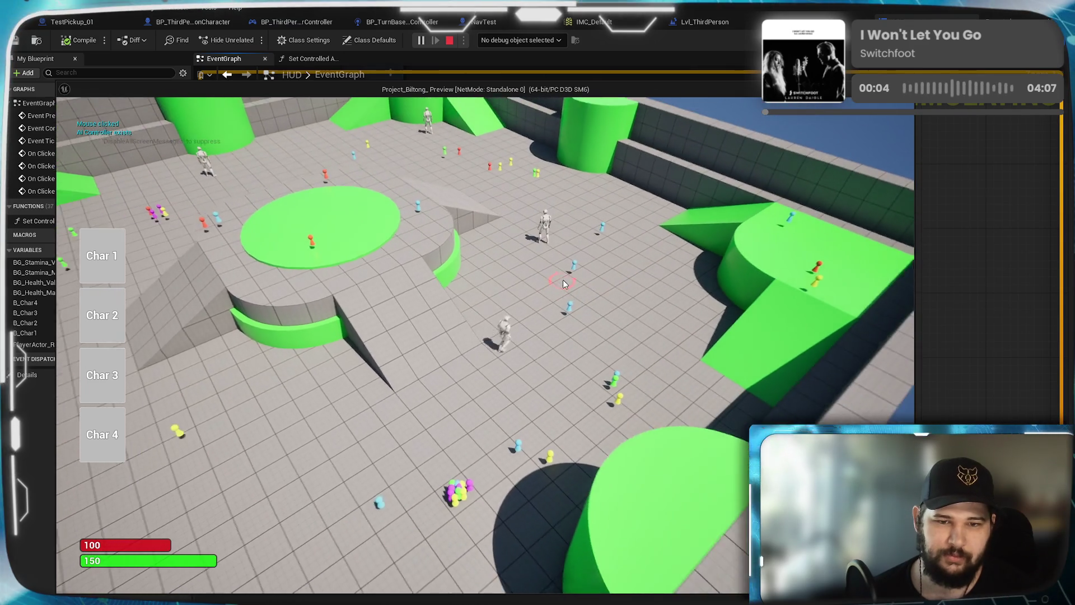
scroll(485, 336, "up", 5)
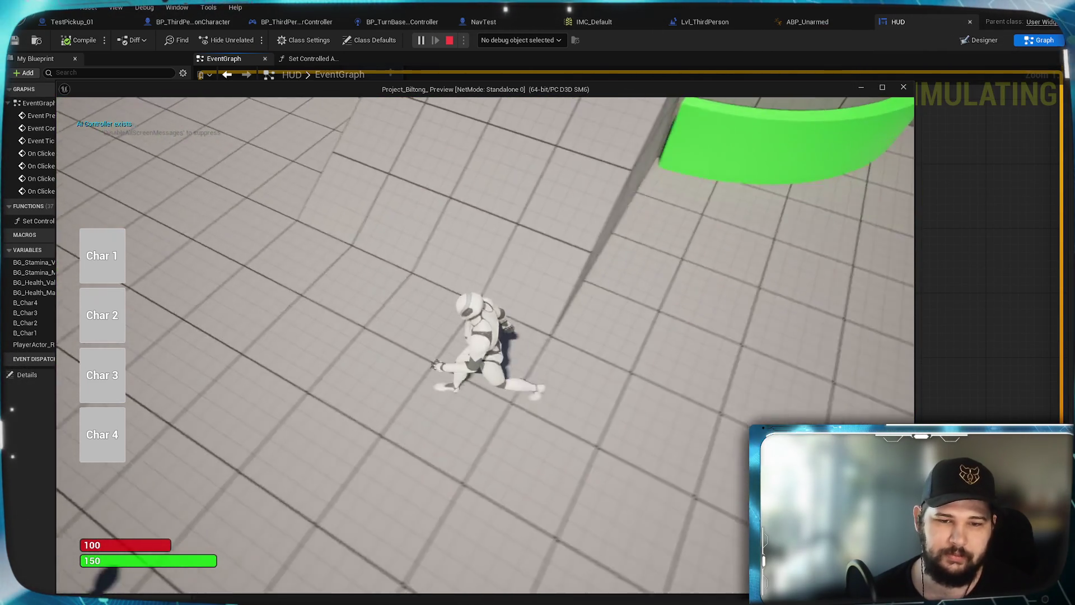
scroll(295, 304, "down", 6)
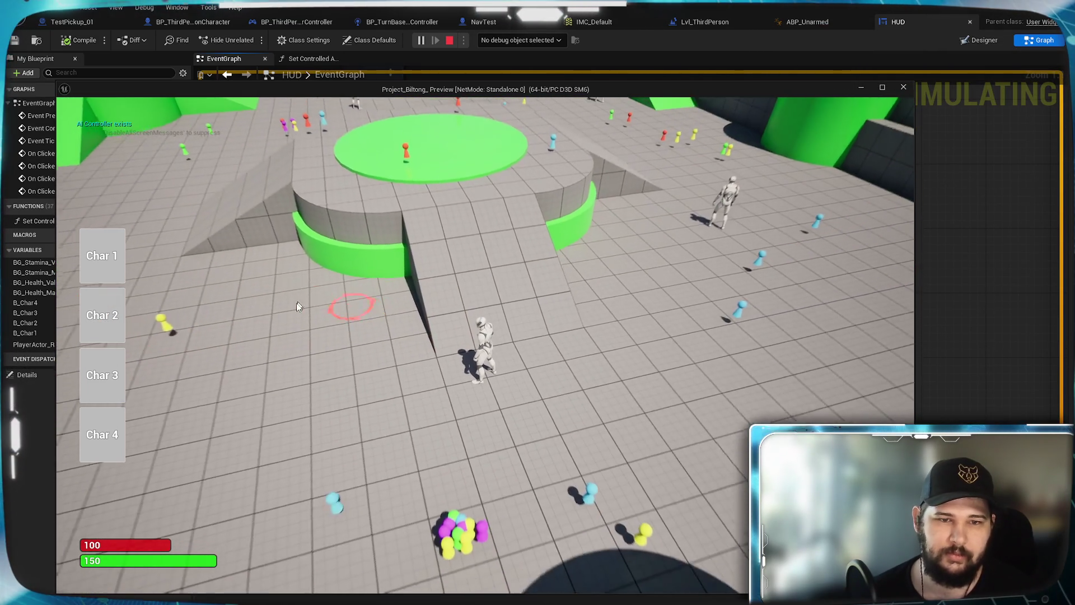
left_click(336, 328)
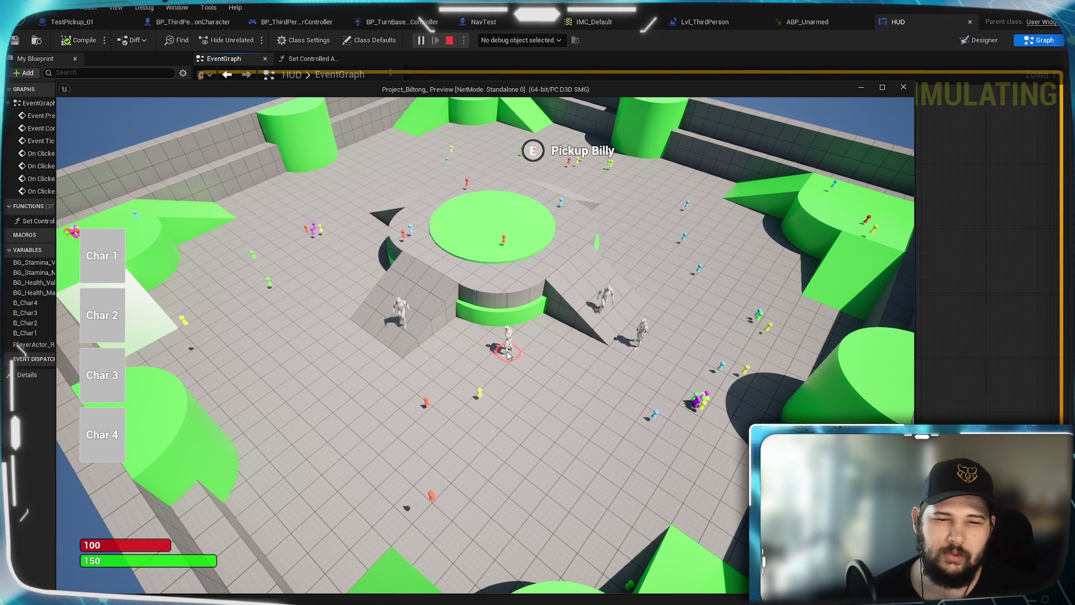
left_click(535, 421)
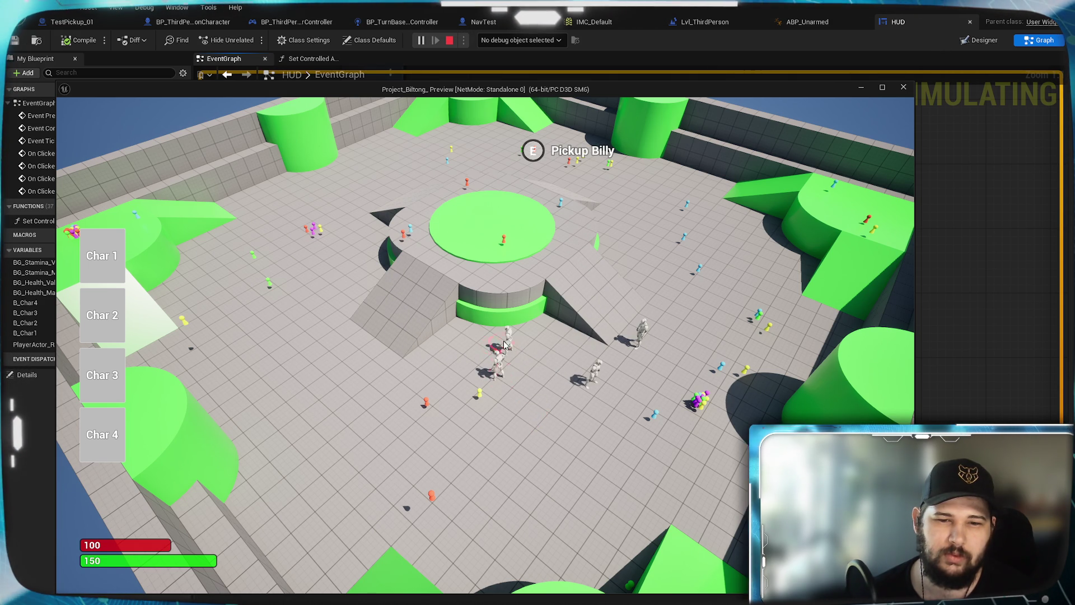
left_click(442, 396)
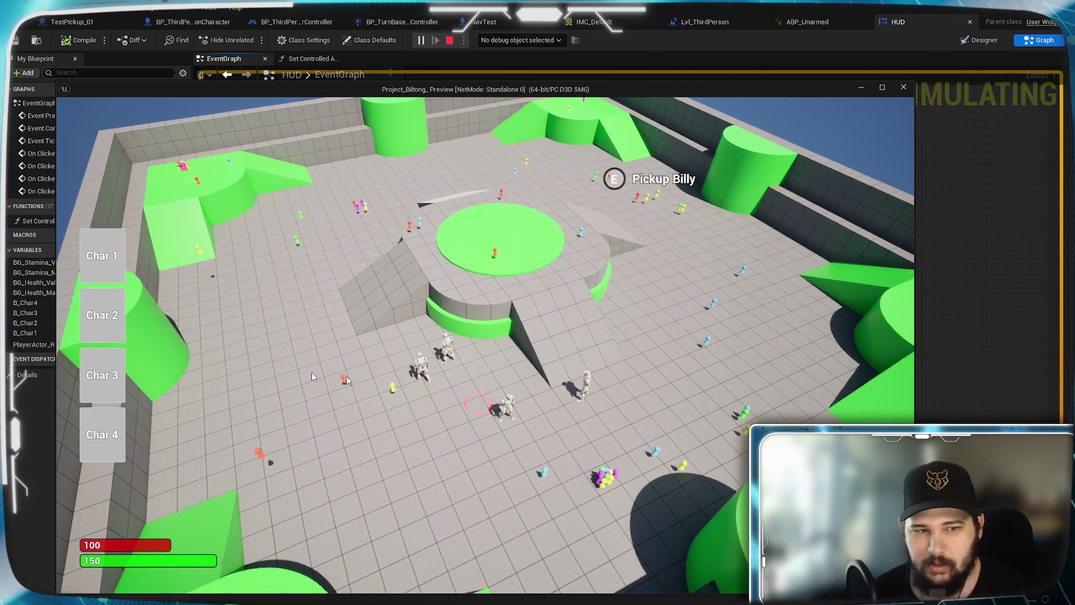
left_click(238, 358)
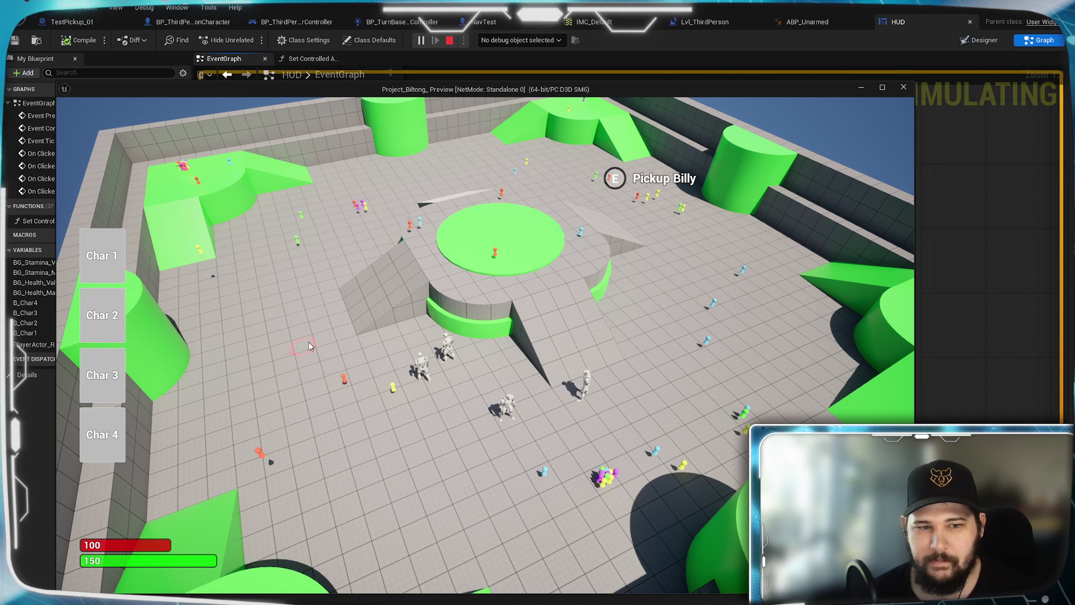
left_click(401, 442)
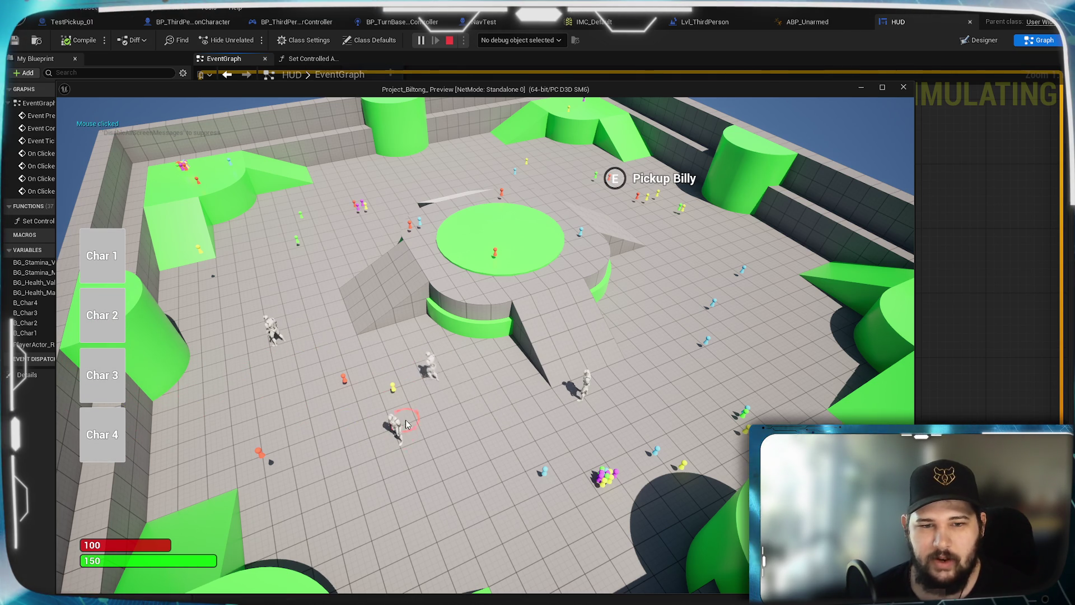
left_click(488, 413)
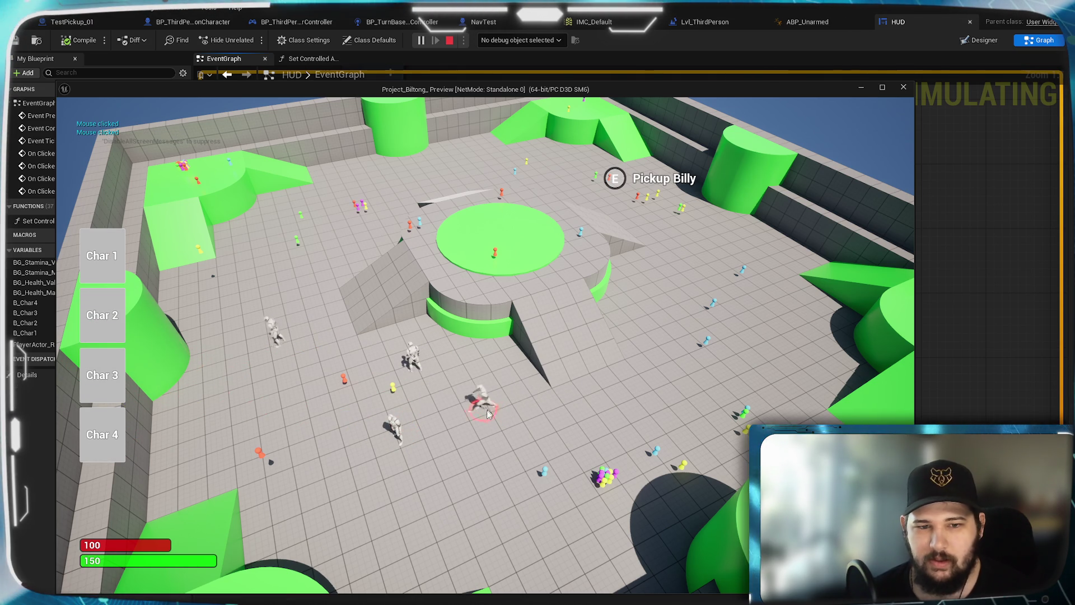
left_click(424, 448)
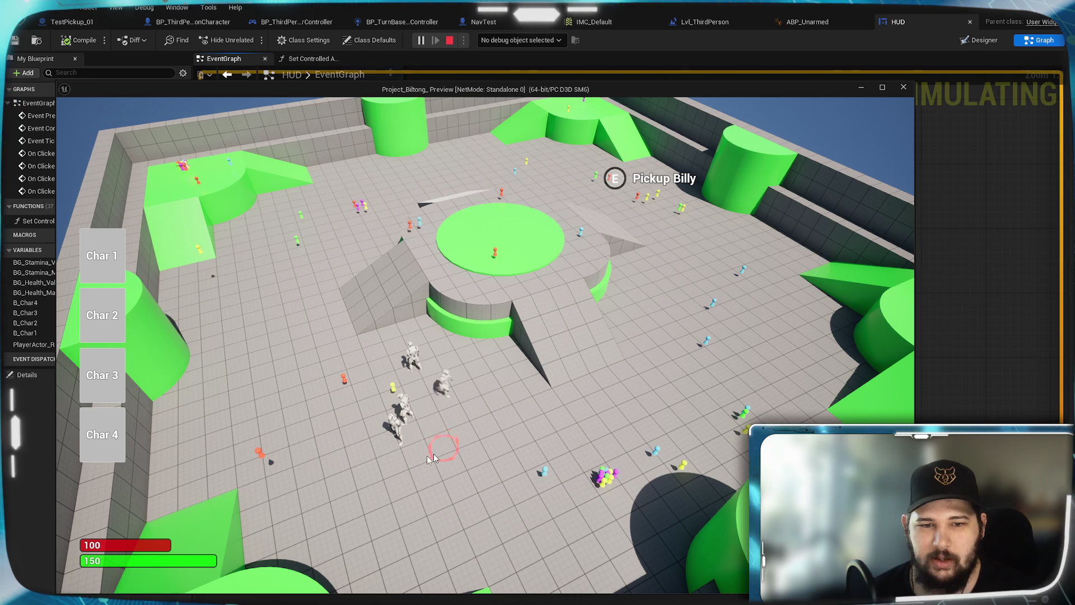
left_click(485, 444)
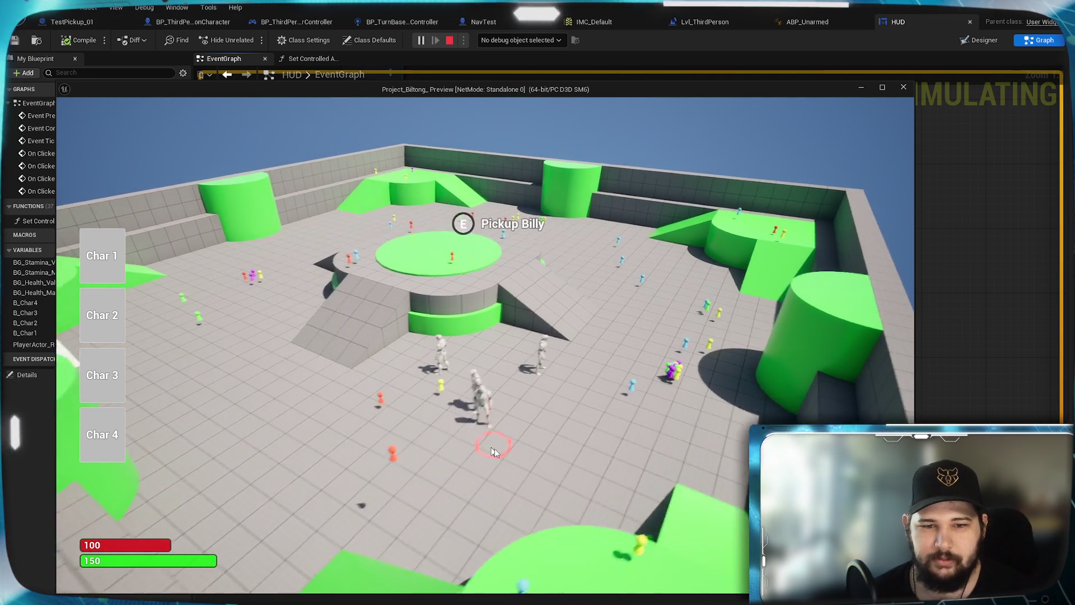
left_click(570, 469)
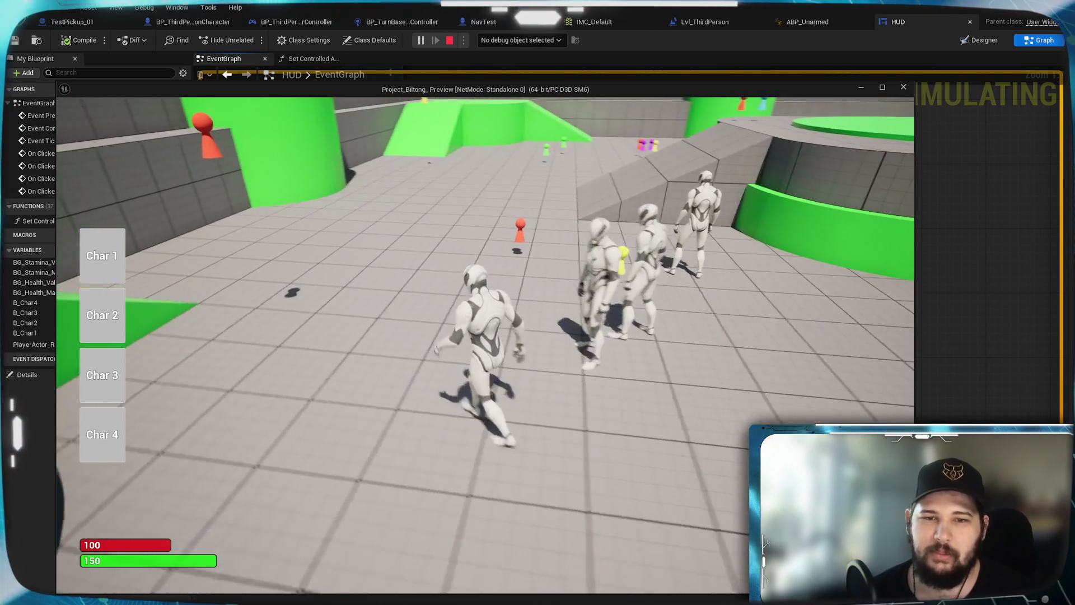
Move the current character, then take control of Char 3 and walk it up the ramp
left_click(663, 480)
scroll(662, 480, "down", 3)
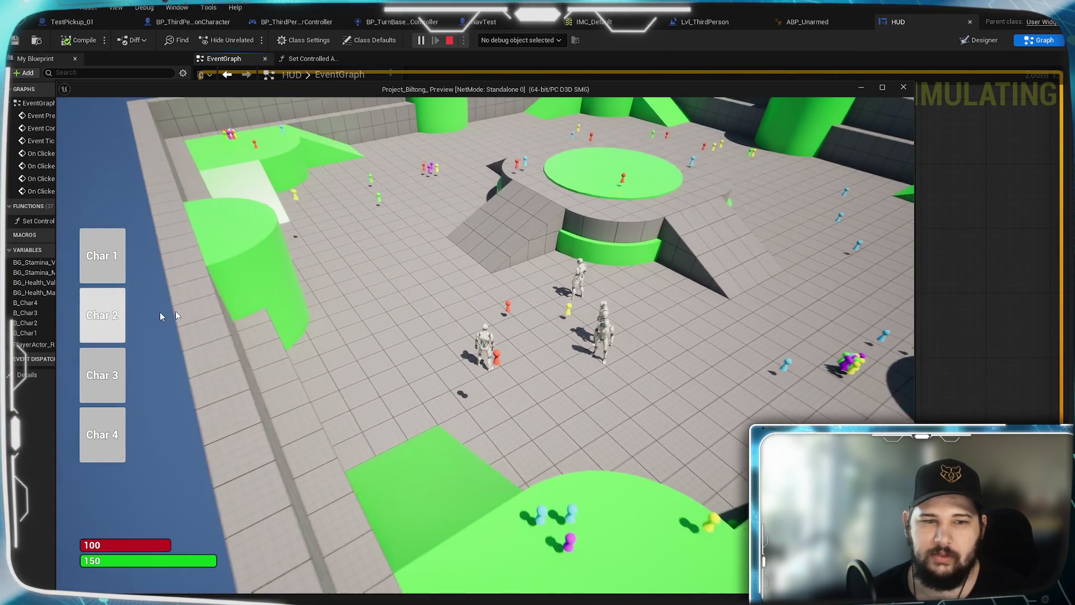
left_click(108, 382)
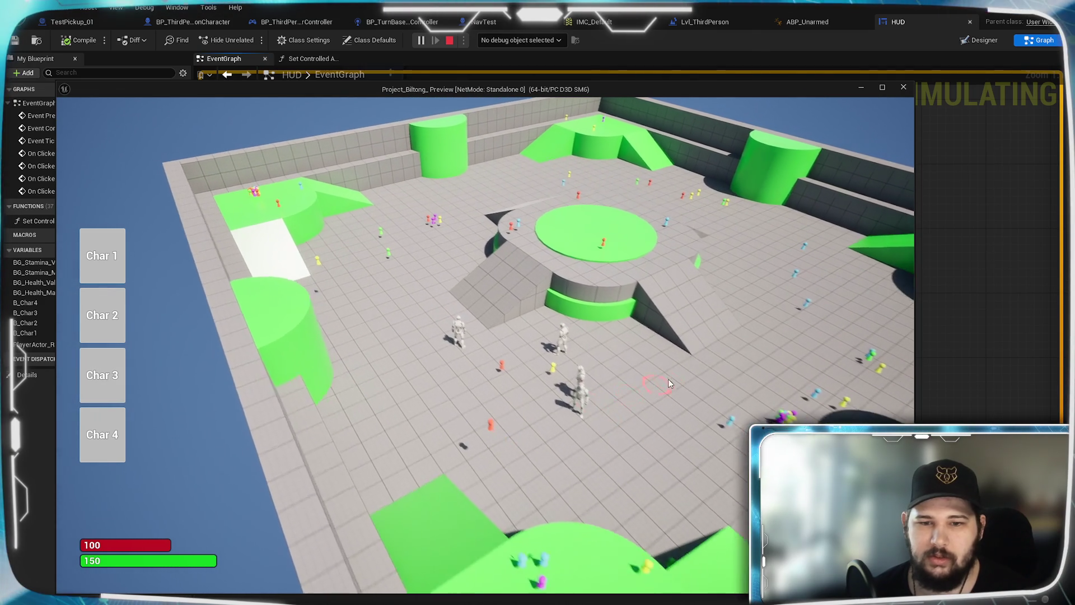
left_click(348, 308)
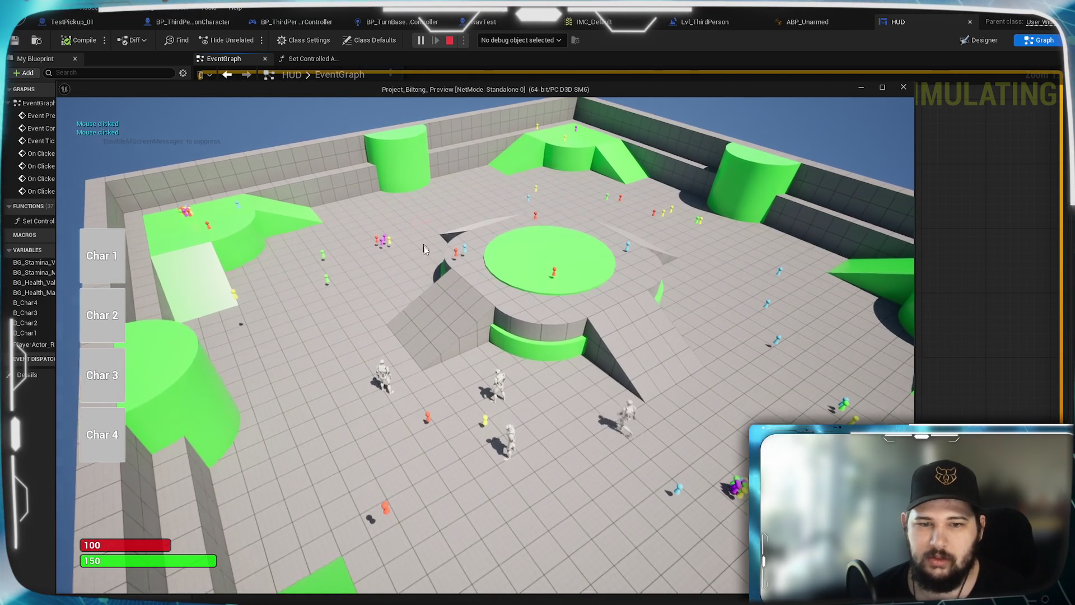
left_click(434, 310)
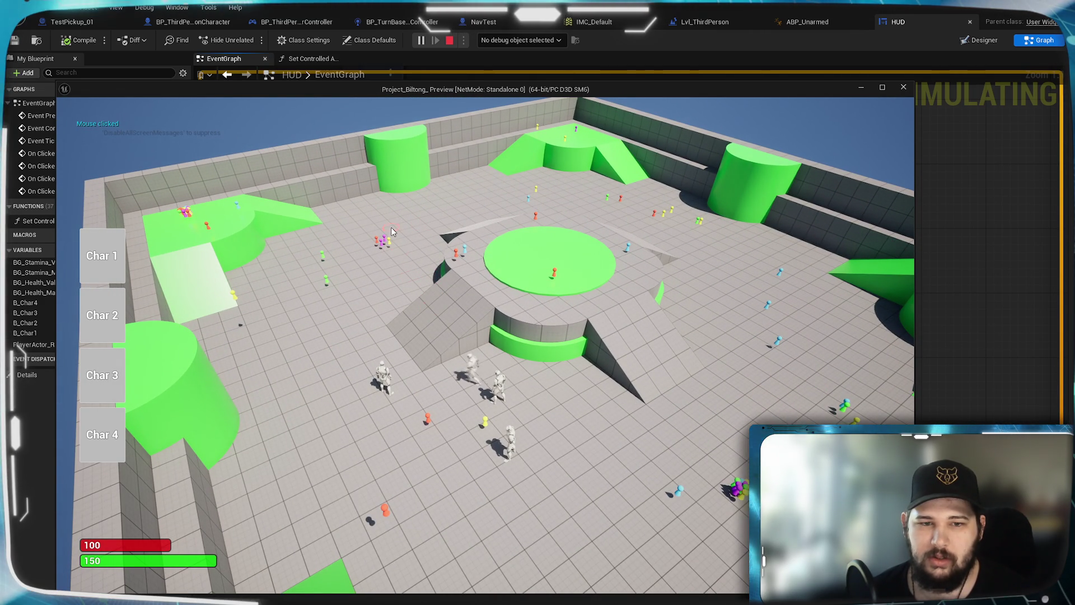
Switch control among Char 3, 1, 4 and 2, walking Char 4 and Char 2 to floor spots
left_click(105, 375)
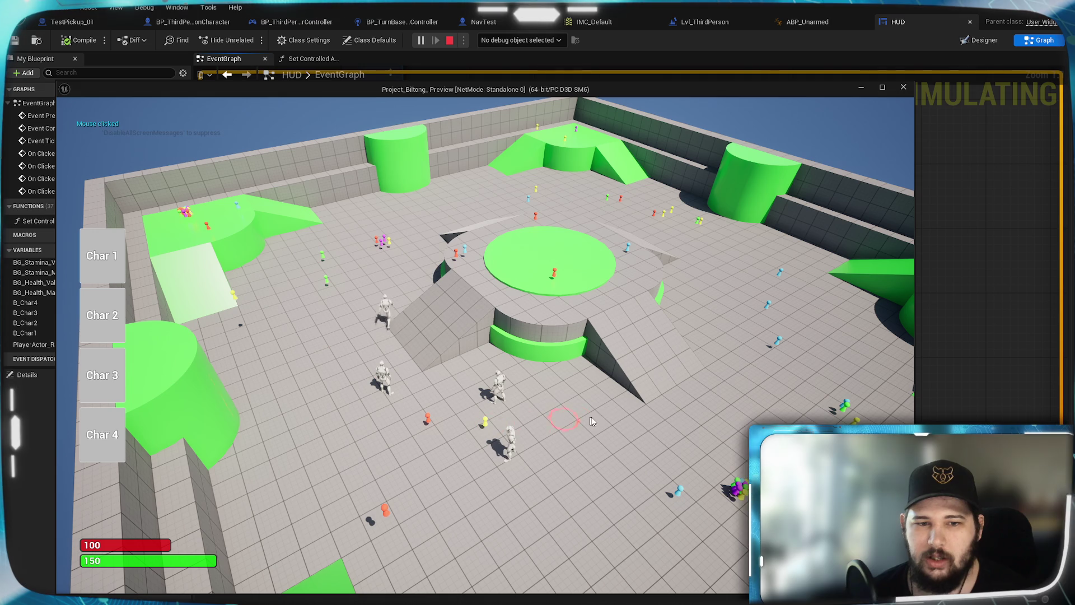
left_click(341, 249)
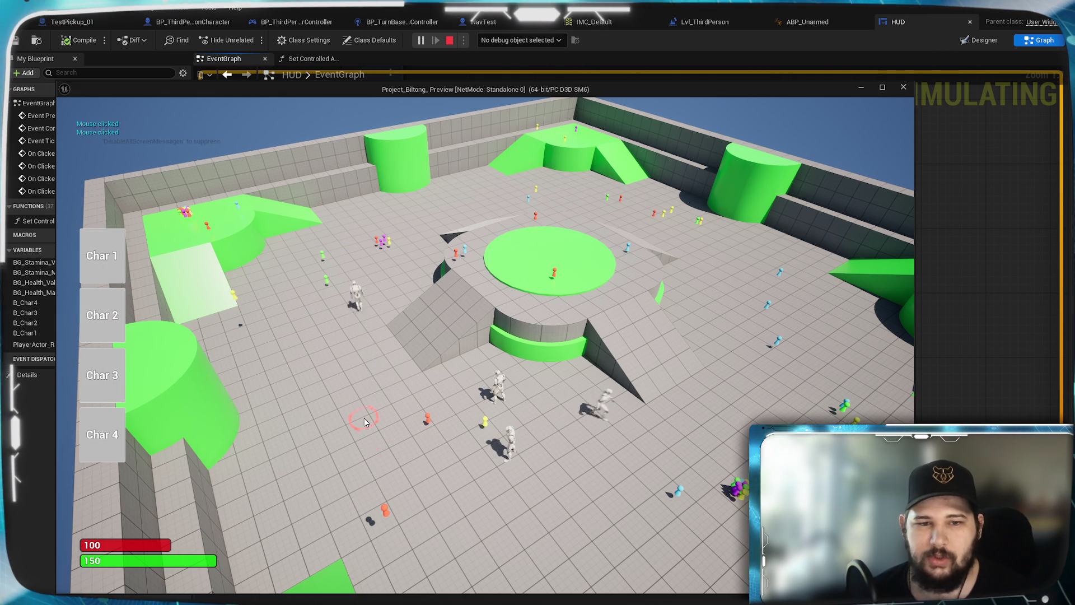
left_click(102, 435)
left_click(473, 492)
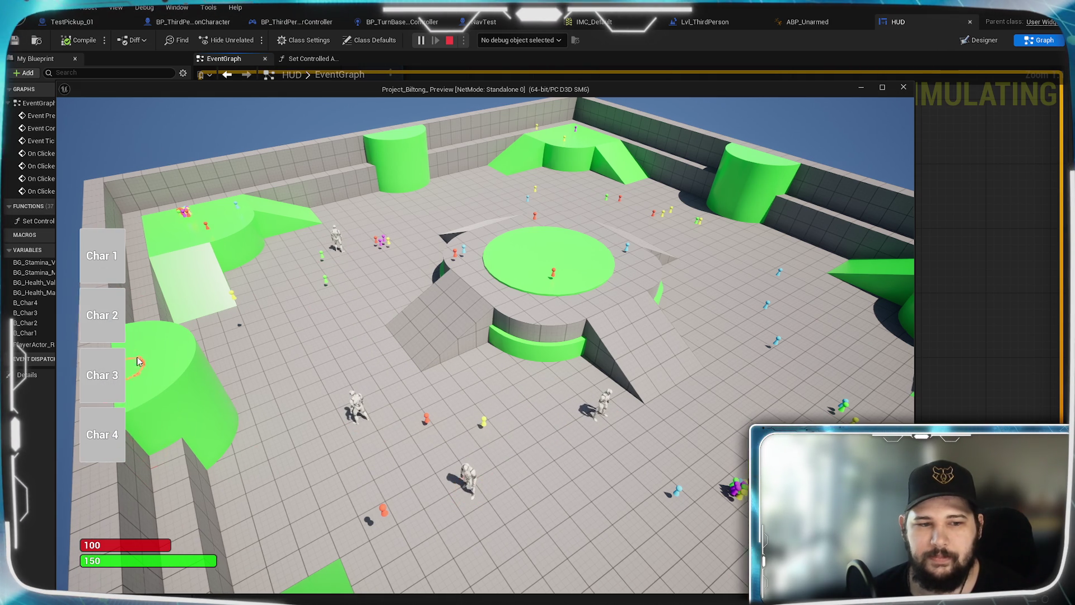
left_click(102, 375)
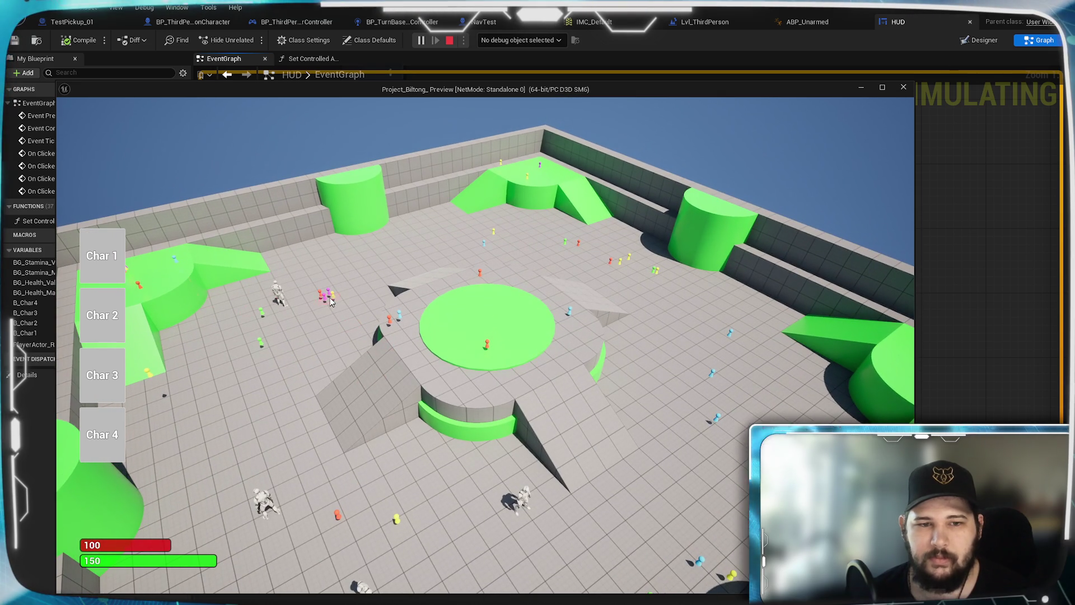
left_click(102, 315)
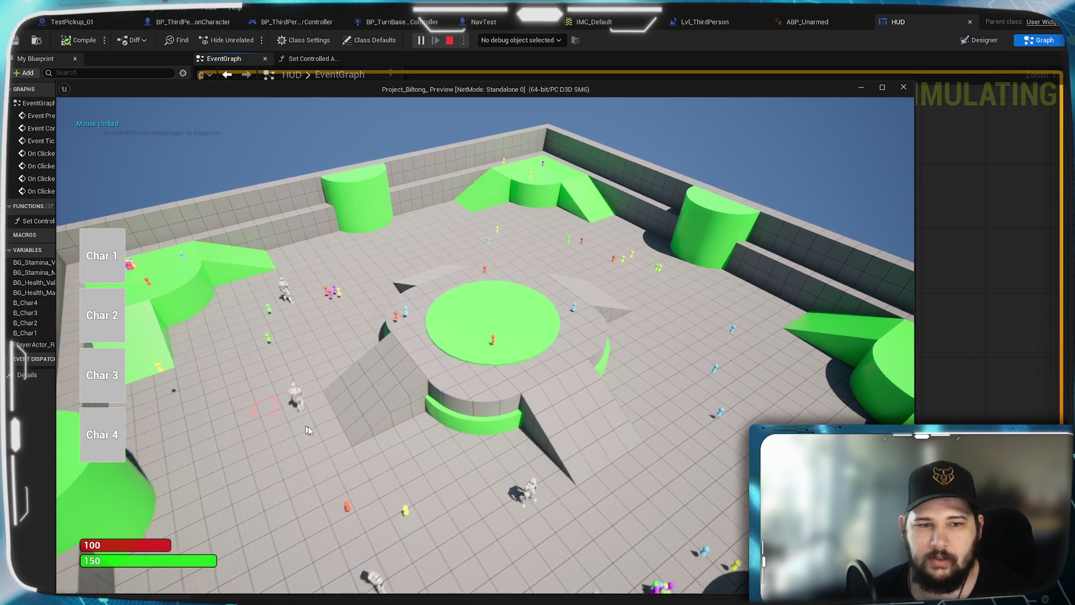
left_click(457, 430)
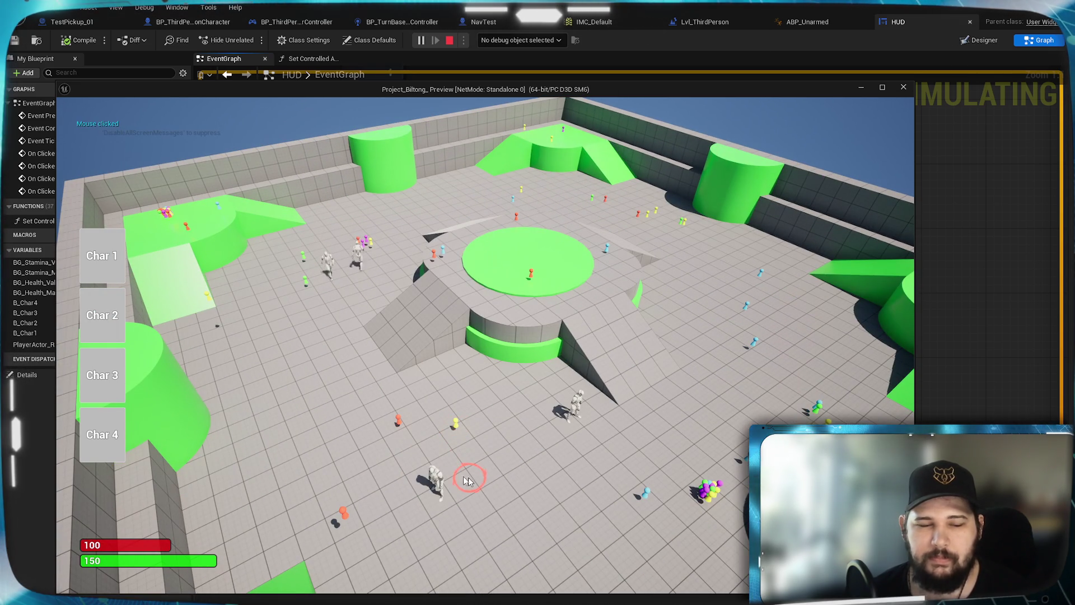
Take control of Char 3 and walk it across the floor to several spots near the ramp
left_click(102, 375)
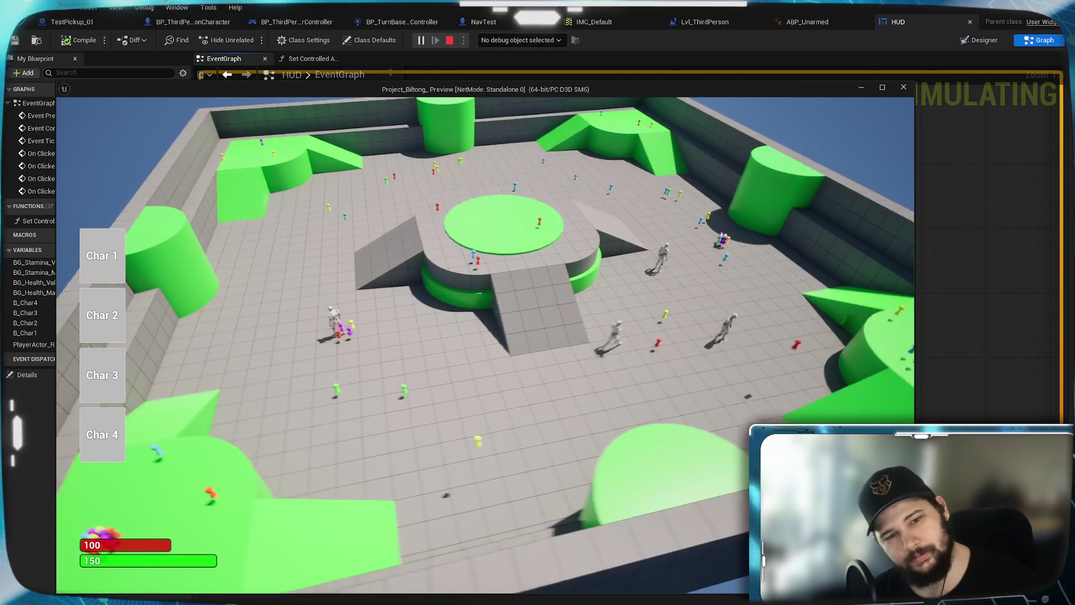
left_click(703, 449)
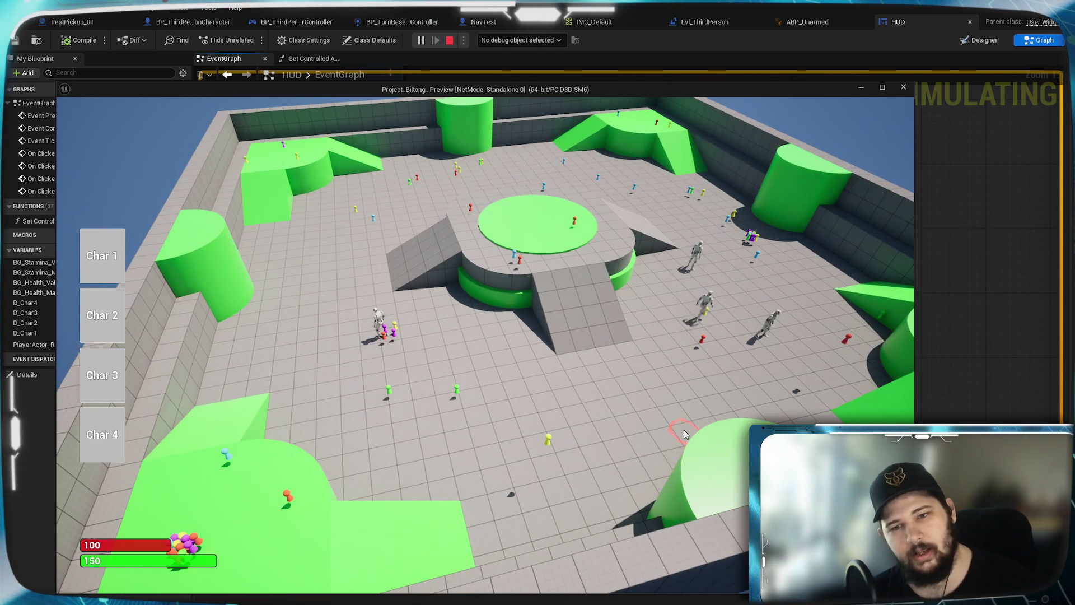
left_click(485, 375)
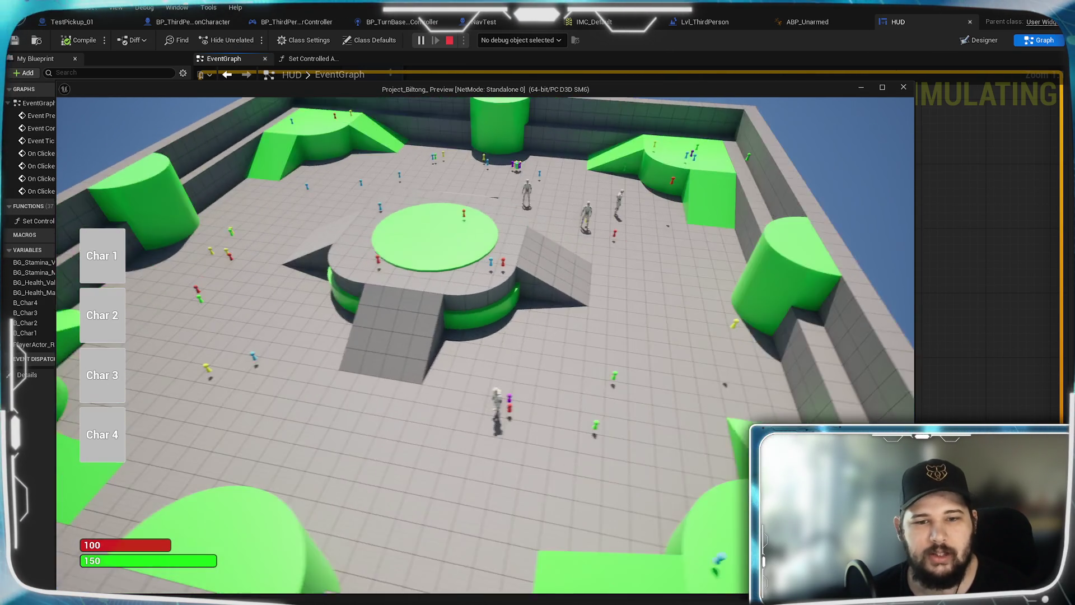
left_click(607, 372)
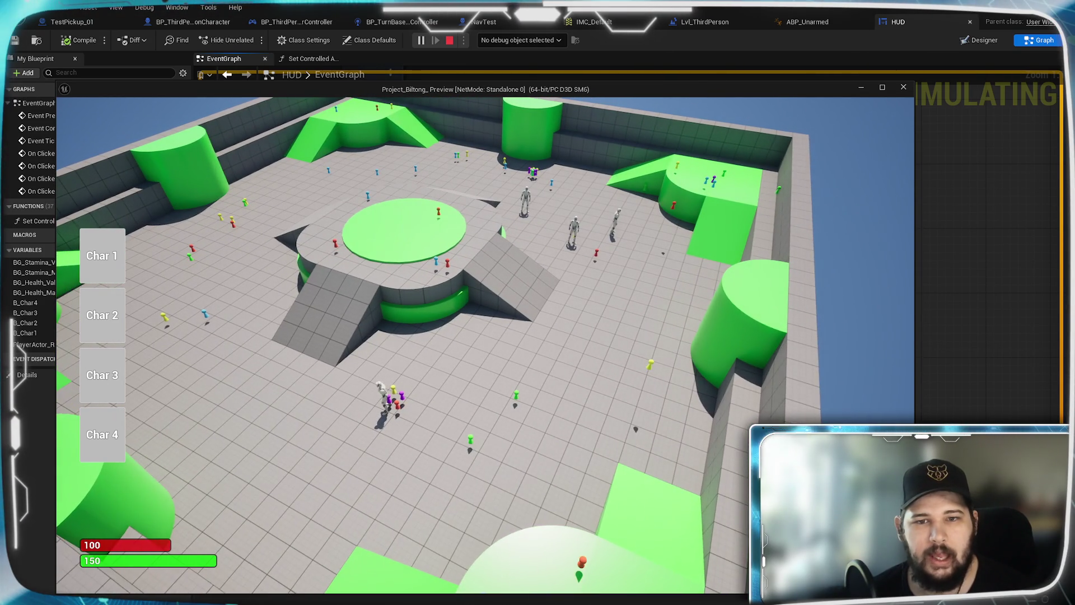
left_click(555, 372)
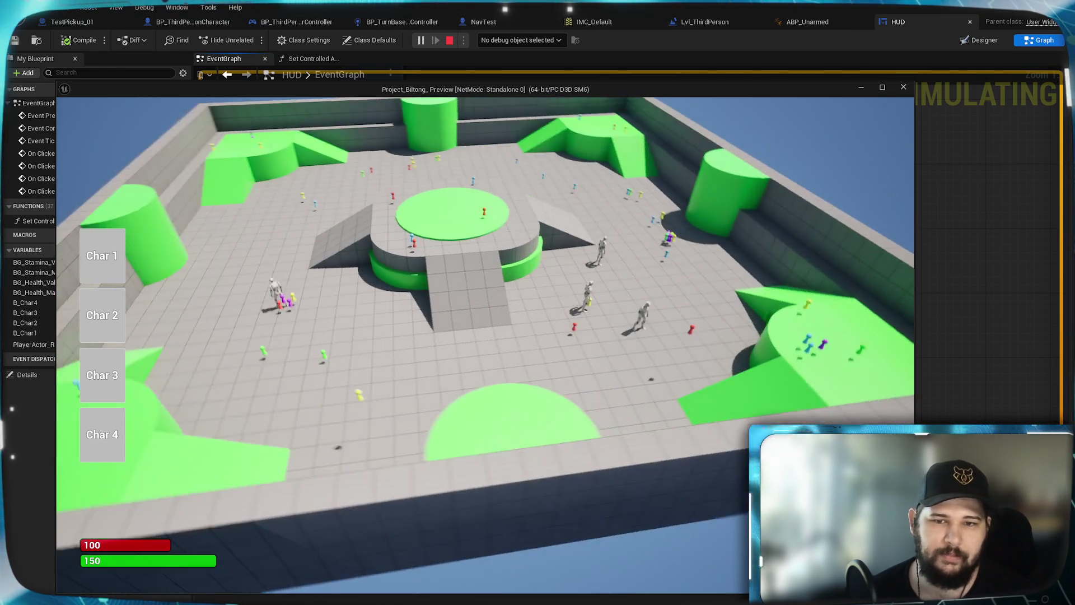
left_click(403, 355)
left_click(615, 334)
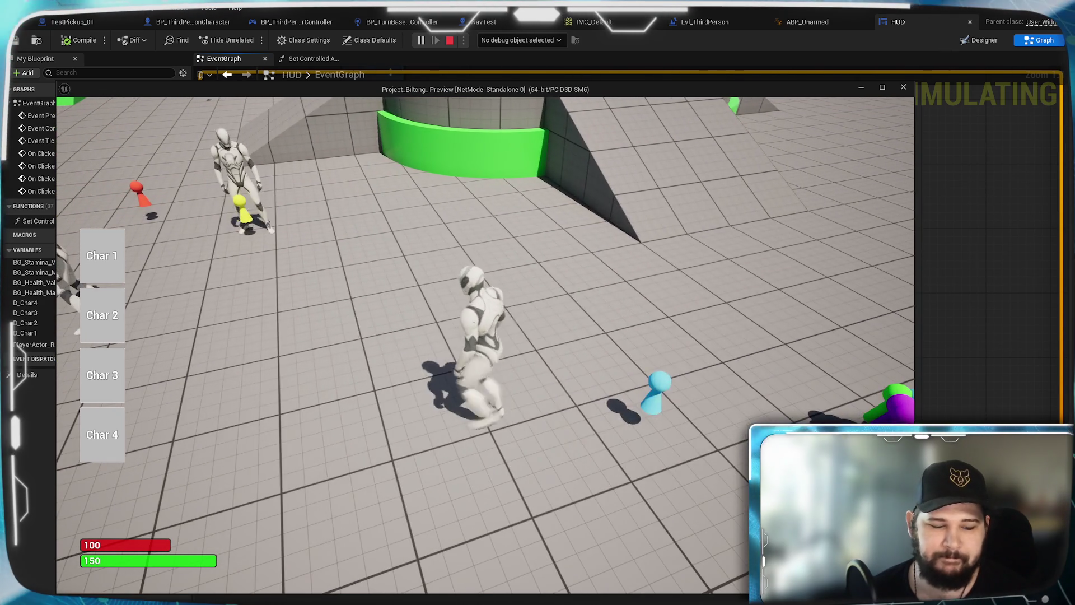
Check the inventory, walk Char 1 to the green pawns, then exit play into TestPickup_01's graph
key("i")
left_click(100, 254)
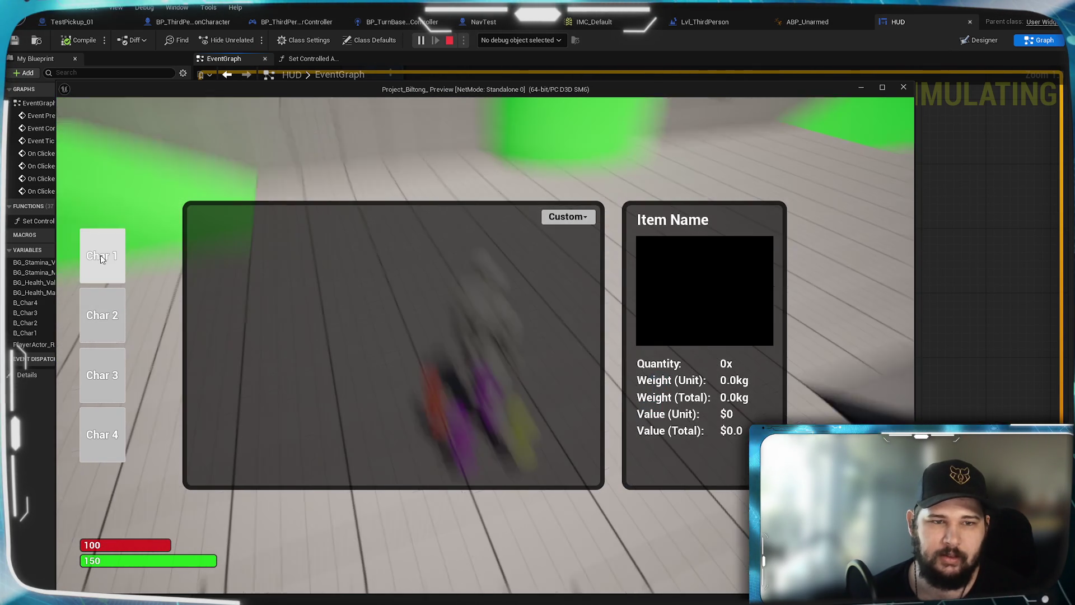
left_click(354, 383)
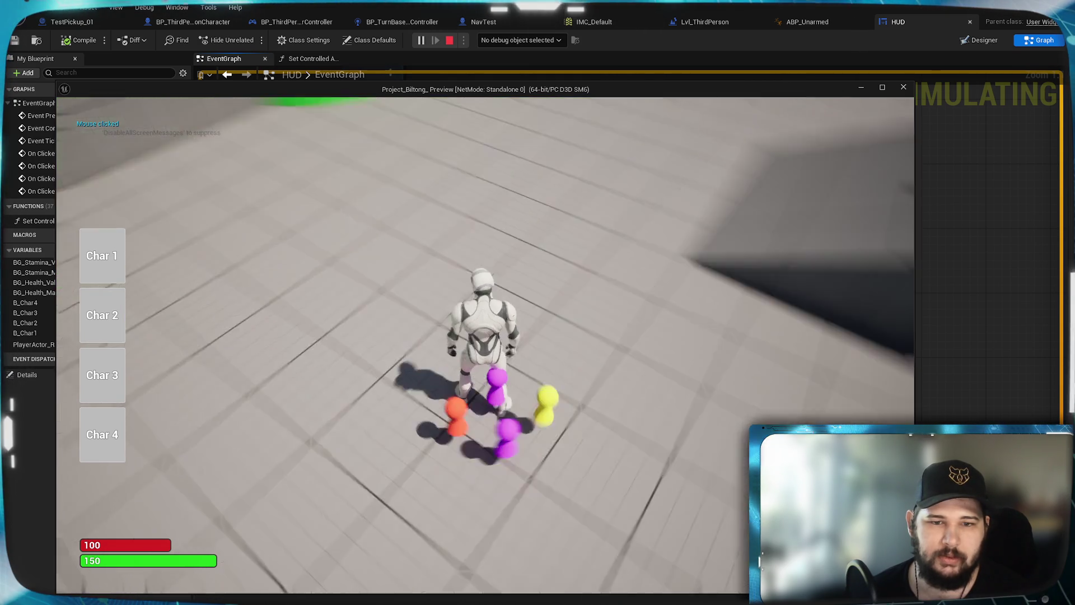
key("w")
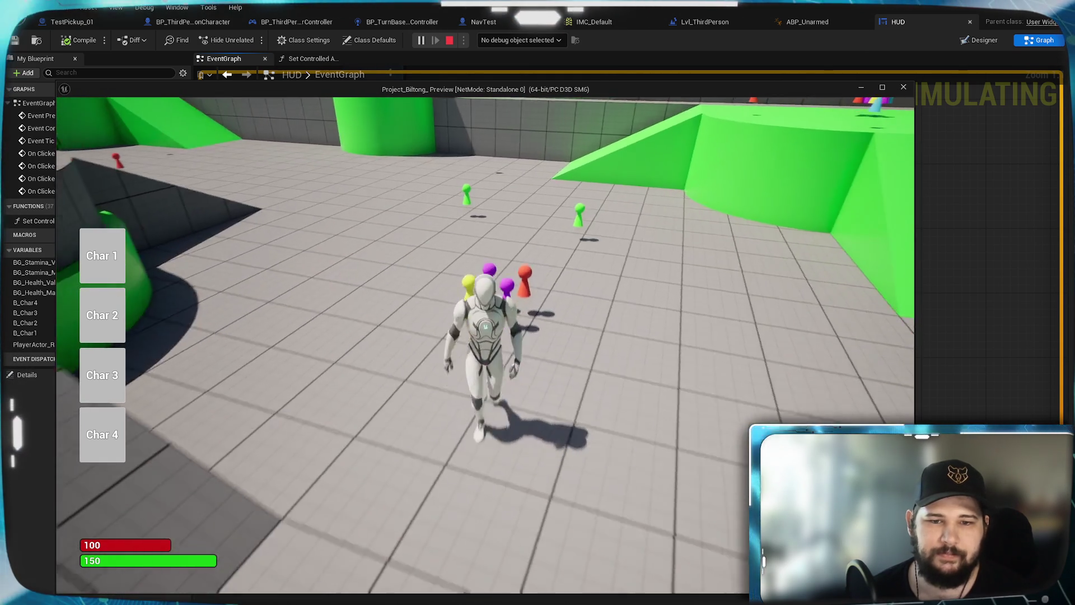
key("w")
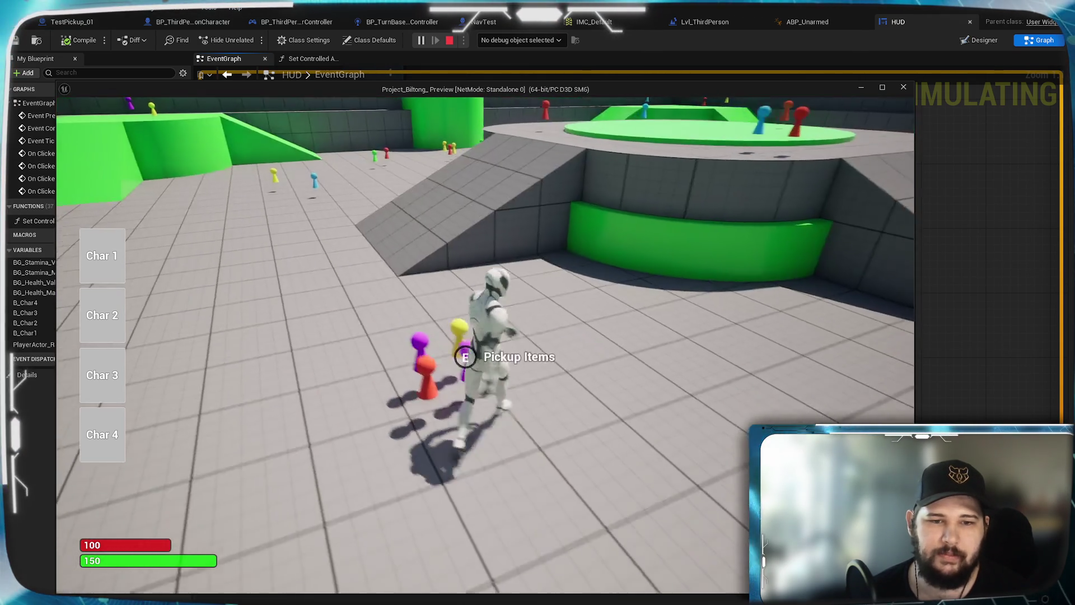
key("Escape")
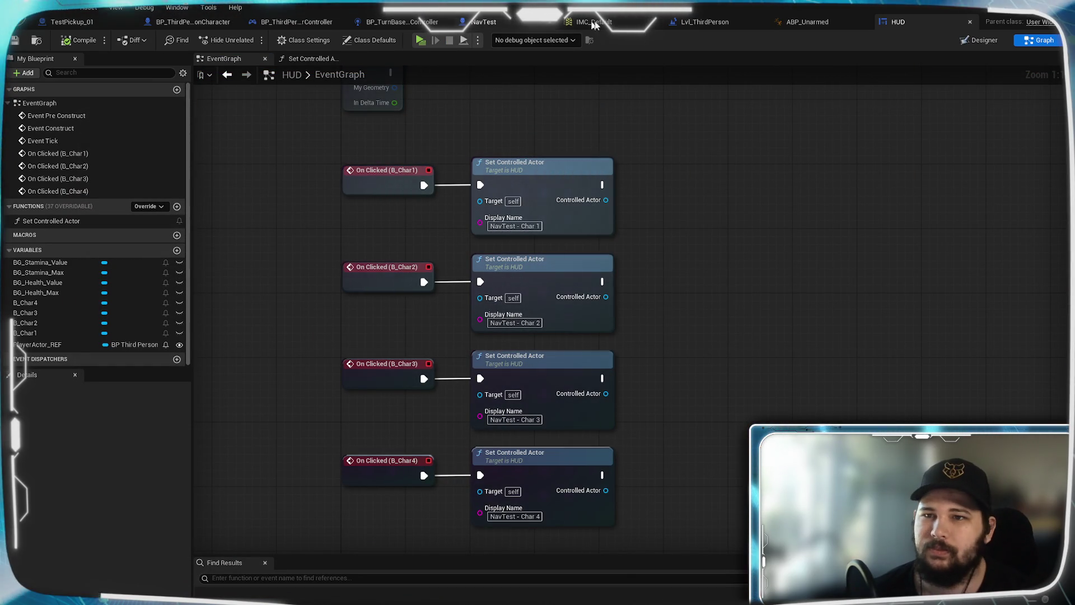
left_click(71, 22)
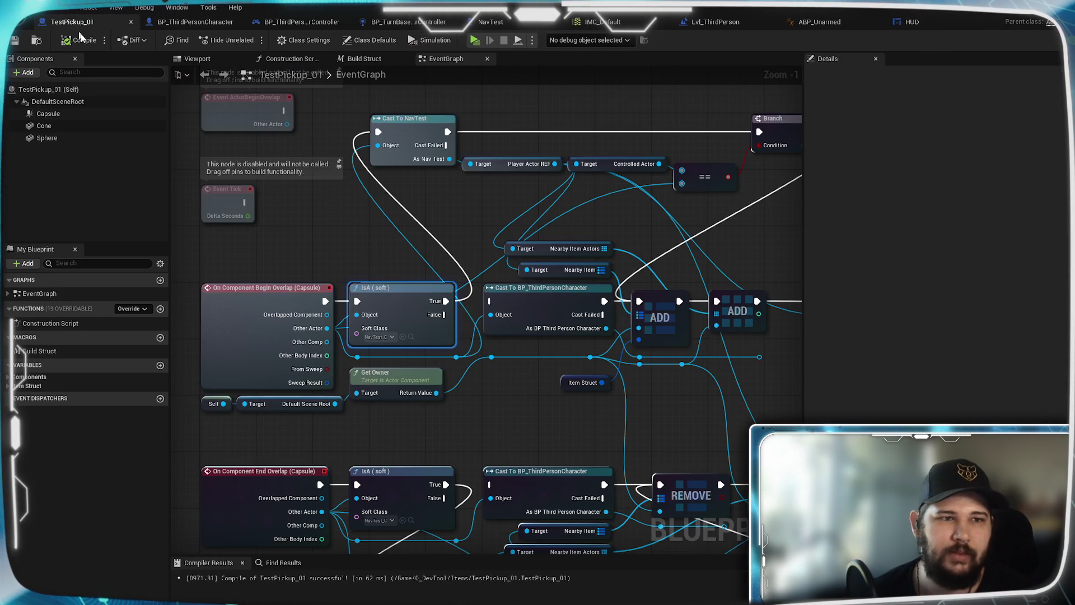
Delete the two reroute nodes near the Branch in the TestPickup_01 overlap graph
left_click(473, 421)
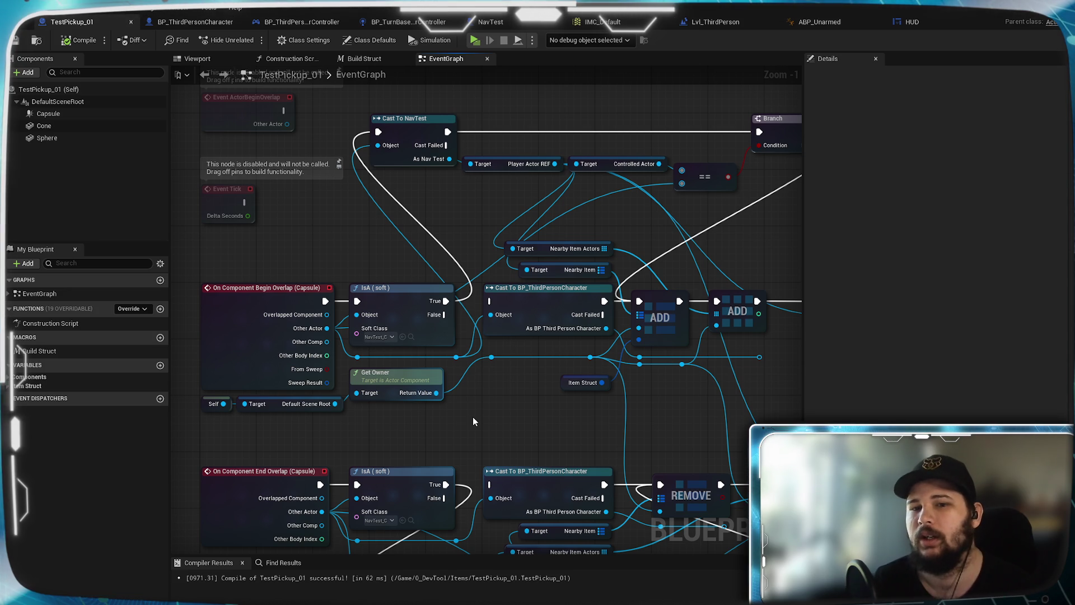
left_click_drag(473, 421, 563, 491)
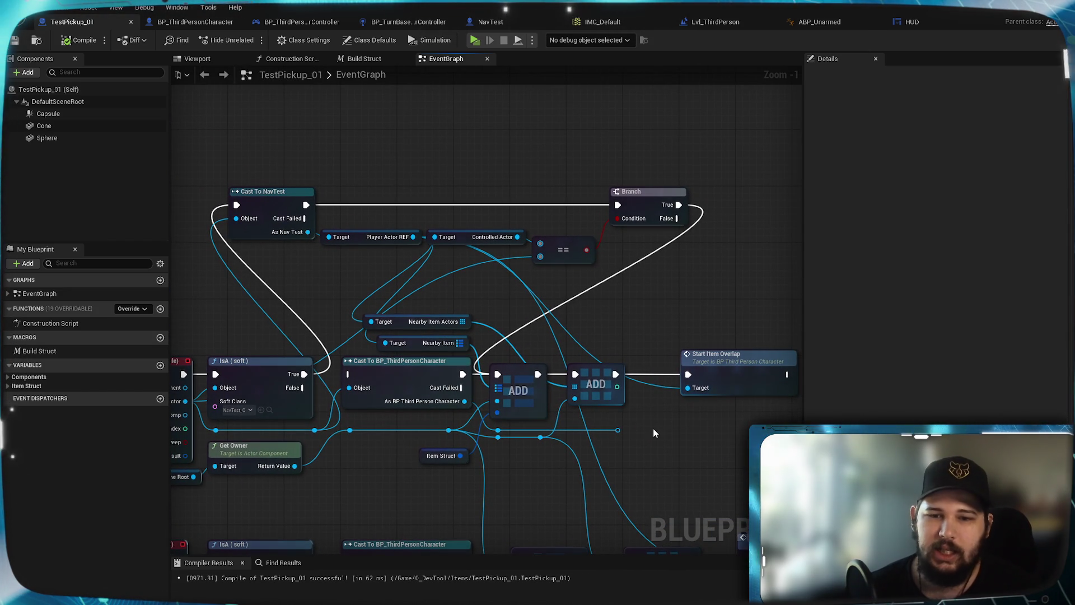
left_click_drag(502, 428, 504, 429)
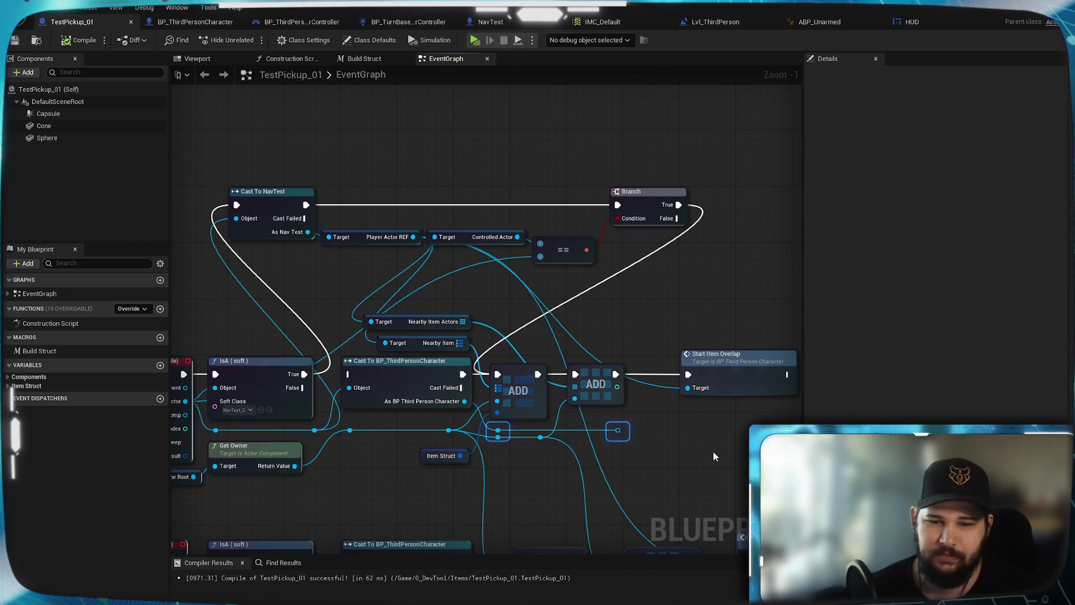
key("Delete")
Compile and save the TestPickup_01 blueprint
left_click_drag(412, 415, 554, 361)
mouse_move(568, 411)
left_mouse_down()
mouse_move(556, 357)
mouse_move(479, 412)
left_mouse_up()
scroll(556, 357, "up", 1)
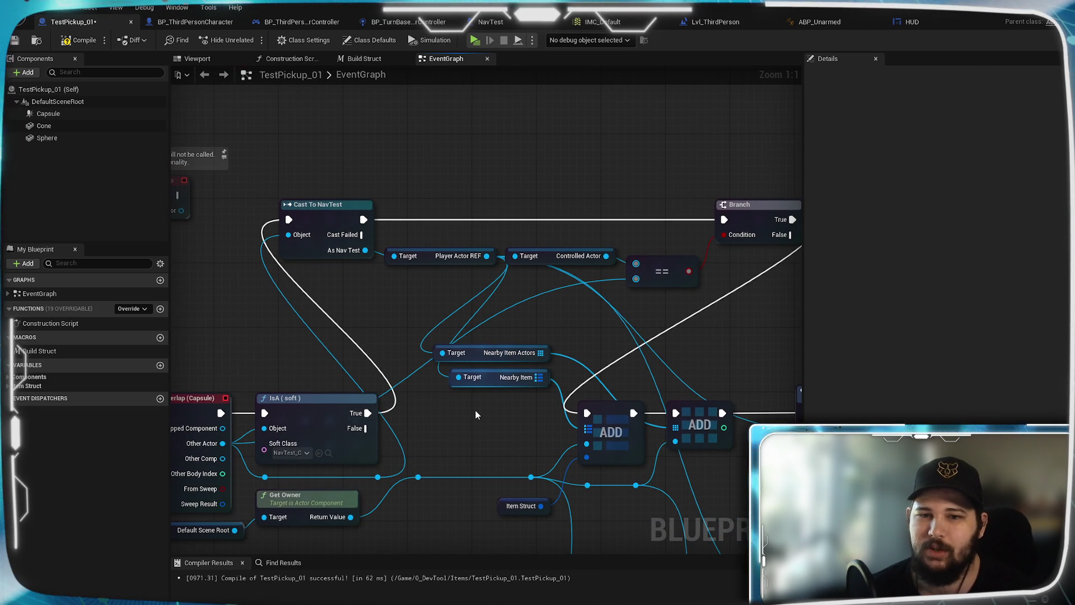
left_click_drag(499, 312, 622, 307)
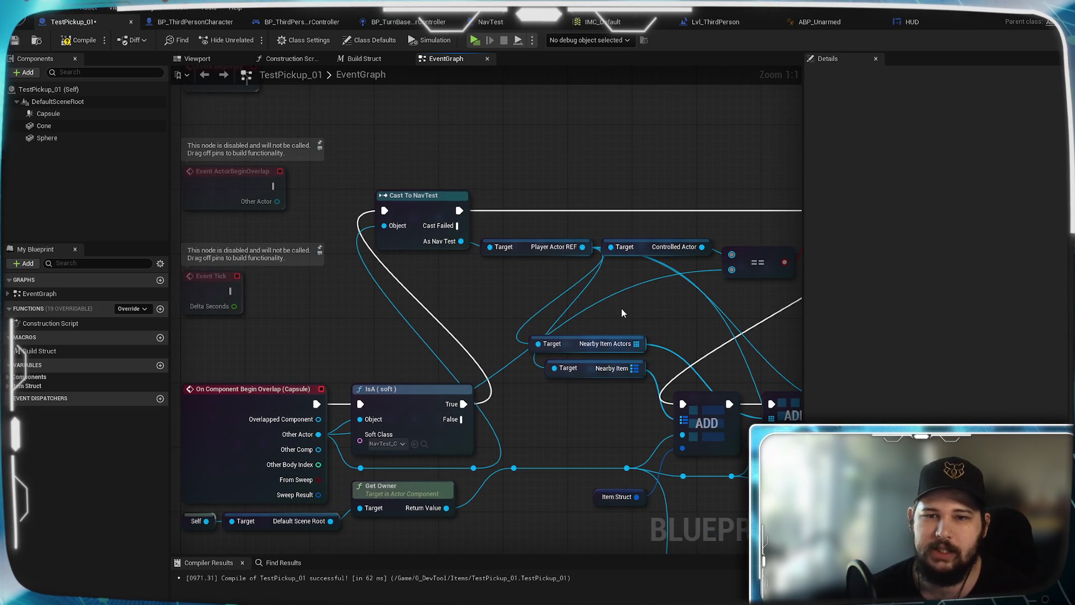
left_click(79, 40)
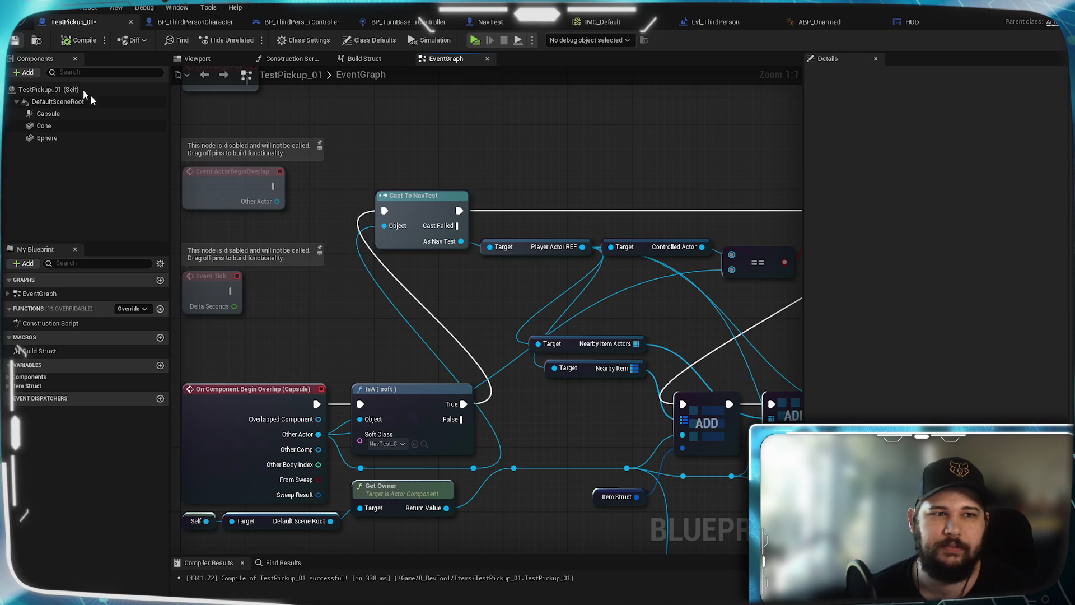
left_click(16, 41)
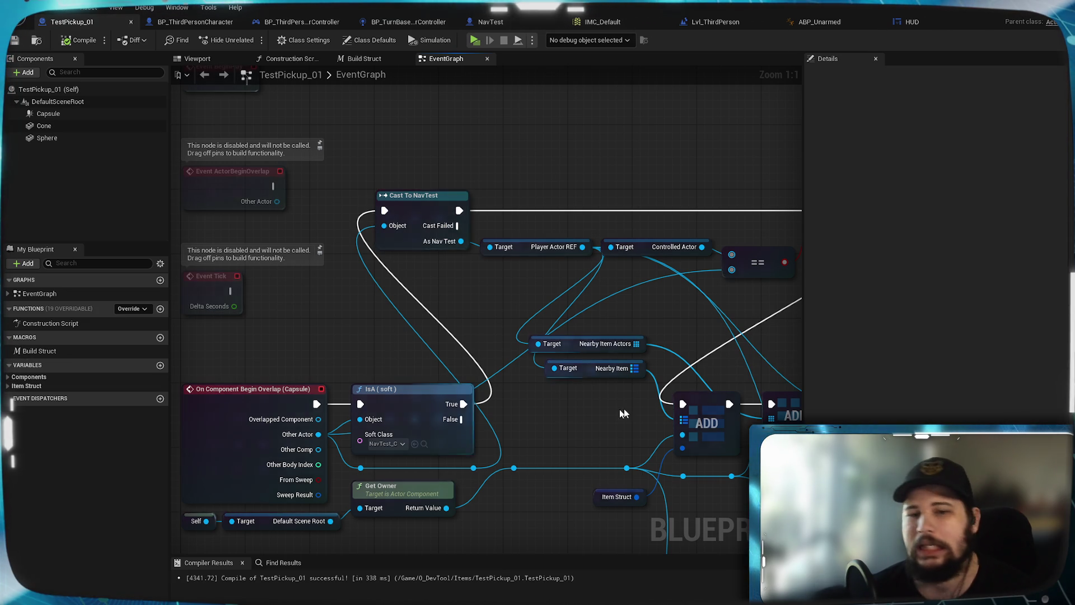
scroll(563, 411, "down", 1)
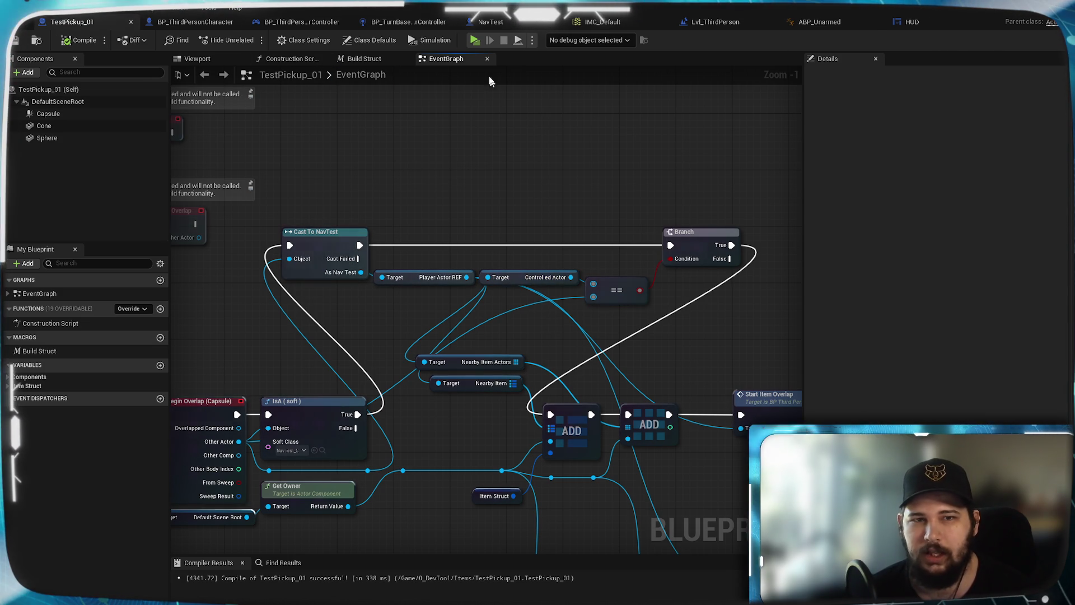
Start a Play In Editor session with Alt+P and walk the character around the arena floor
key("alt+p")
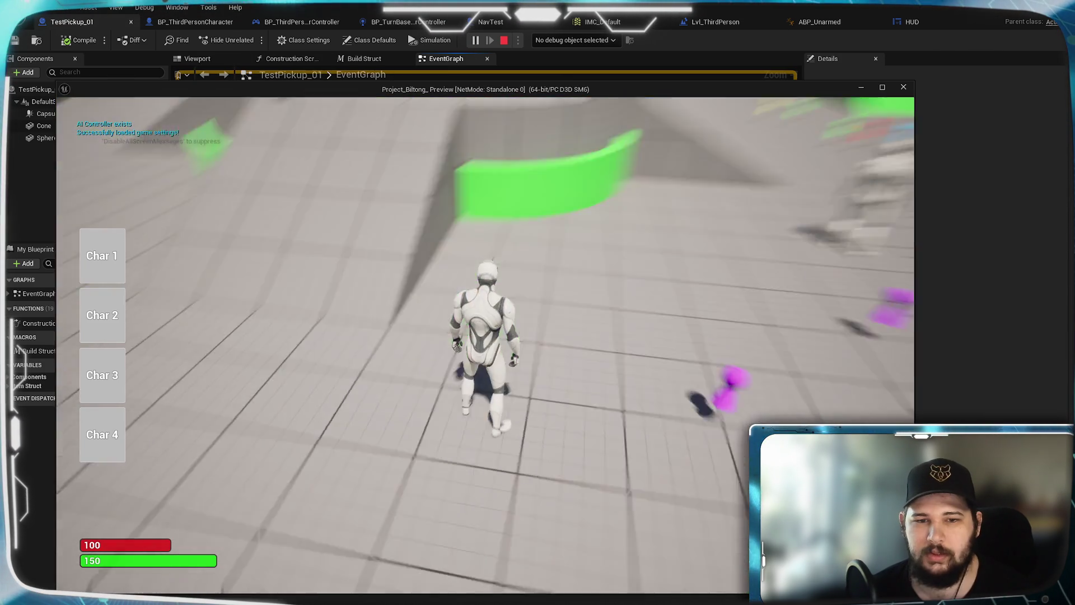
left_click(707, 329)
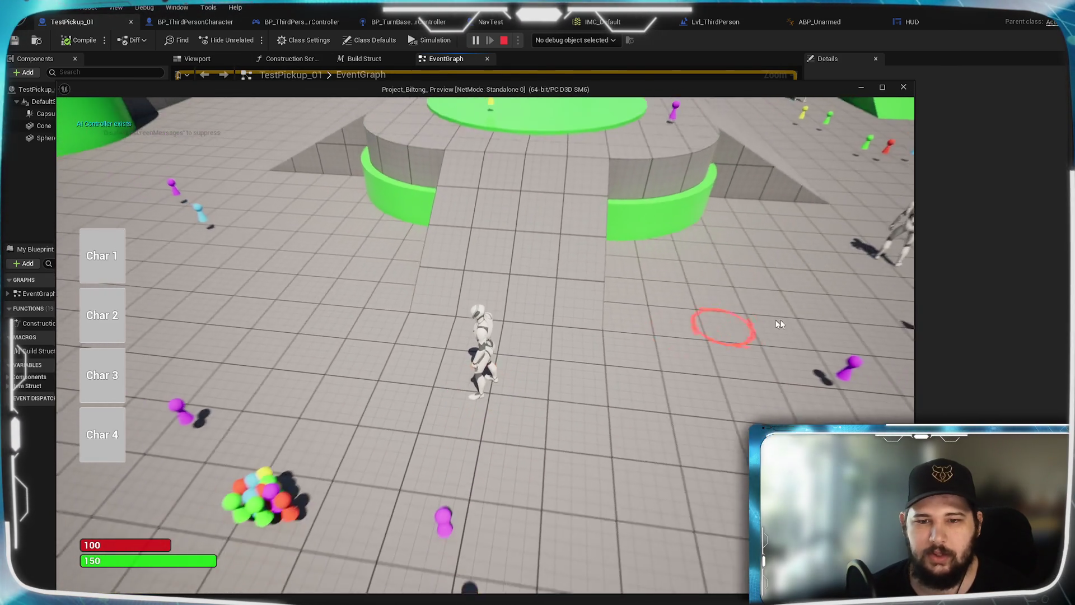
scroll(756, 347, "down", 5)
left_click(476, 387)
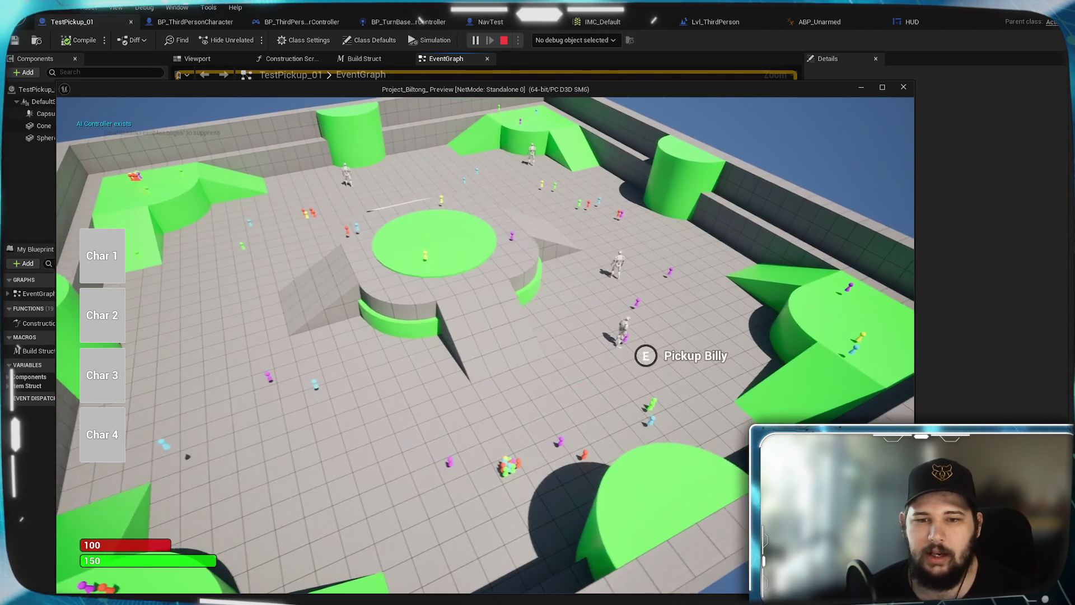
left_click(586, 397)
left_click(535, 420)
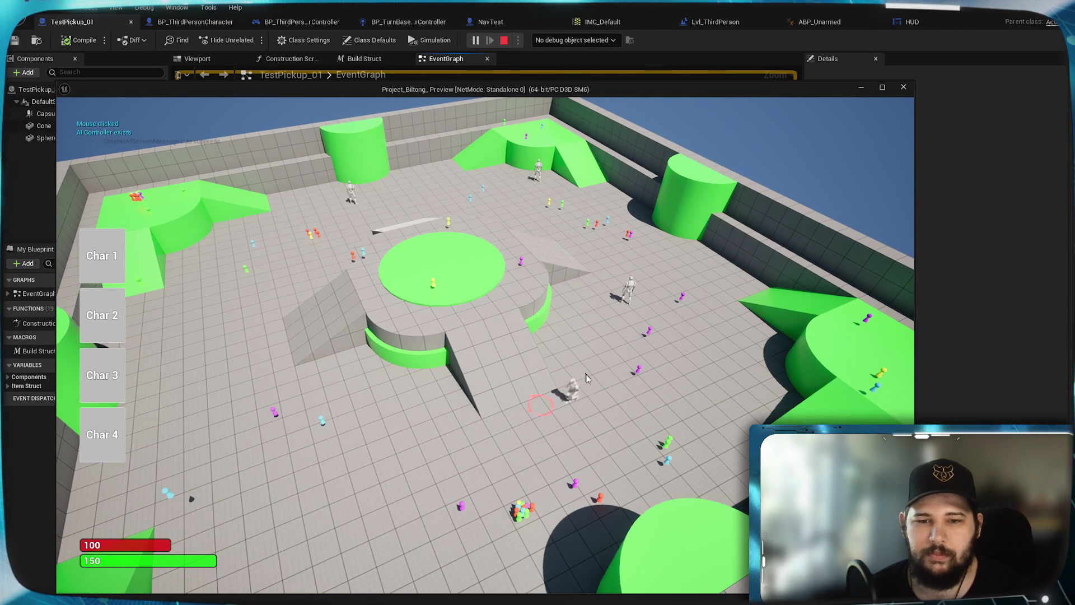
left_click(531, 381)
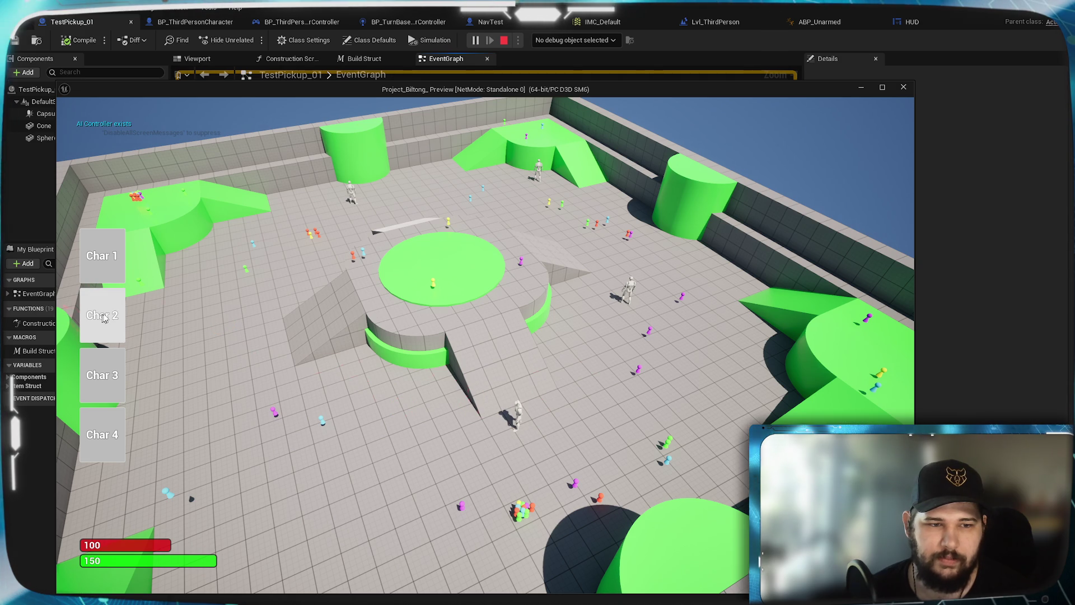
left_click(185, 382)
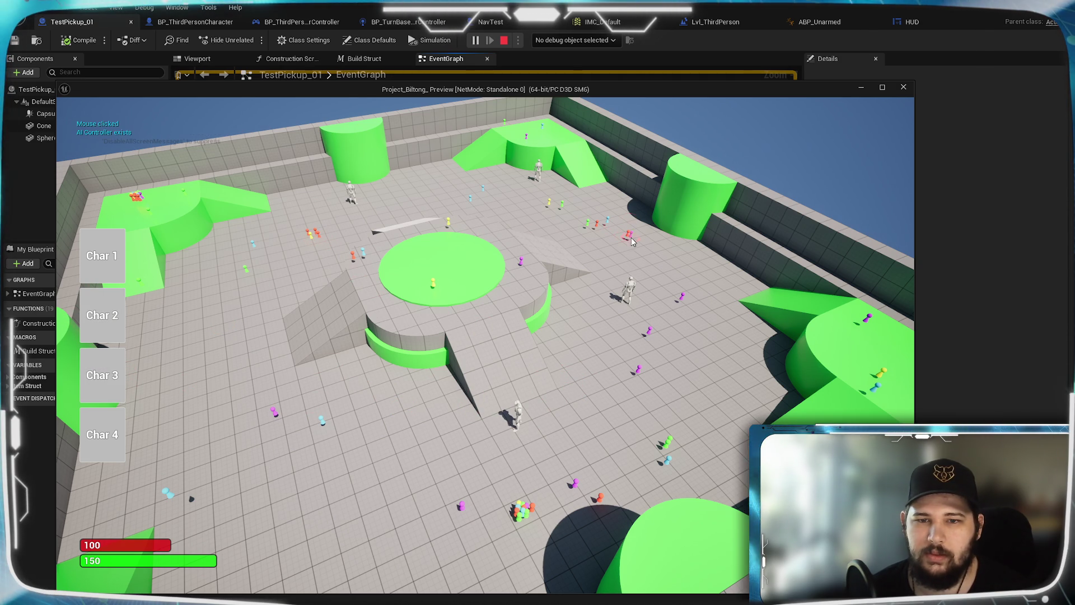
left_click(633, 308)
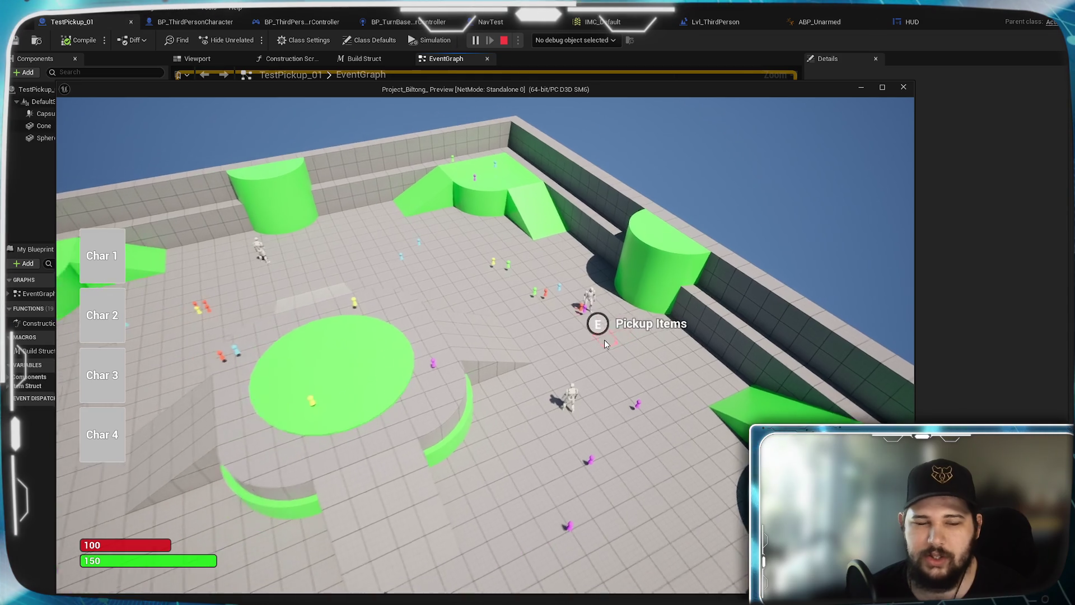
Walk the character toward the pickups and the green ramp, then stop the preview
left_click(550, 327)
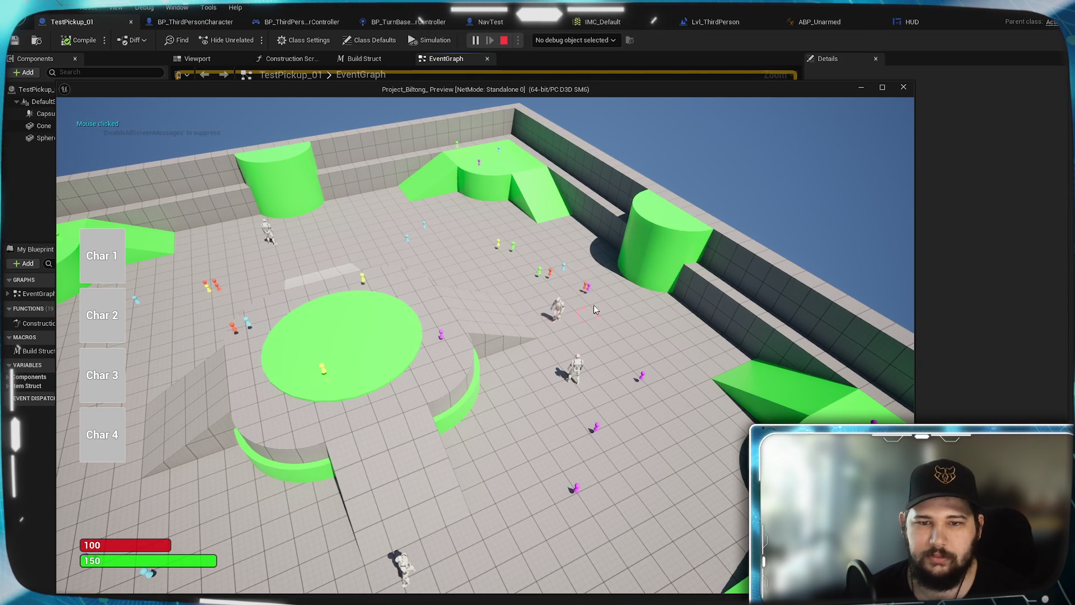
left_click(585, 288)
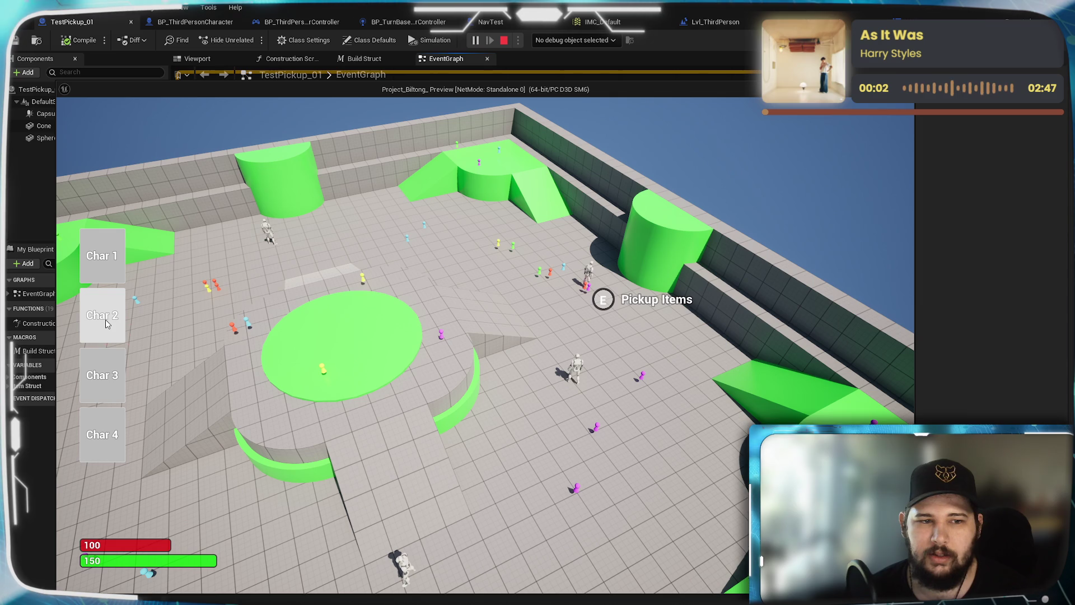
left_click(598, 428)
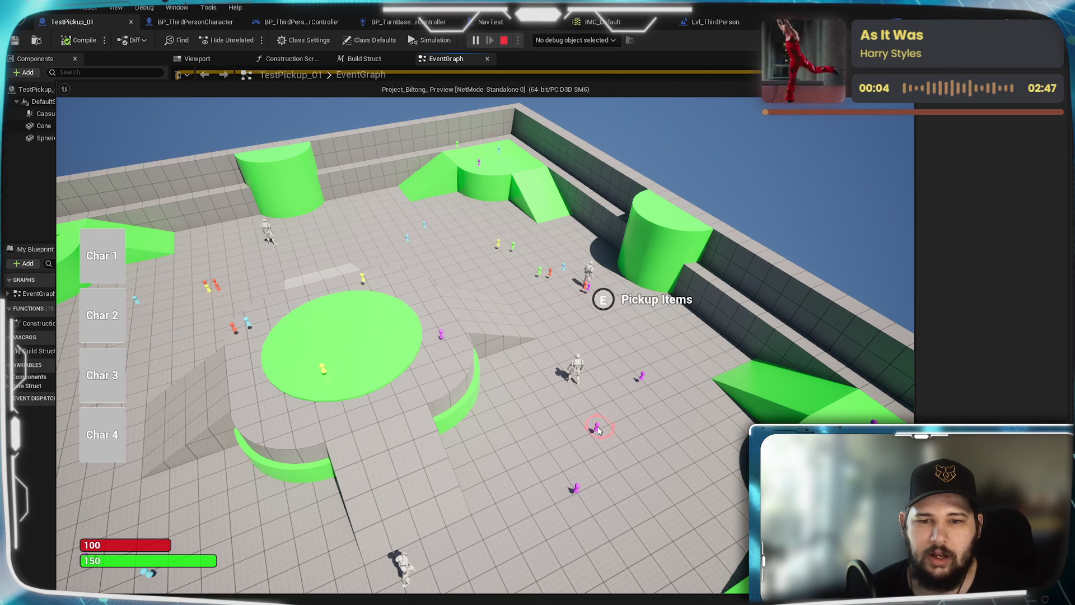
left_click(722, 438)
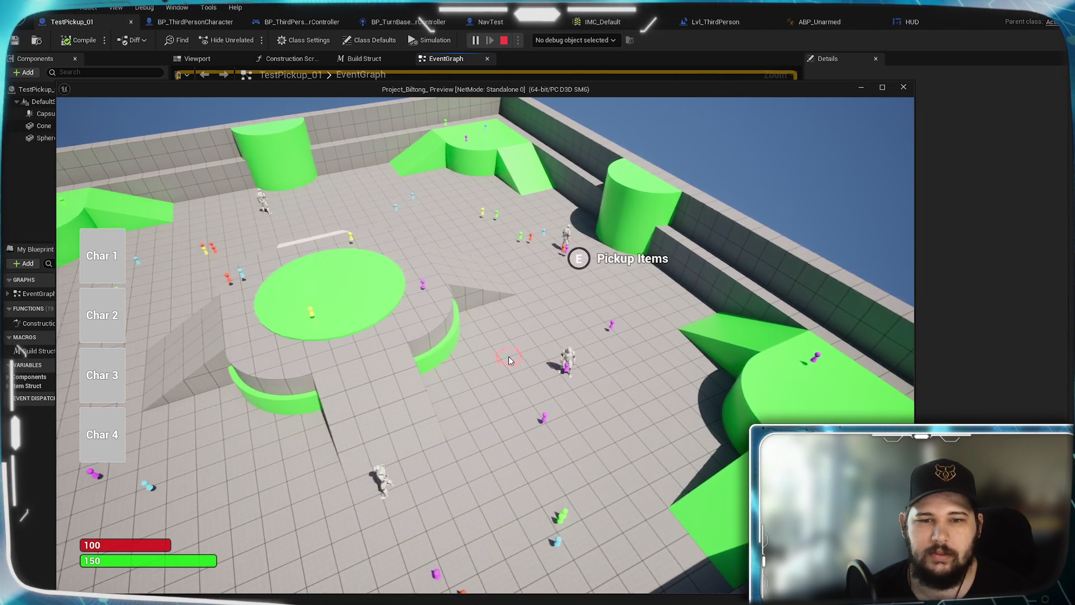
left_click(160, 365)
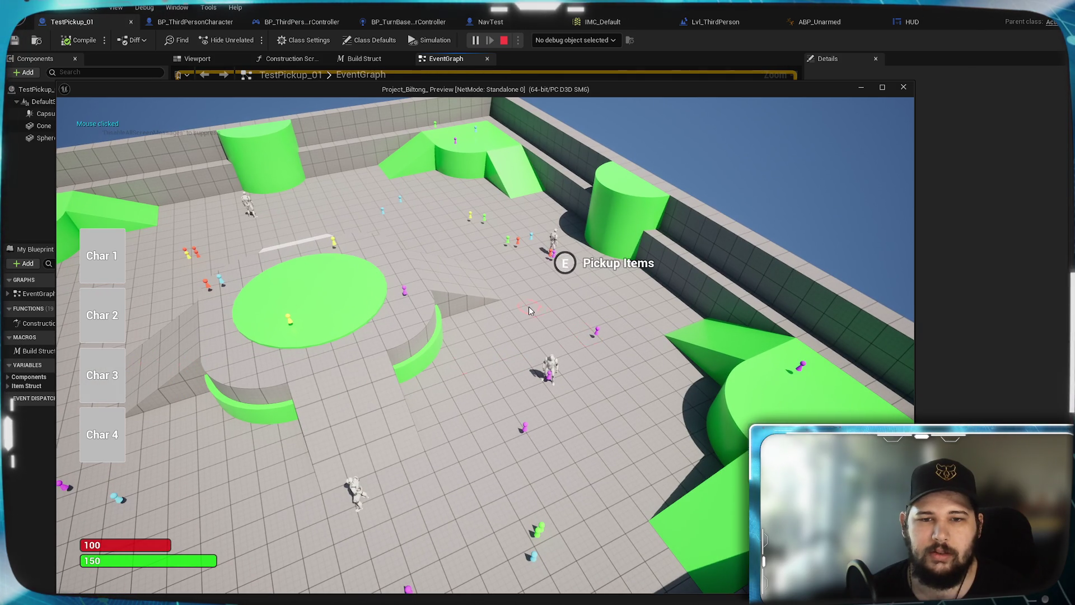
left_click(527, 349)
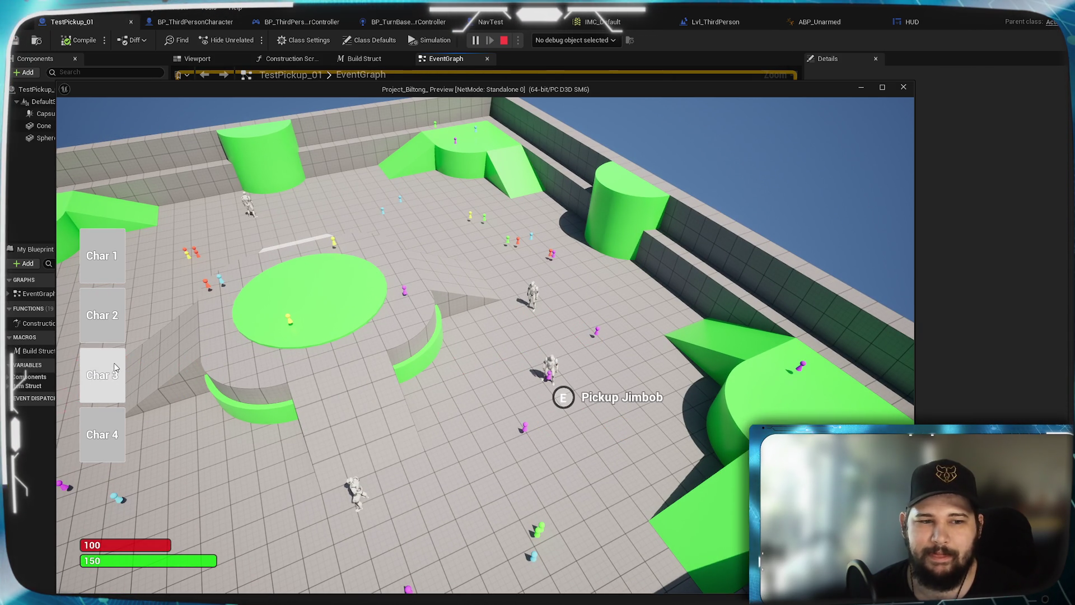
left_click(614, 392)
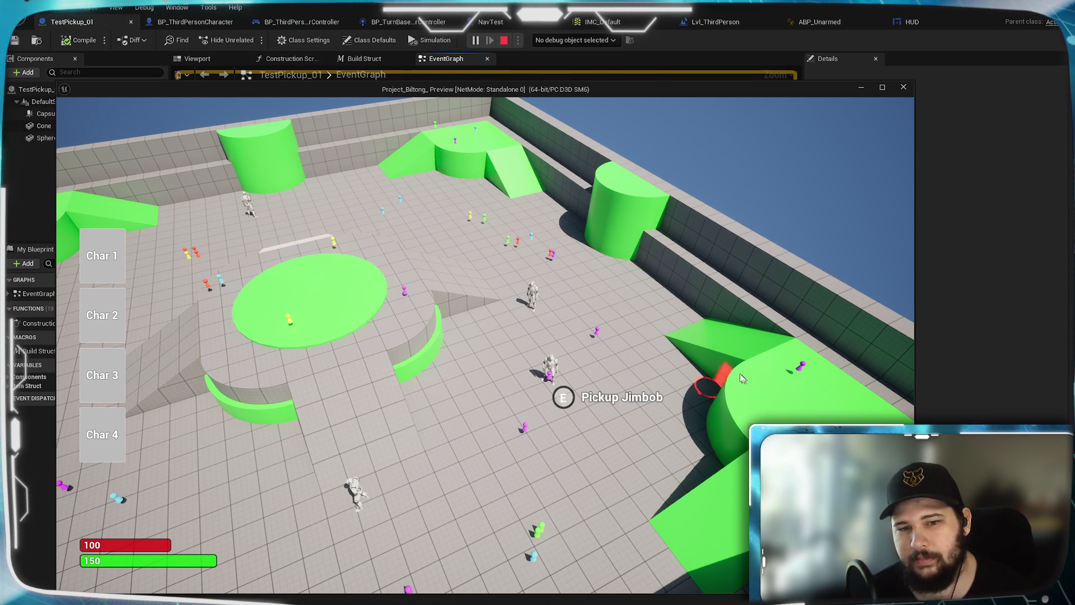
left_click(597, 420)
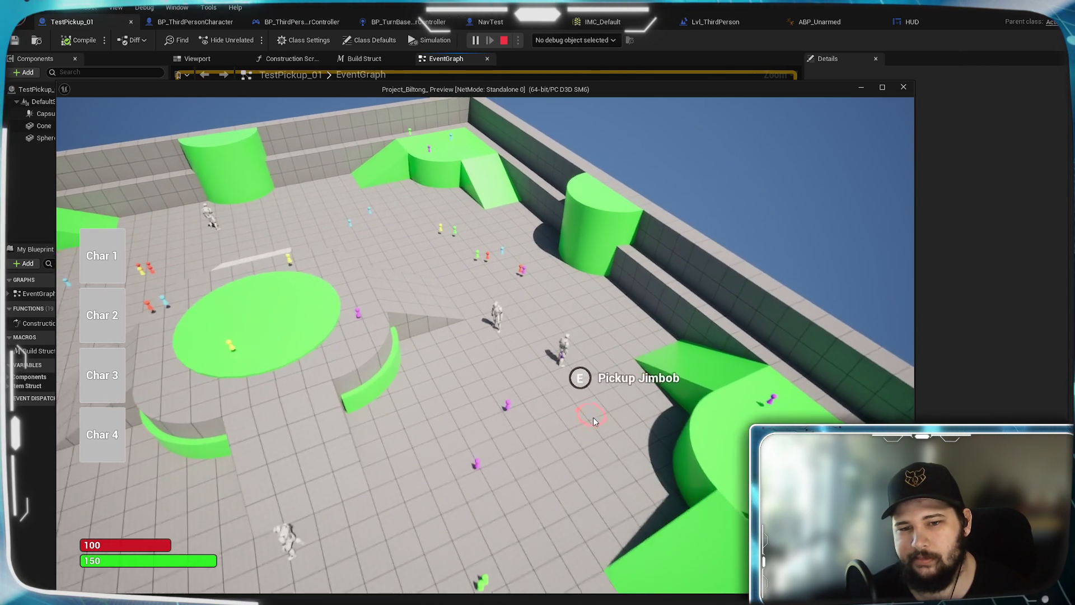
left_click(593, 418)
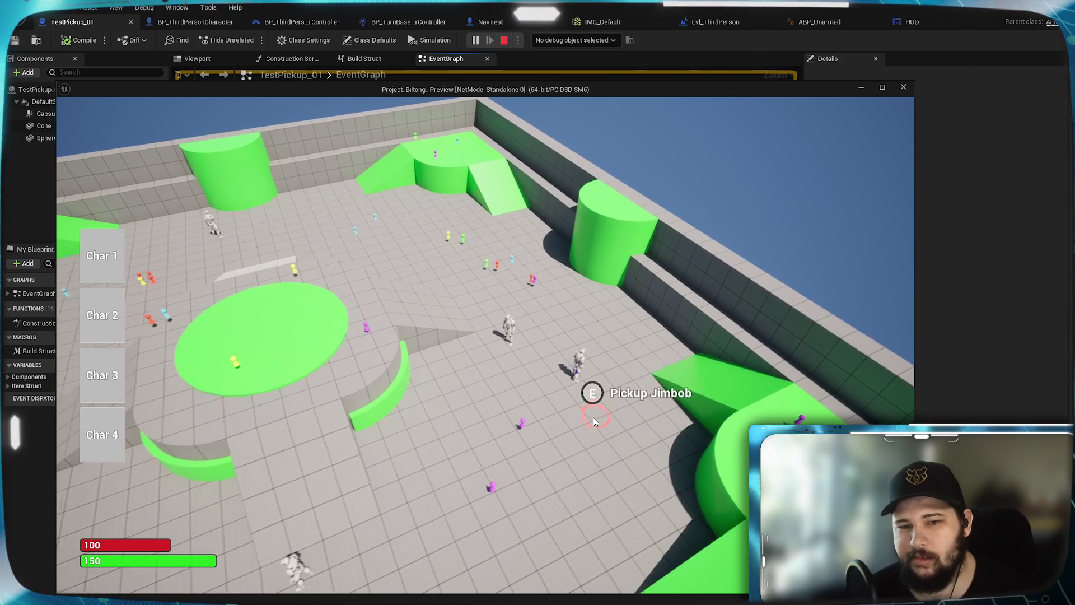
key("Escape")
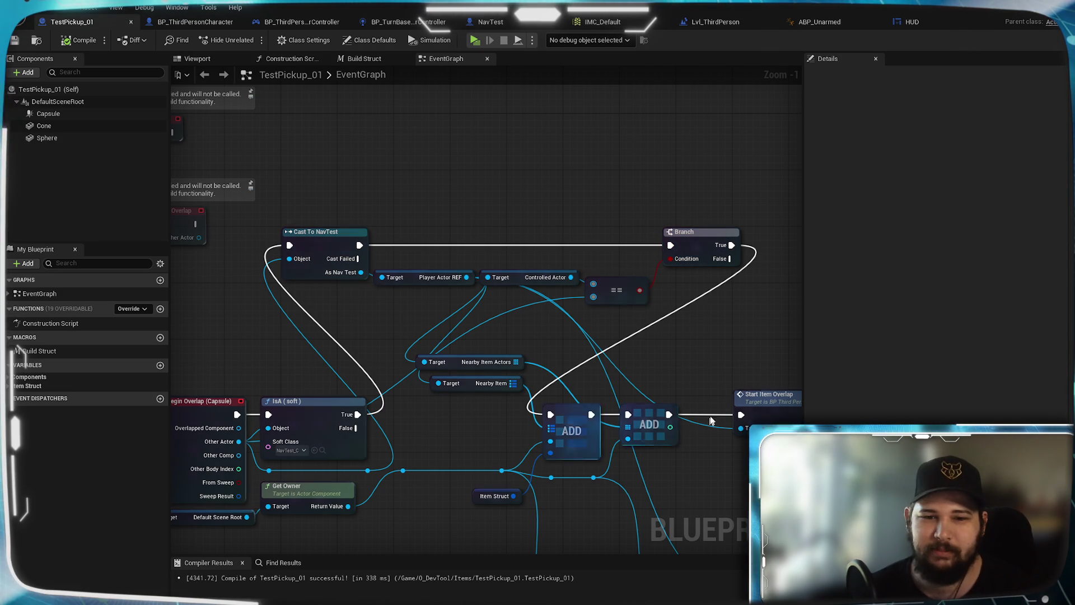
Move the Item Struct node up and shift both ADD nodes up and left beside it
mouse_move(666, 354)
left_mouse_down()
mouse_move(618, 303)
mouse_move(659, 356)
left_mouse_up()
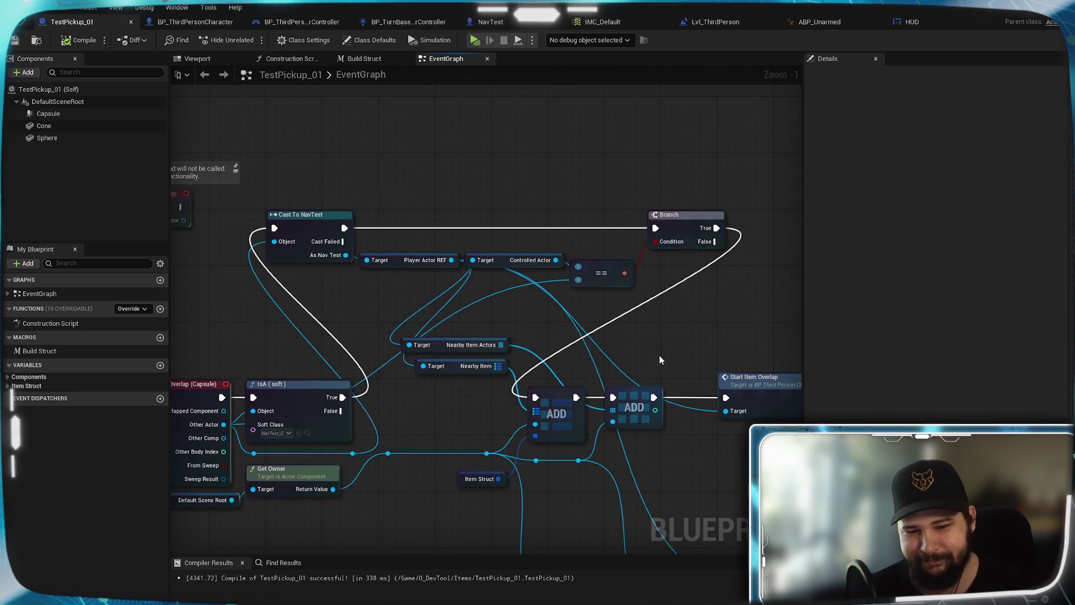
scroll(660, 355, "up", 1)
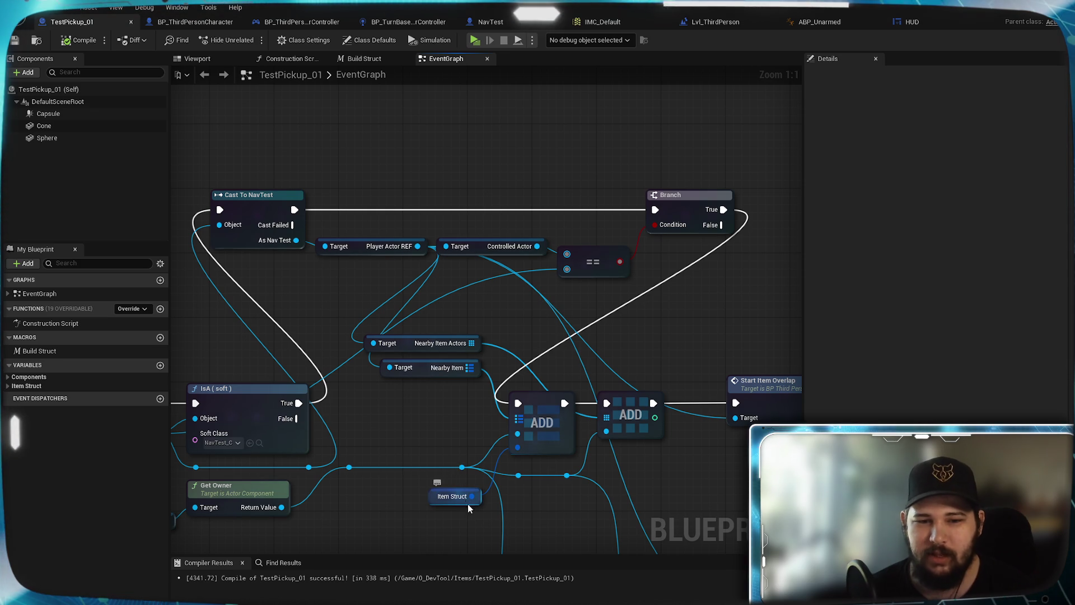
left_click_drag(468, 504, 462, 448)
left_click(466, 408)
mouse_move(465, 408)
left_mouse_down()
mouse_move(546, 410)
mouse_move(548, 437)
mouse_move(526, 442)
mouse_move(526, 428)
mouse_move(436, 382)
left_mouse_up()
left_click(528, 395)
left_click(600, 402)
left_click_drag(601, 402, 584, 386)
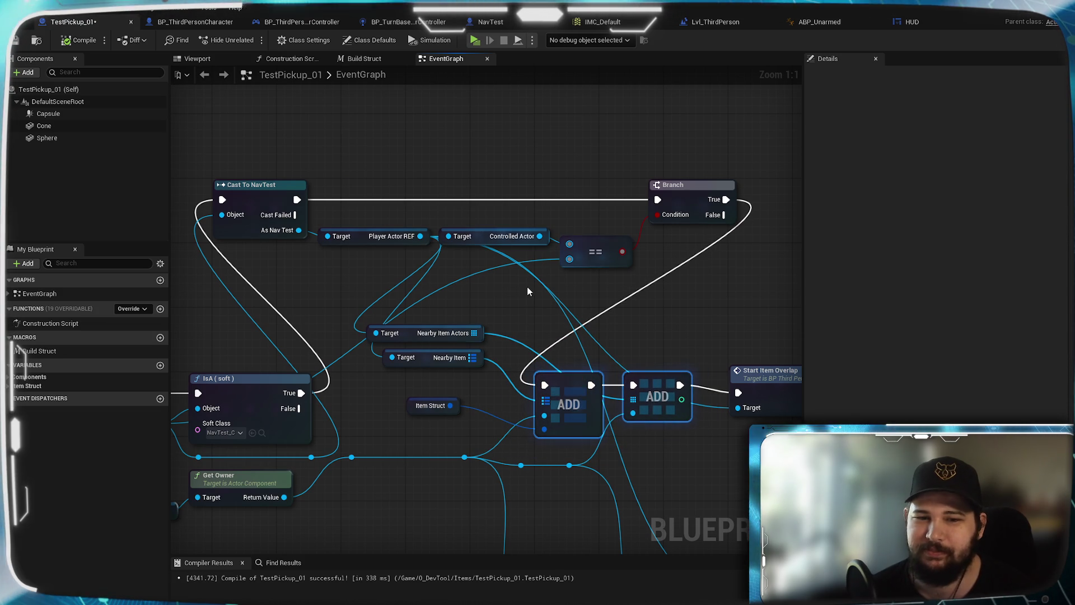
Pull the Nearby Item and Nearby Item Actors nodes down next to ADD, then save TestPickup_01
left_click_drag(431, 353, 455, 377)
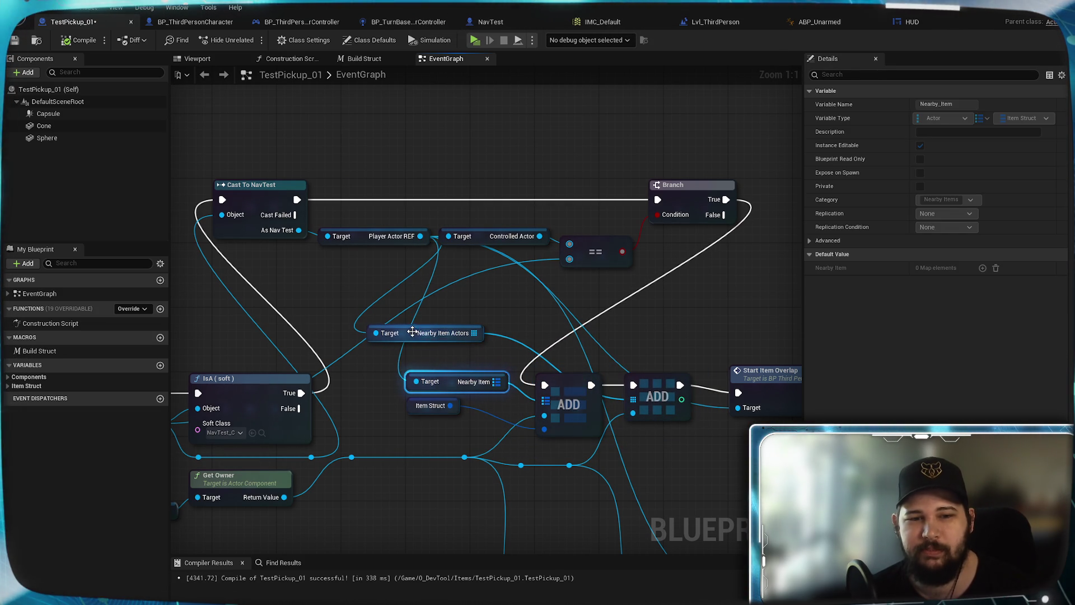
left_click_drag(412, 333, 455, 356)
left_click(459, 317)
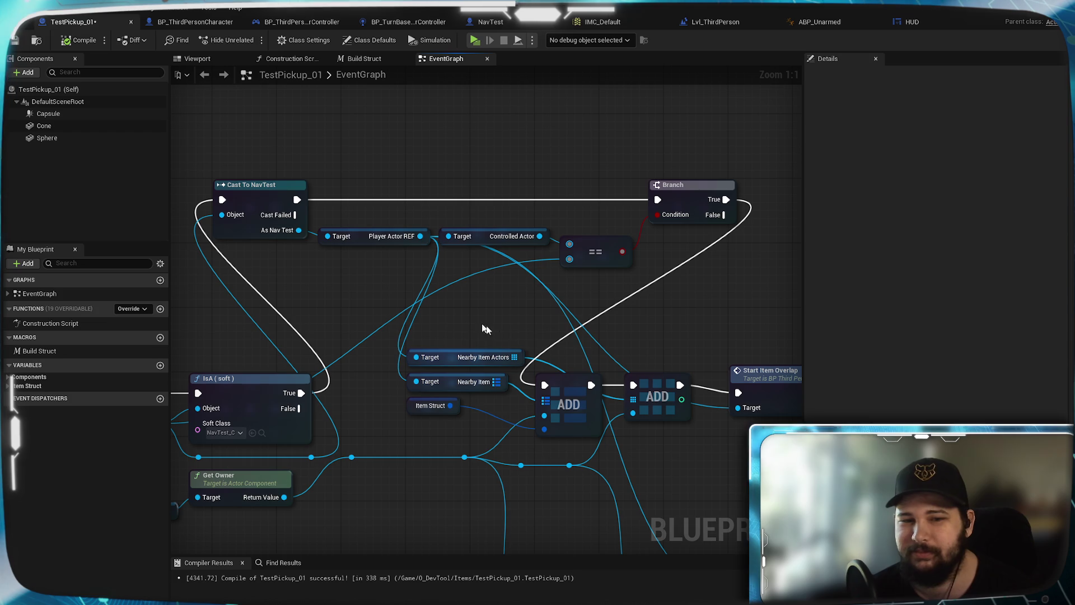
left_click_drag(565, 347, 542, 341)
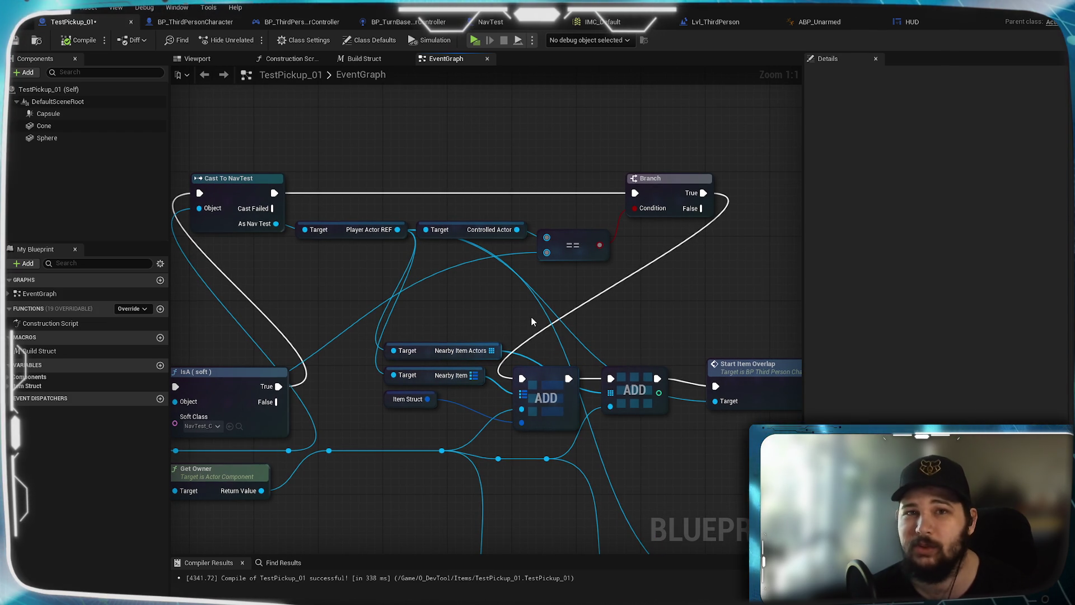
mouse_move(653, 420)
left_mouse_down()
mouse_move(539, 465)
mouse_move(669, 454)
left_mouse_up()
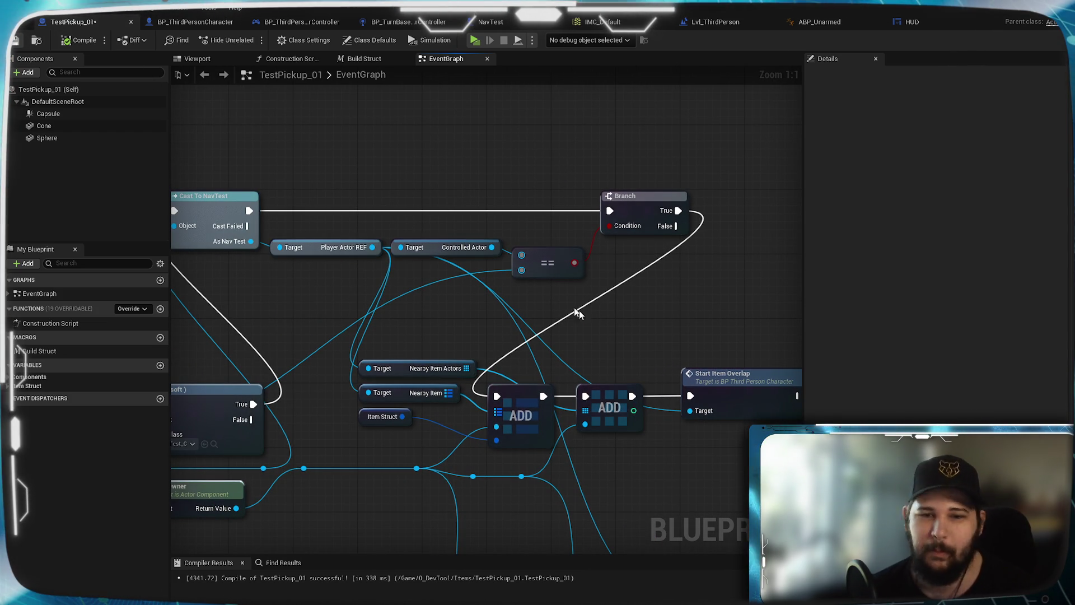
key("ctrl+s")
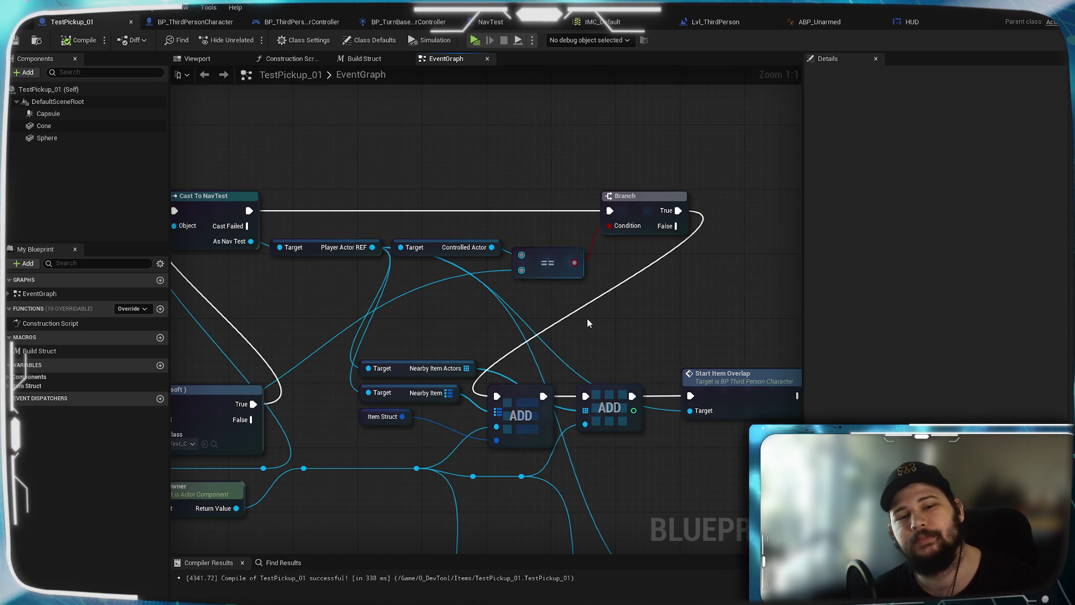
mouse_move(351, 308)
left_mouse_down()
mouse_move(513, 309)
mouse_move(642, 289)
left_mouse_up()
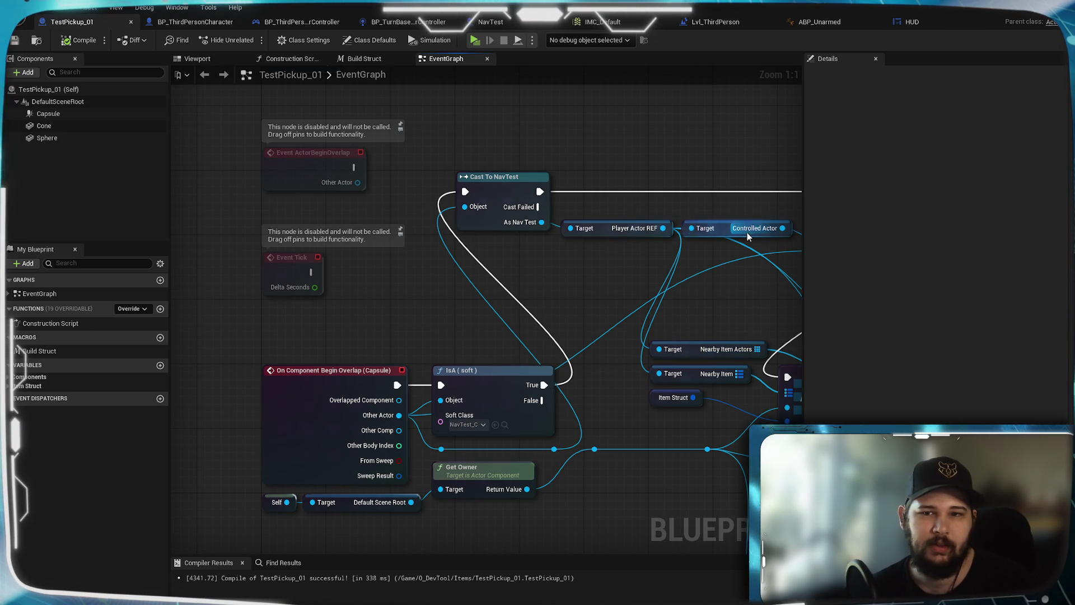
mouse_move(705, 307)
left_mouse_down()
mouse_move(550, 270)
mouse_move(530, 281)
left_mouse_up()
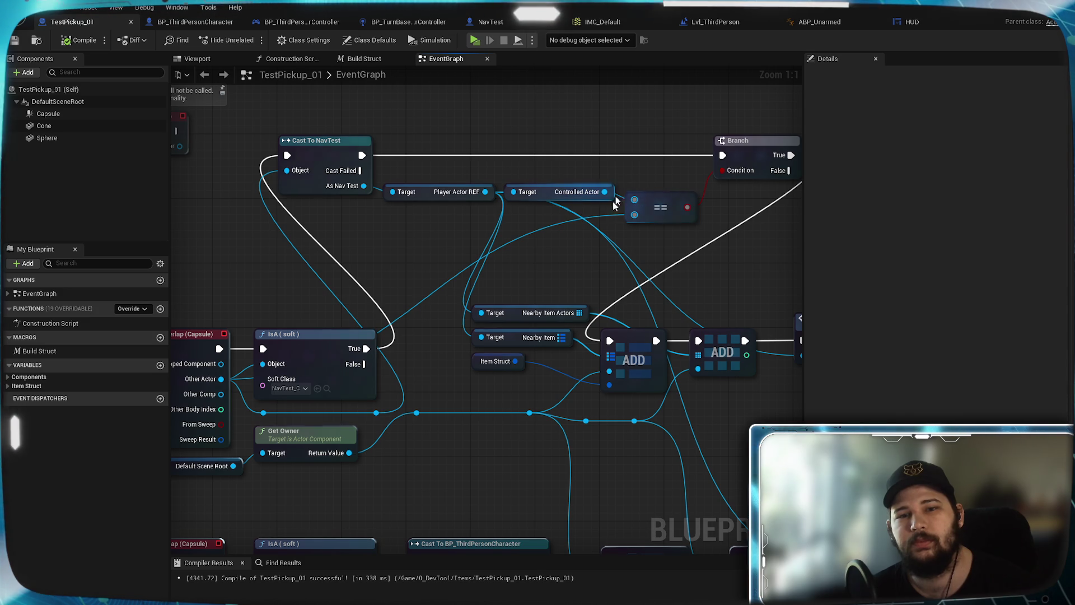
left_click_drag(614, 182, 619, 135)
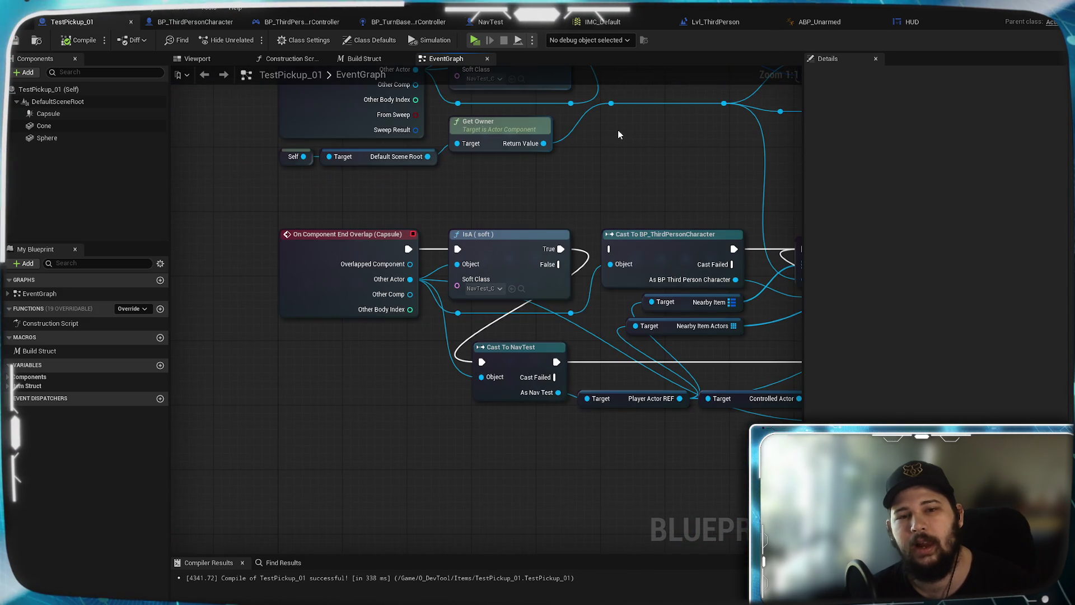
mouse_move(668, 181)
left_mouse_down()
mouse_move(577, 188)
mouse_move(252, 162)
mouse_move(653, 162)
mouse_move(293, 196)
left_mouse_up()
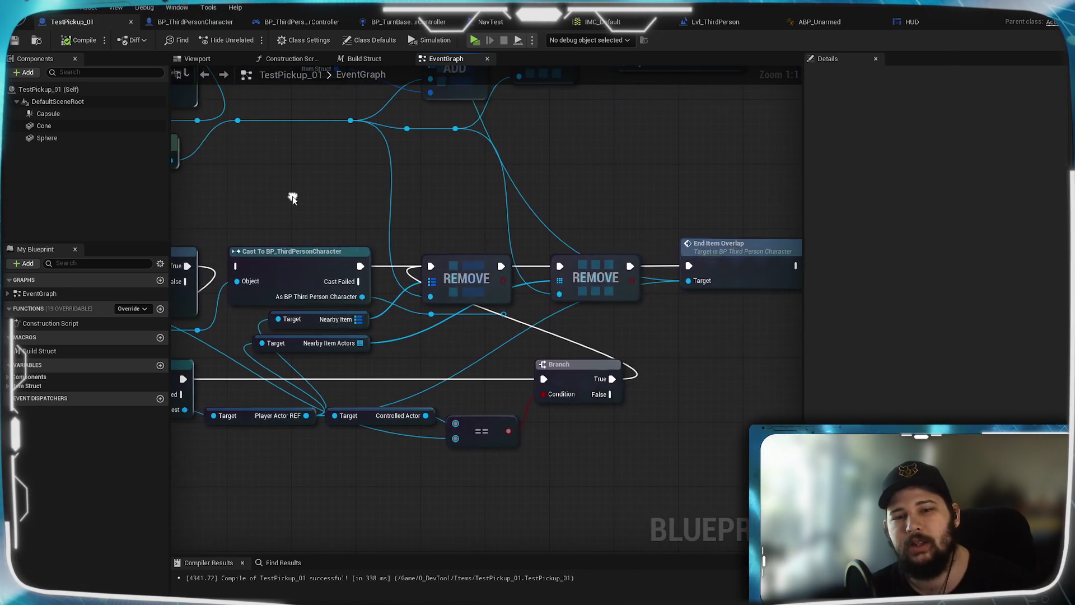
left_click_drag(405, 179, 445, 441)
mouse_move(415, 236)
left_mouse_down()
mouse_move(648, 261)
mouse_move(518, 264)
left_mouse_up()
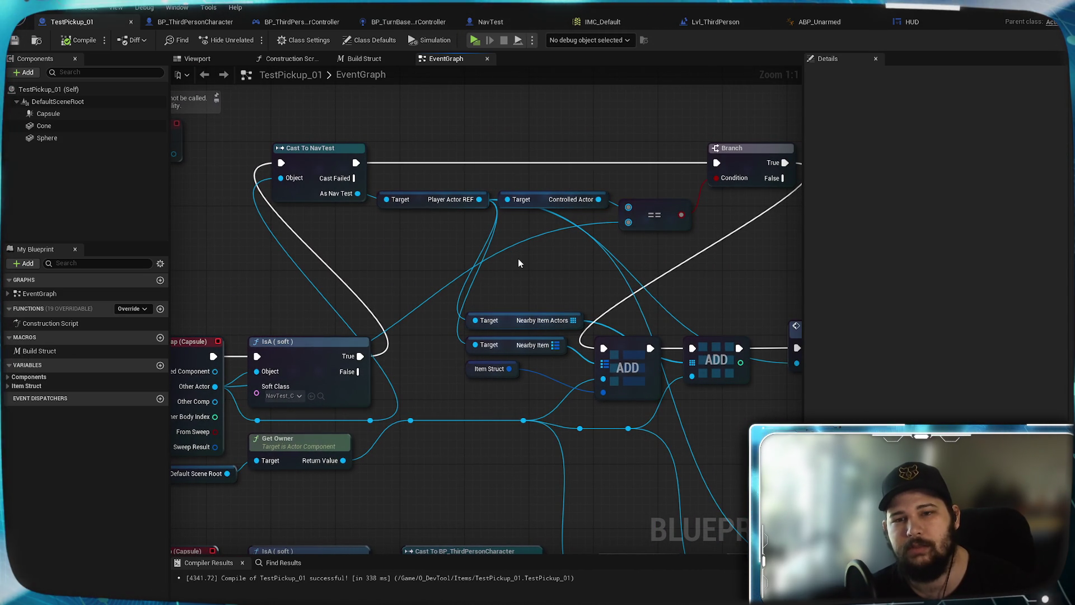
mouse_move(497, 283)
left_mouse_down()
mouse_move(577, 227)
mouse_move(538, 228)
mouse_move(504, 256)
left_mouse_up()
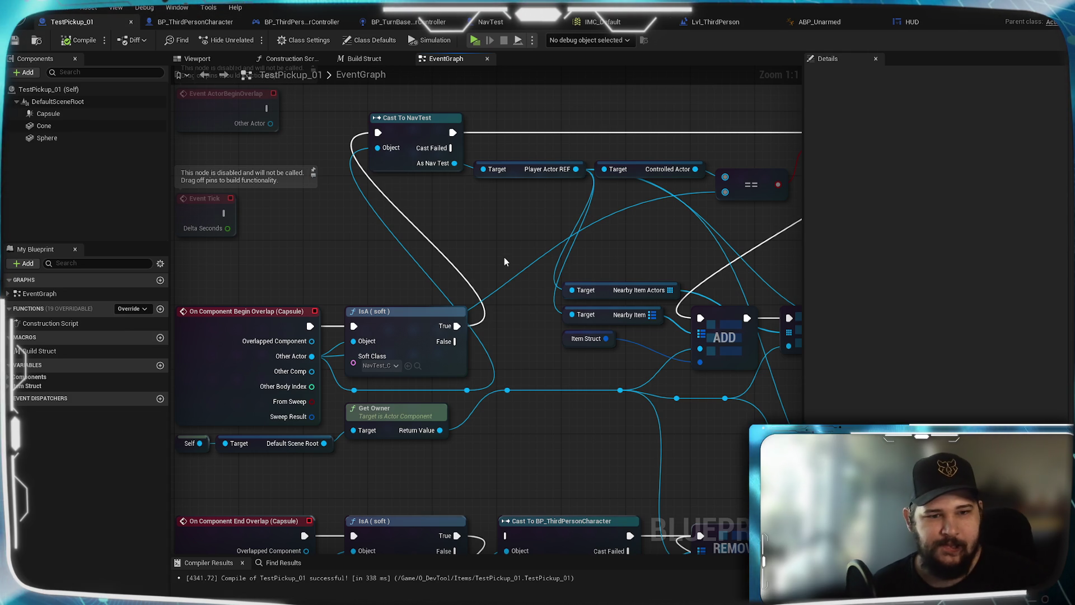
left_click_drag(370, 479, 481, 428)
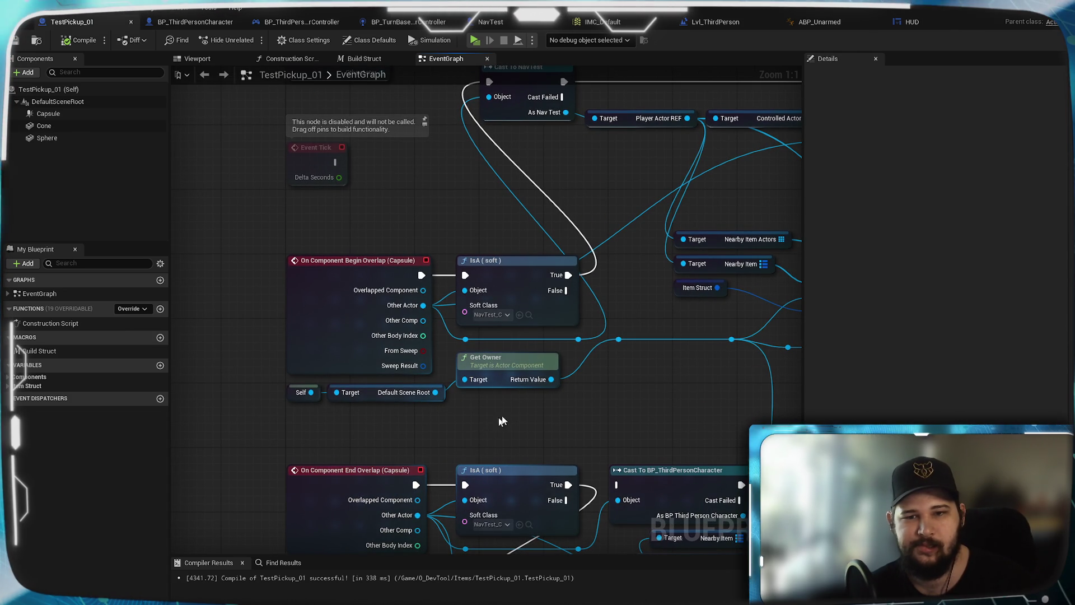
left_click_drag(488, 420, 126, 409)
mouse_move(382, 341)
left_mouse_down()
mouse_move(390, 383)
mouse_move(447, 505)
left_mouse_up()
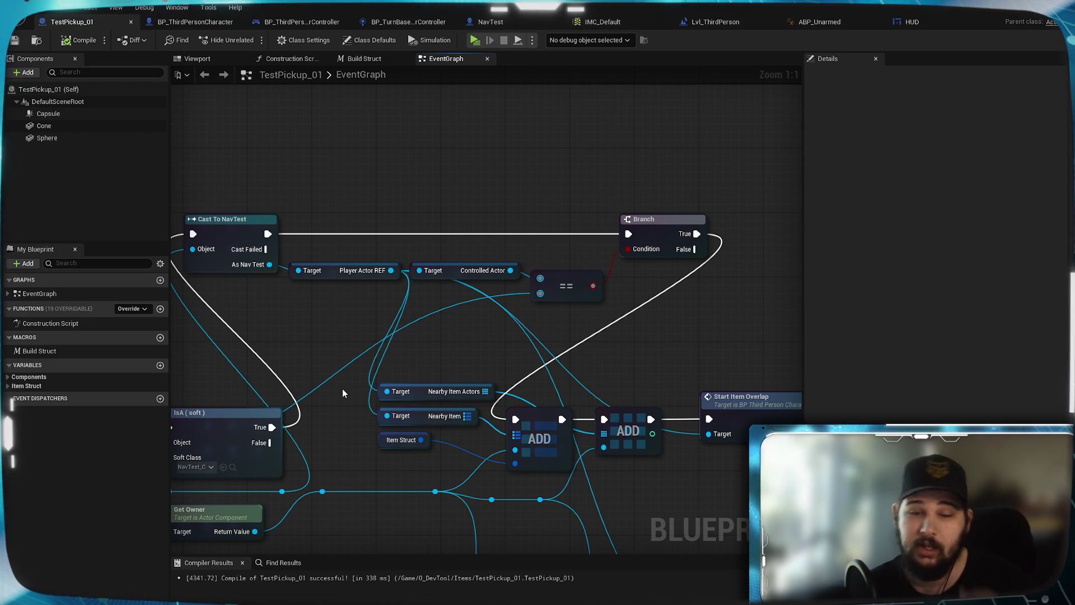
left_click_drag(343, 393, 472, 332)
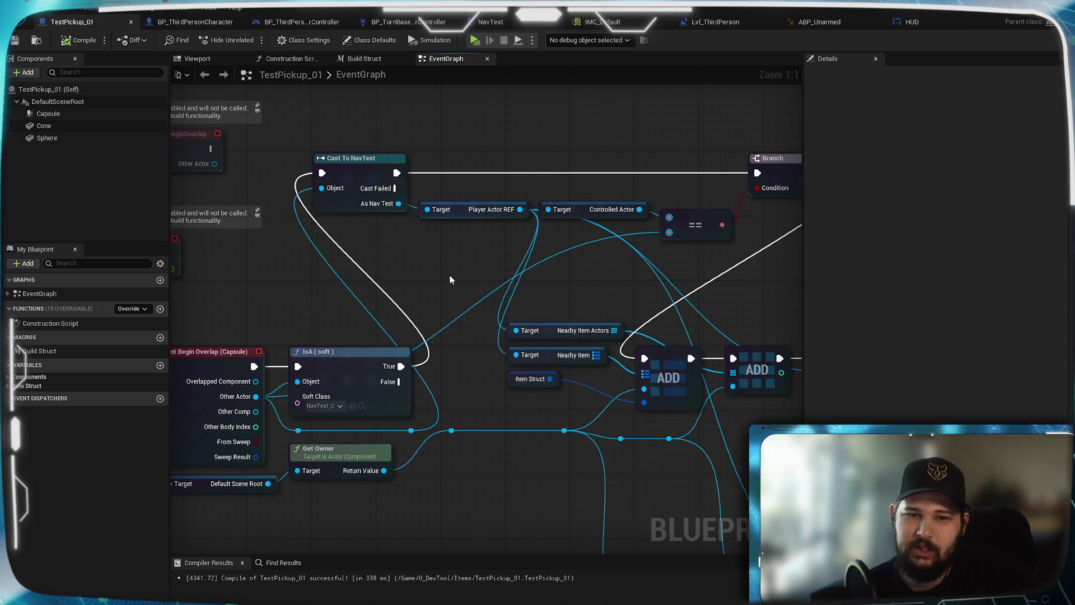
mouse_move(553, 289)
left_mouse_down()
mouse_move(745, 257)
mouse_move(267, 275)
mouse_move(466, 269)
mouse_move(367, 236)
mouse_move(397, 247)
mouse_move(552, 247)
mouse_move(558, 131)
mouse_move(442, 6)
mouse_move(555, 305)
left_mouse_up()
left_click_drag(357, 291, 422, 217)
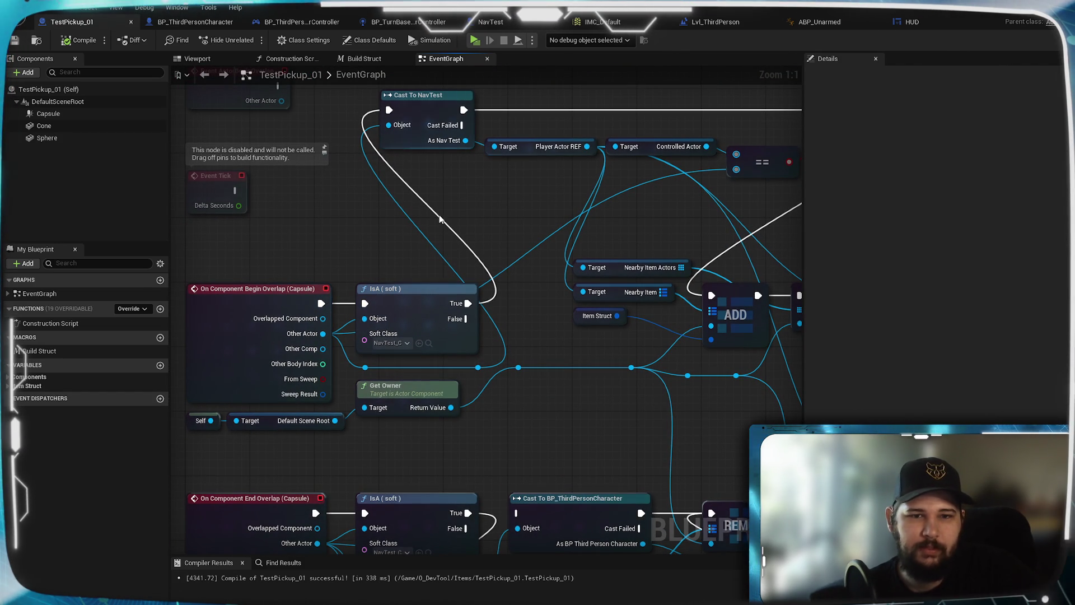
left_click_drag(438, 452, 428, 291)
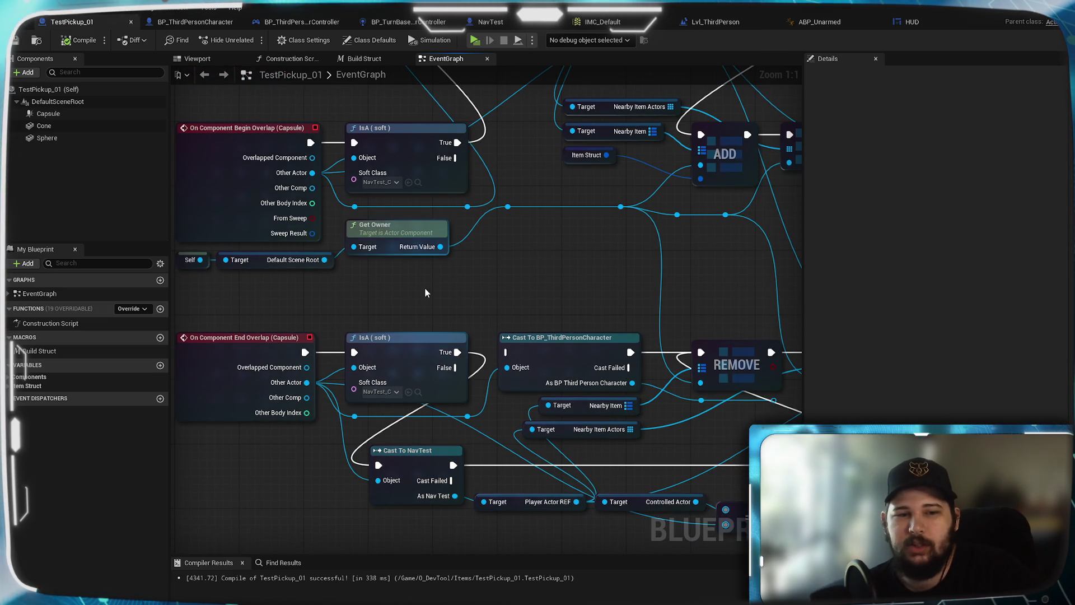
mouse_move(577, 285)
left_mouse_down()
mouse_move(591, 349)
mouse_move(627, 423)
left_mouse_up()
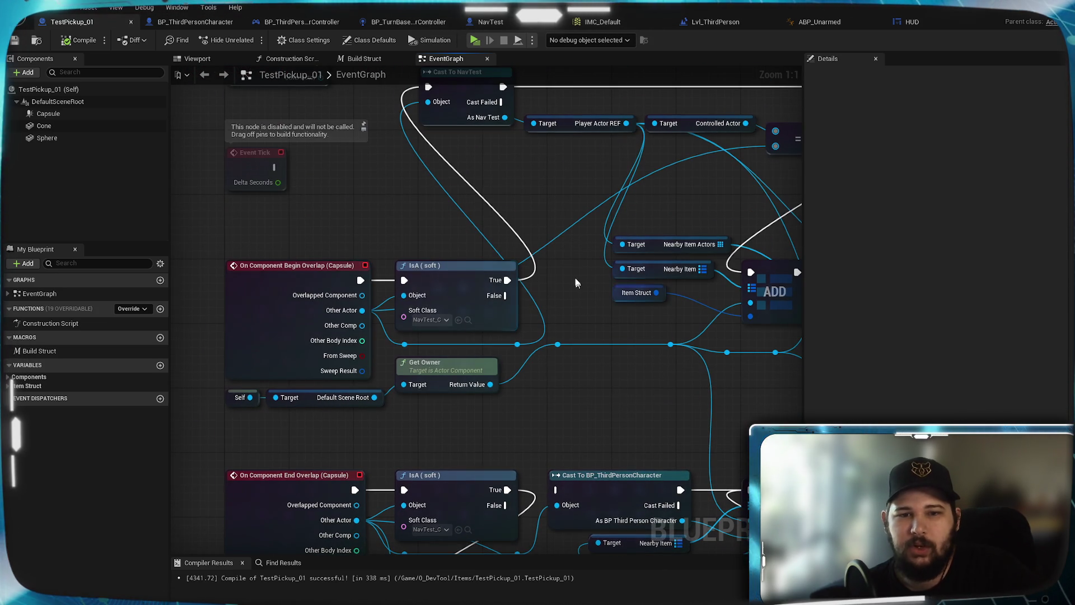
scroll(596, 336, "down", 1)
mouse_move(596, 336)
left_mouse_down()
mouse_move(523, 381)
mouse_move(495, 353)
mouse_move(458, 348)
left_mouse_up()
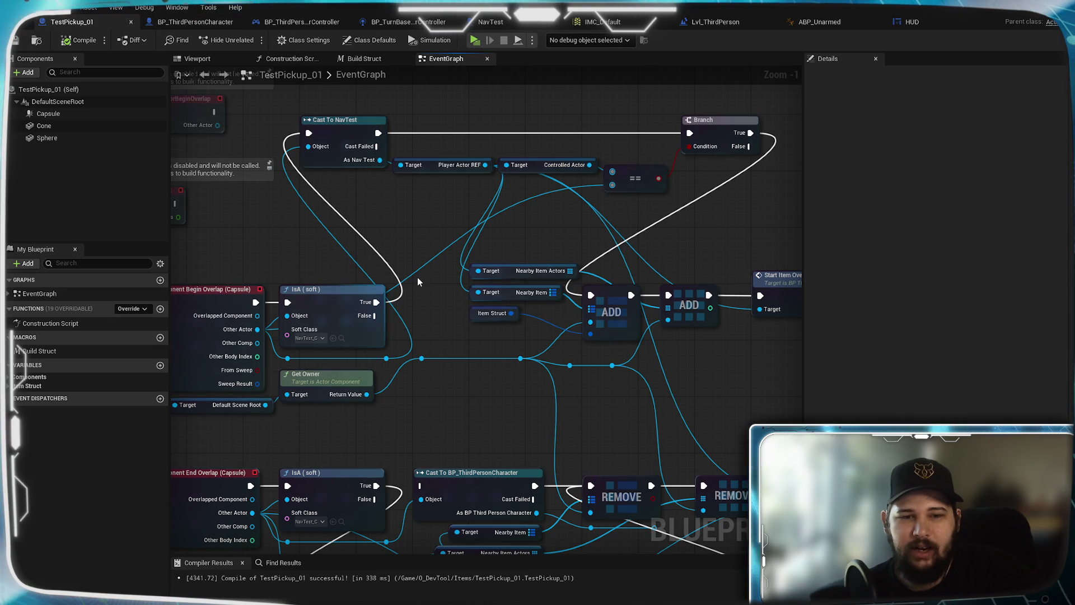
mouse_move(420, 281)
left_mouse_down()
mouse_move(456, 224)
mouse_move(350, 205)
left_mouse_up()
scroll(348, 224, "up", 1)
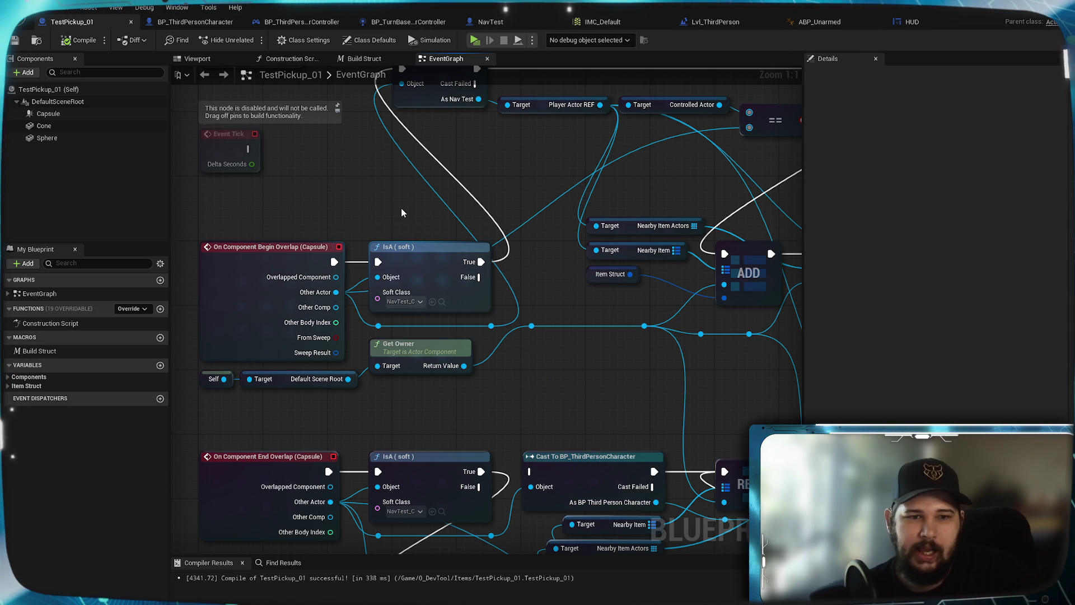
mouse_move(552, 403)
left_mouse_down()
mouse_move(535, 409)
mouse_move(530, 495)
mouse_move(519, 507)
mouse_move(517, 445)
left_mouse_up()
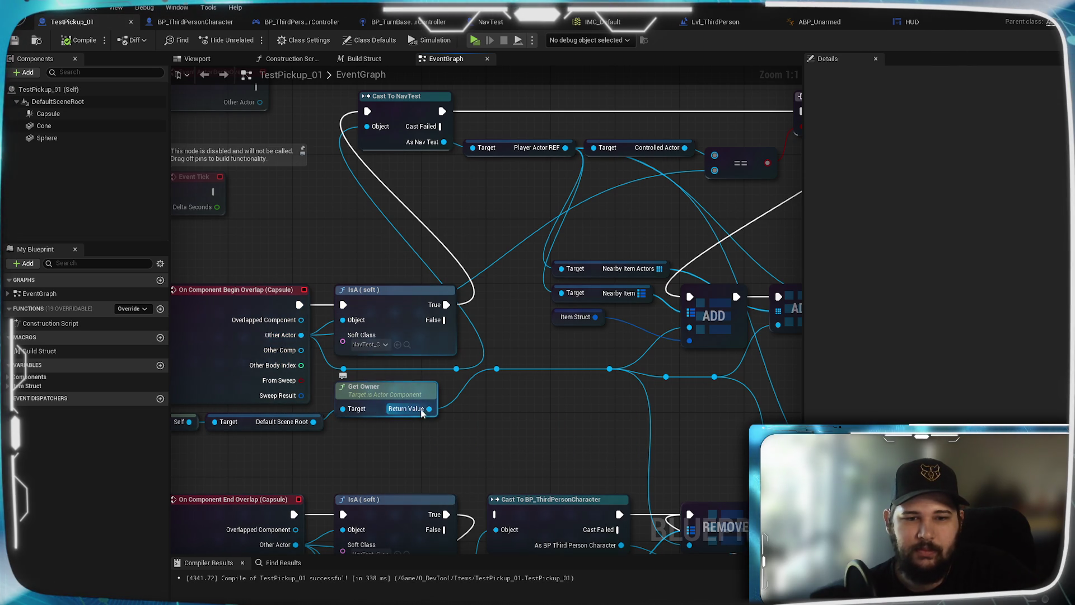
left_click_drag(511, 421, 499, 416)
left_click_drag(440, 296, 402, 484)
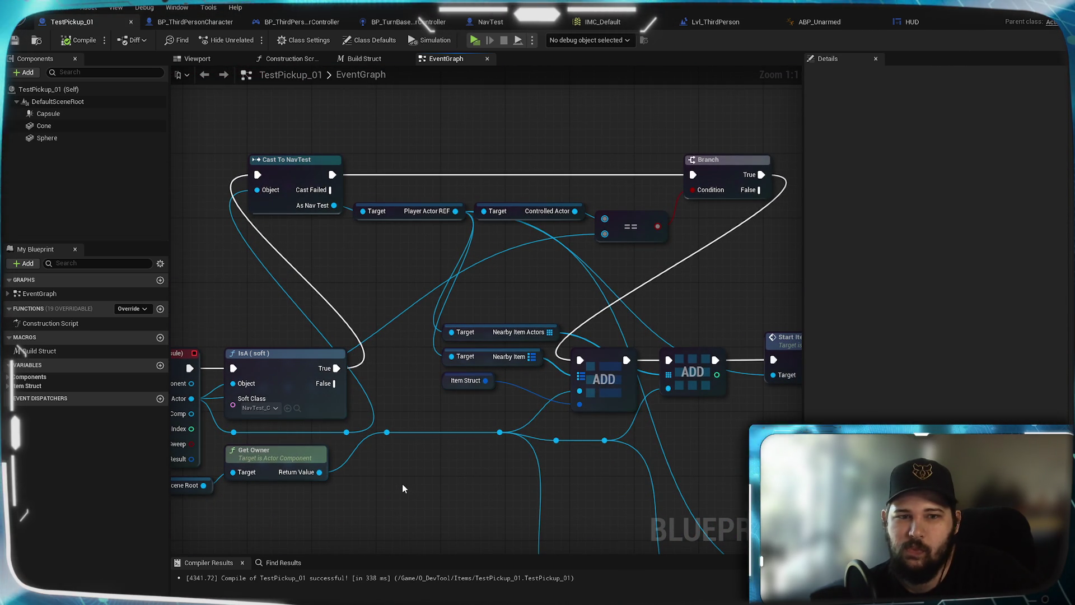
left_click_drag(577, 444, 684, 381)
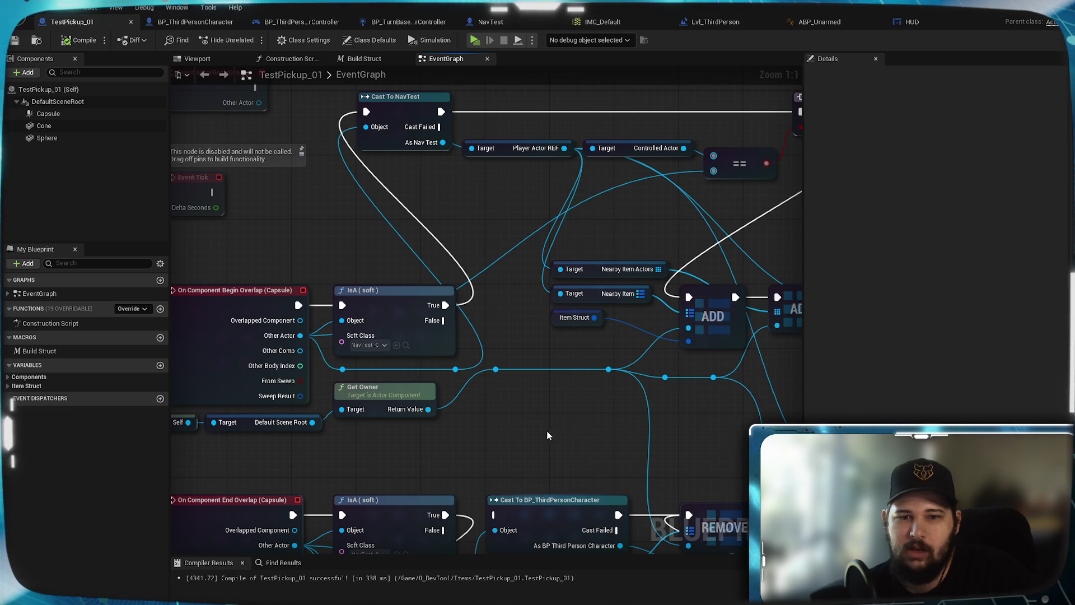
left_click_drag(530, 423, 640, 391)
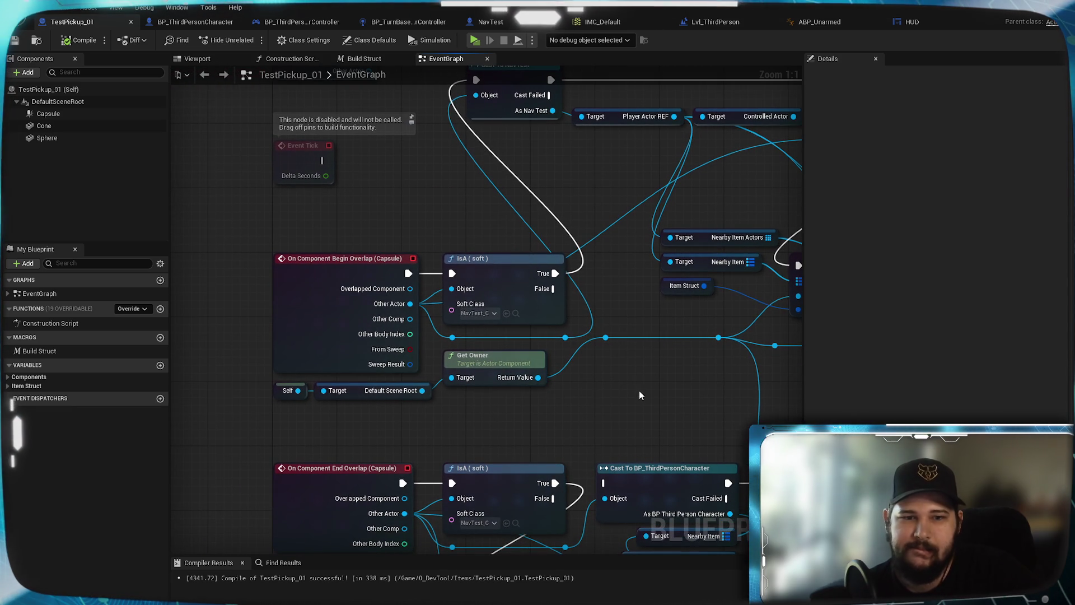
mouse_move(640, 391)
left_mouse_down()
mouse_move(610, 236)
mouse_move(625, 599)
mouse_move(557, 358)
mouse_move(282, 332)
mouse_move(152, 354)
mouse_move(521, 277)
mouse_move(581, 358)
mouse_move(563, 314)
left_mouse_up()
mouse_move(627, 365)
left_mouse_down()
mouse_move(437, 192)
mouse_move(644, 411)
mouse_move(492, 512)
mouse_move(513, 455)
left_mouse_up()
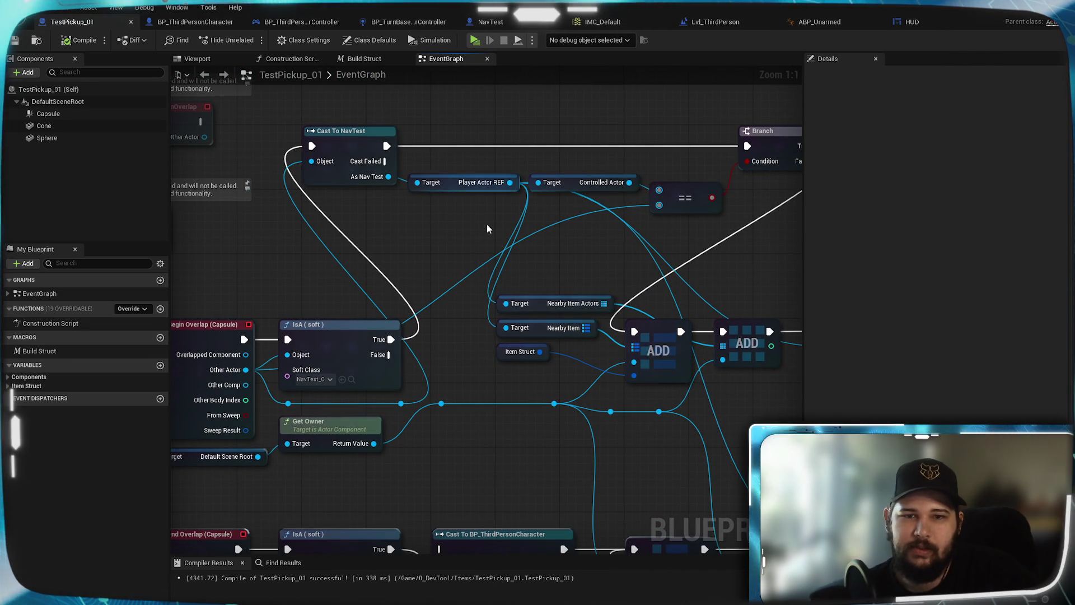
mouse_move(640, 266)
left_mouse_down()
mouse_move(462, 236)
mouse_move(649, 220)
left_mouse_up()
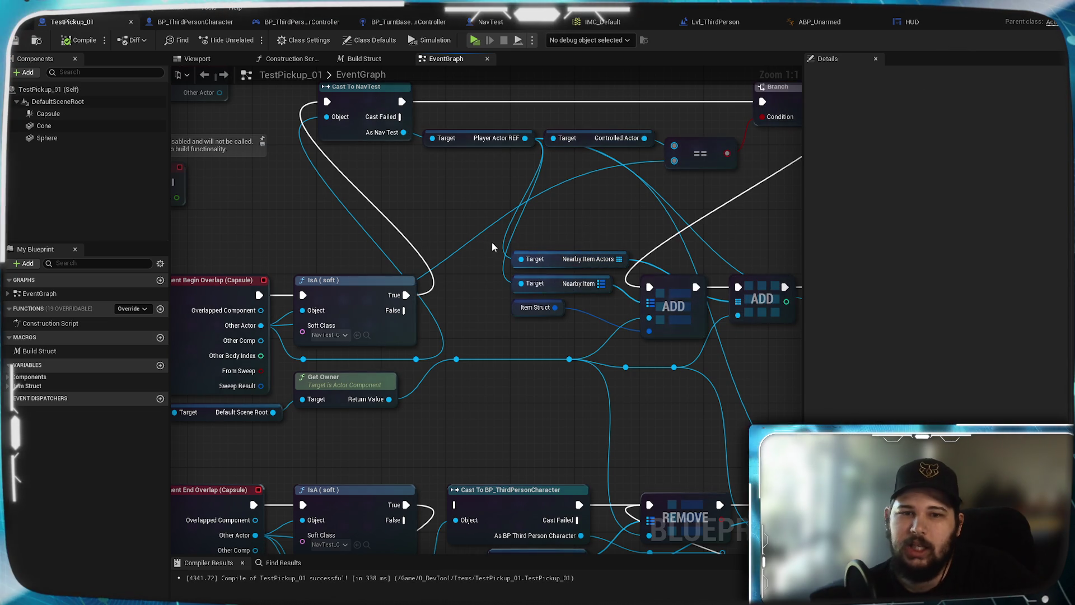
left_click_drag(522, 242, 529, 244)
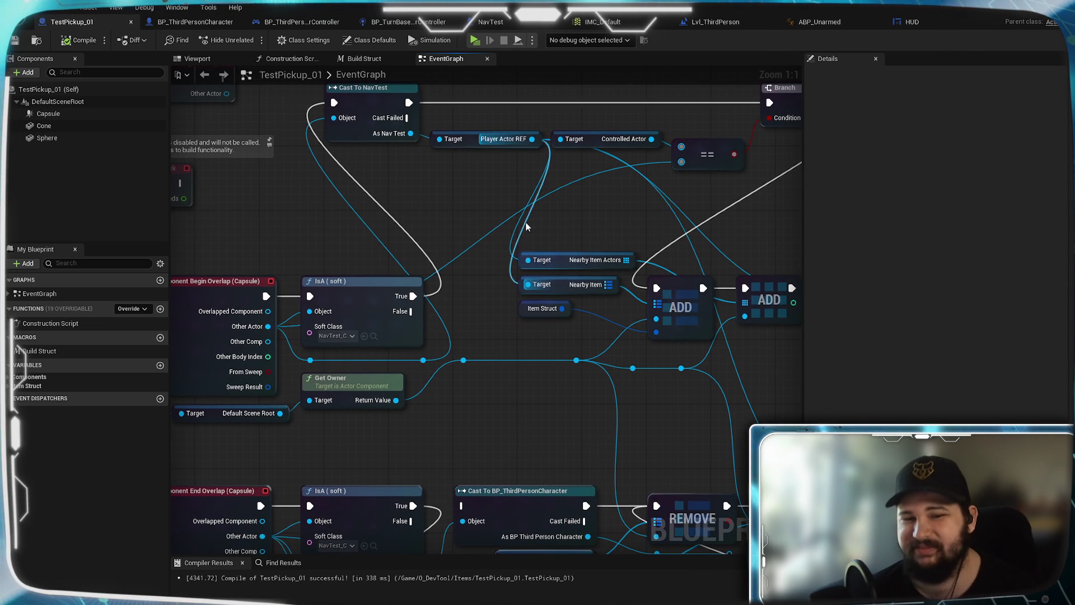
mouse_move(499, 302)
left_mouse_down()
mouse_move(564, 290)
mouse_move(504, 276)
left_mouse_up()
mouse_move(686, 247)
left_mouse_down()
mouse_move(552, 296)
mouse_move(759, 300)
left_mouse_up()
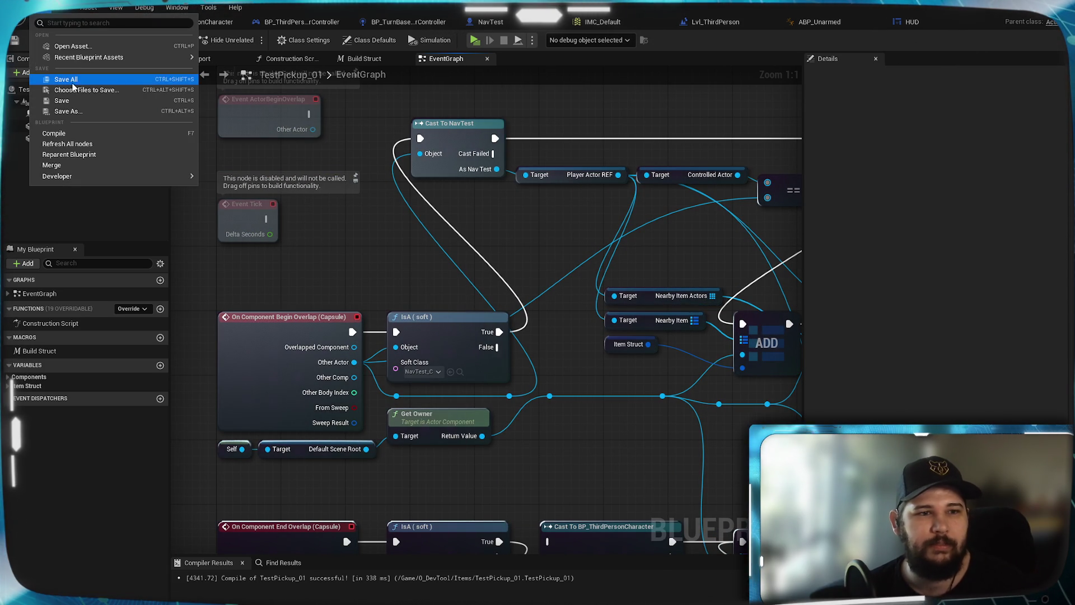
mouse_move(526, 251)
left_mouse_down()
mouse_move(504, 243)
mouse_move(520, 279)
mouse_move(512, 208)
left_mouse_up()
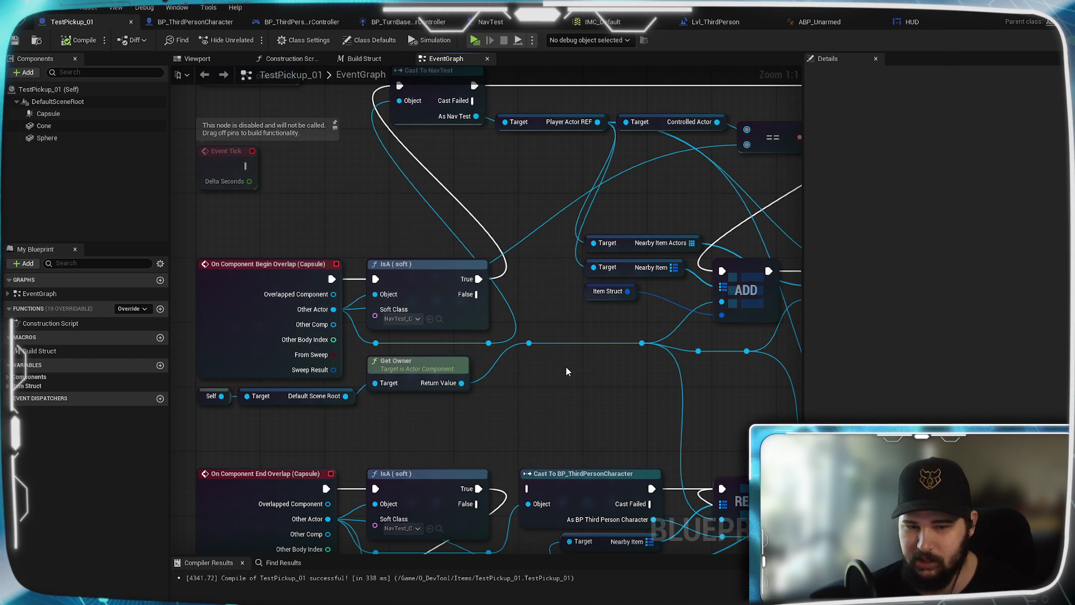
left_click_drag(566, 367, 554, 364)
mouse_move(611, 394)
left_mouse_down()
mouse_move(666, 481)
mouse_move(652, 480)
left_mouse_up()
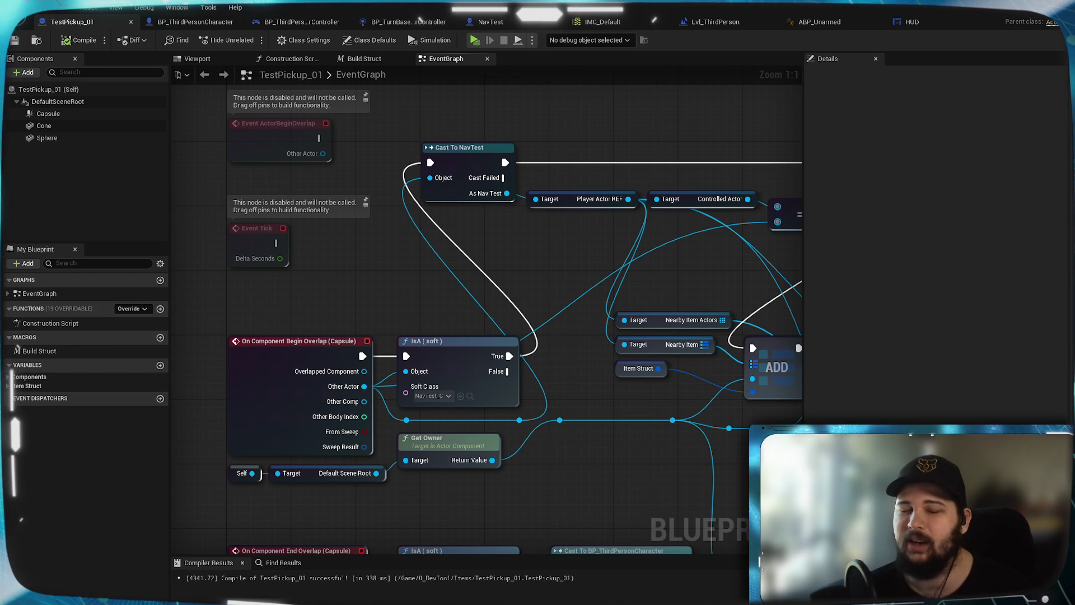
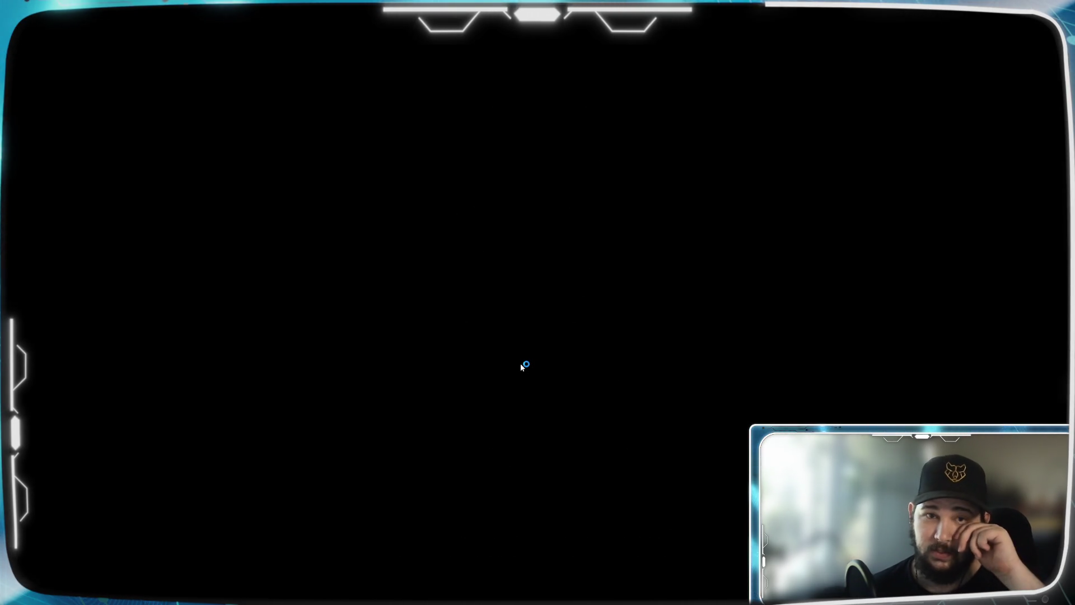
Skip the intro and load the Broken Hills Downtown save ('Scuff - Reactor')
key("Escape")
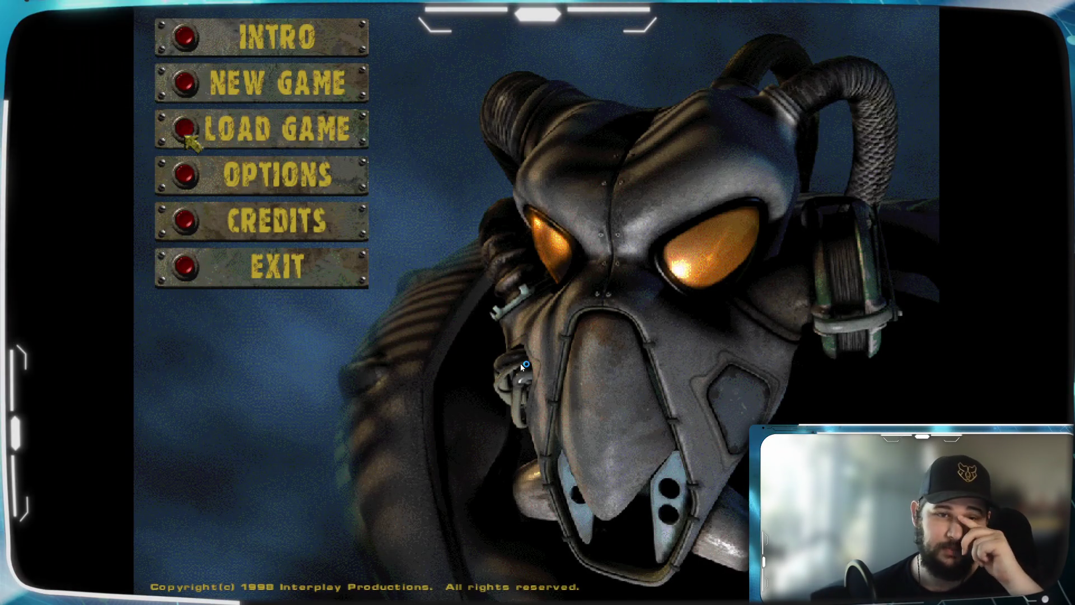
left_click(185, 134)
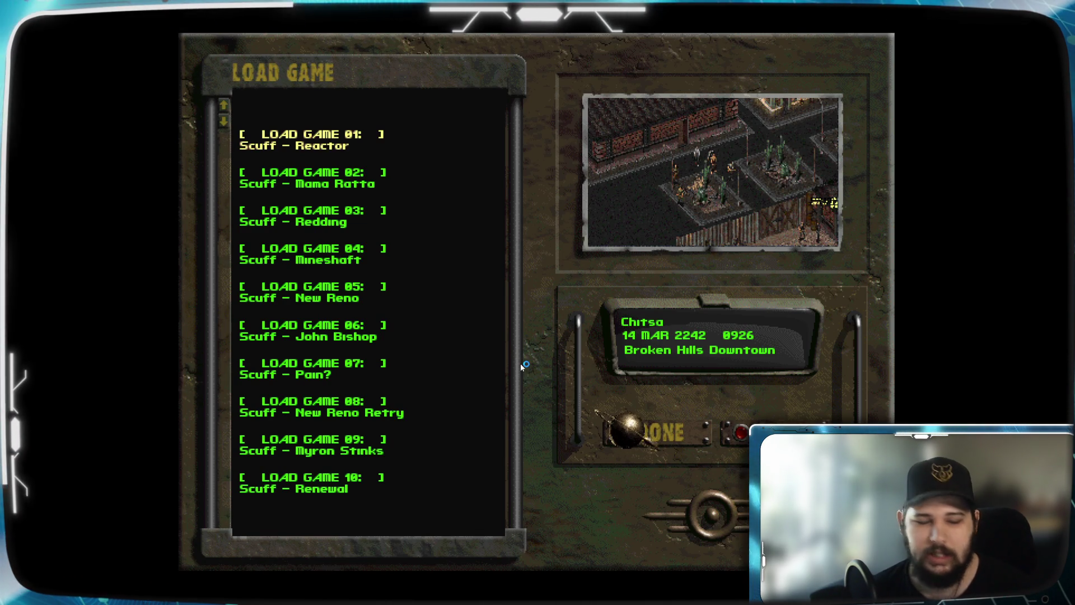
key("Down")
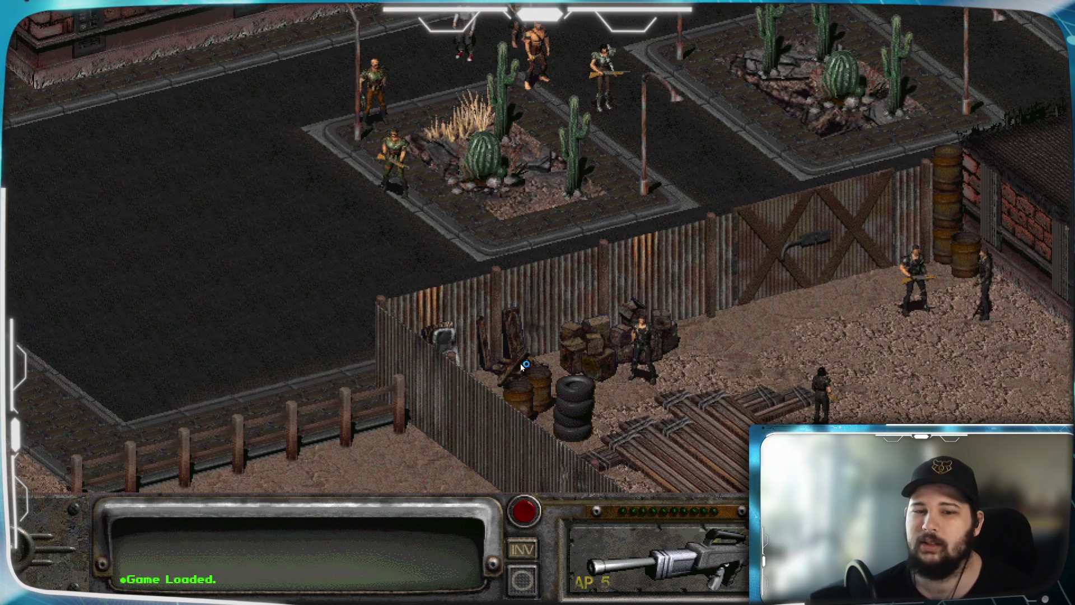
Pan over the fenced yard and cactus planters, then east to the brick building
key("Up")
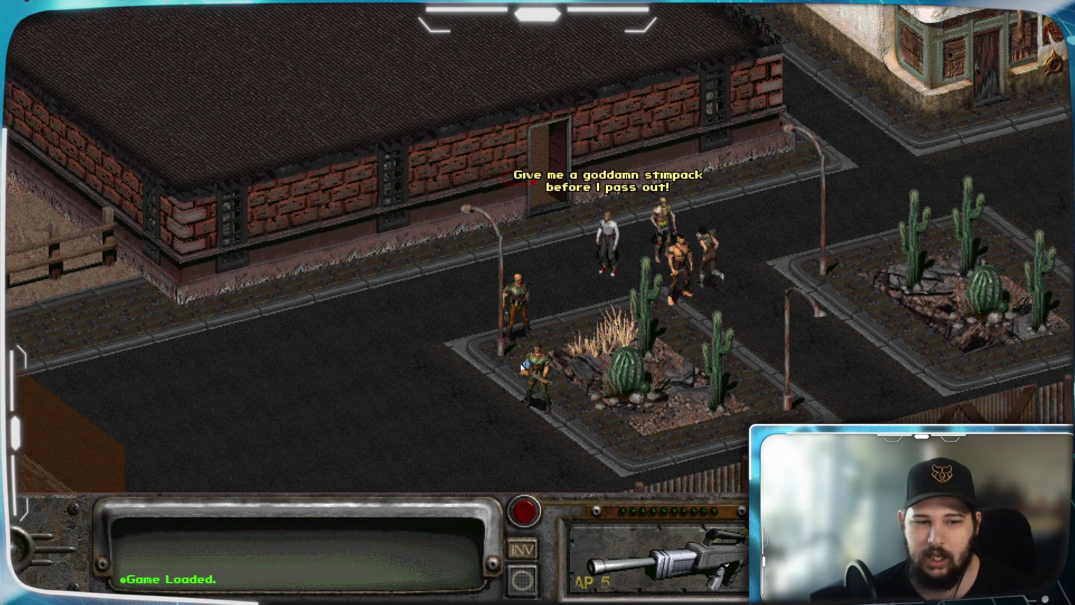
key("Up")
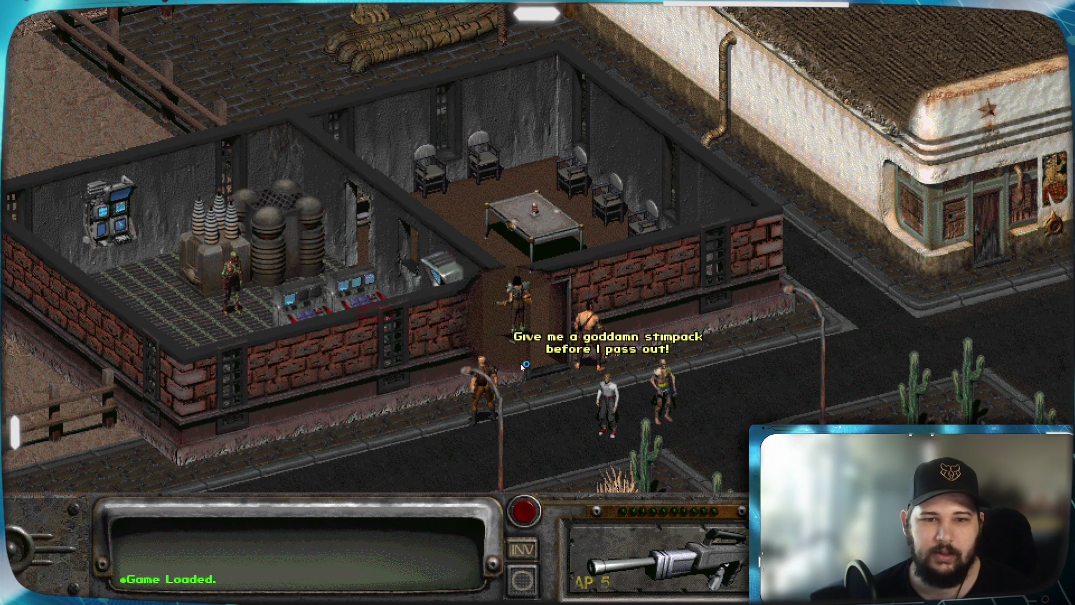
key("Up")
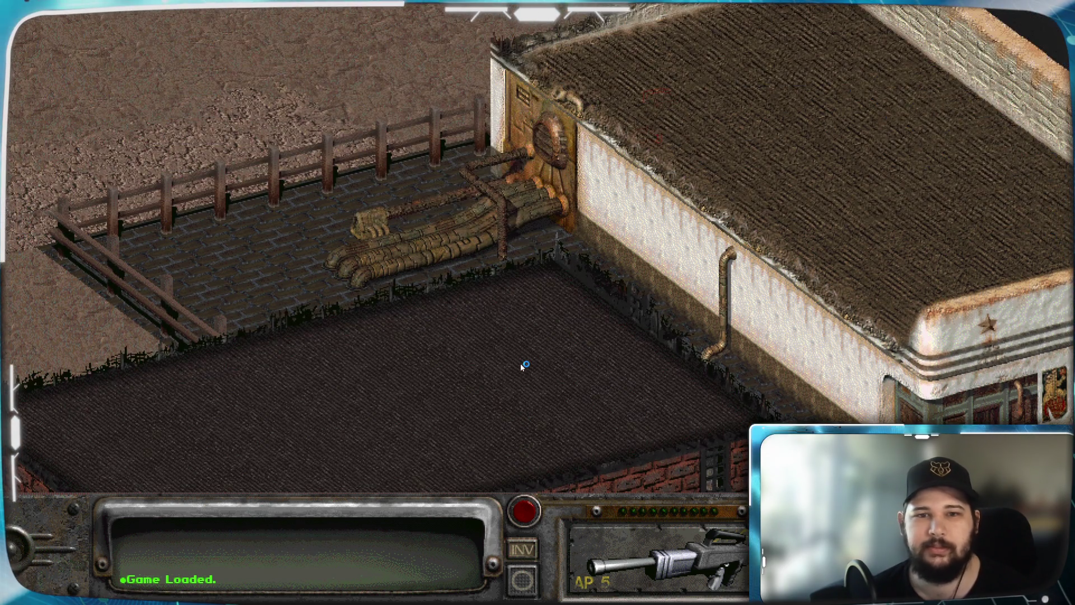
key("Down")
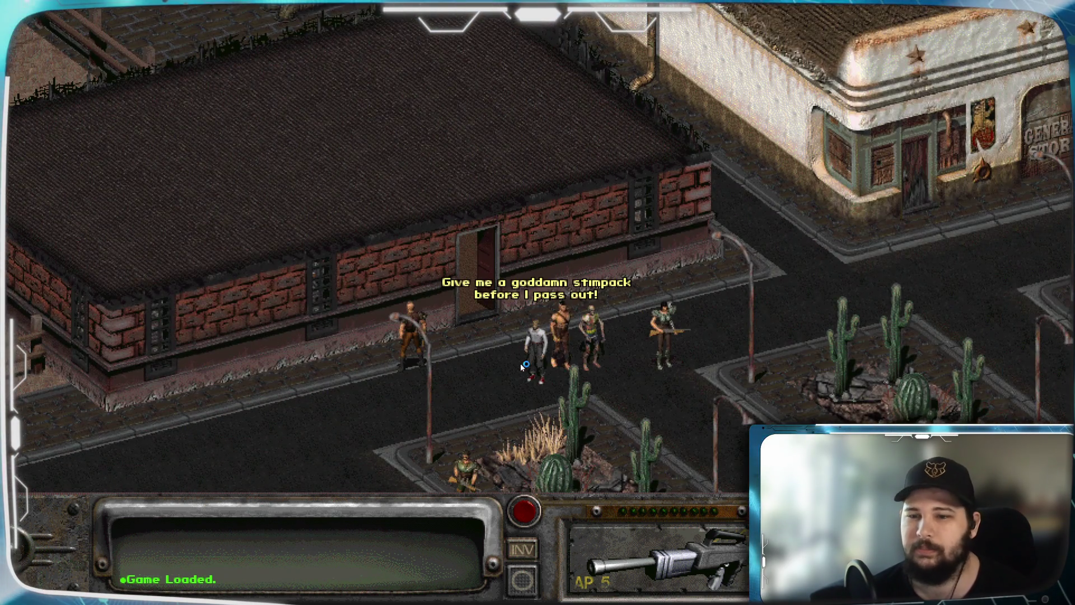
key("Right")
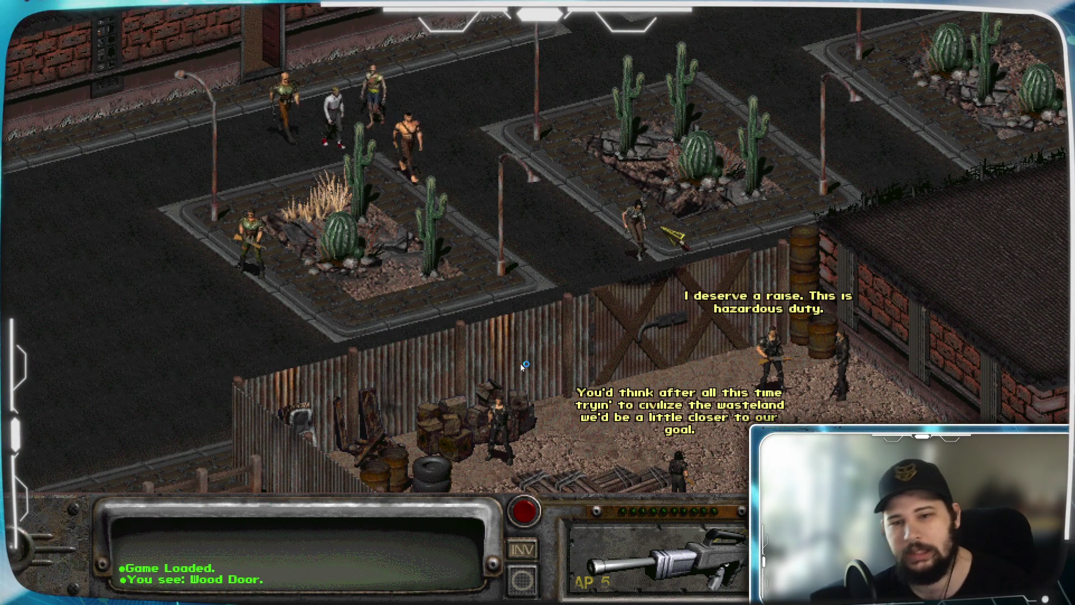
key("Right")
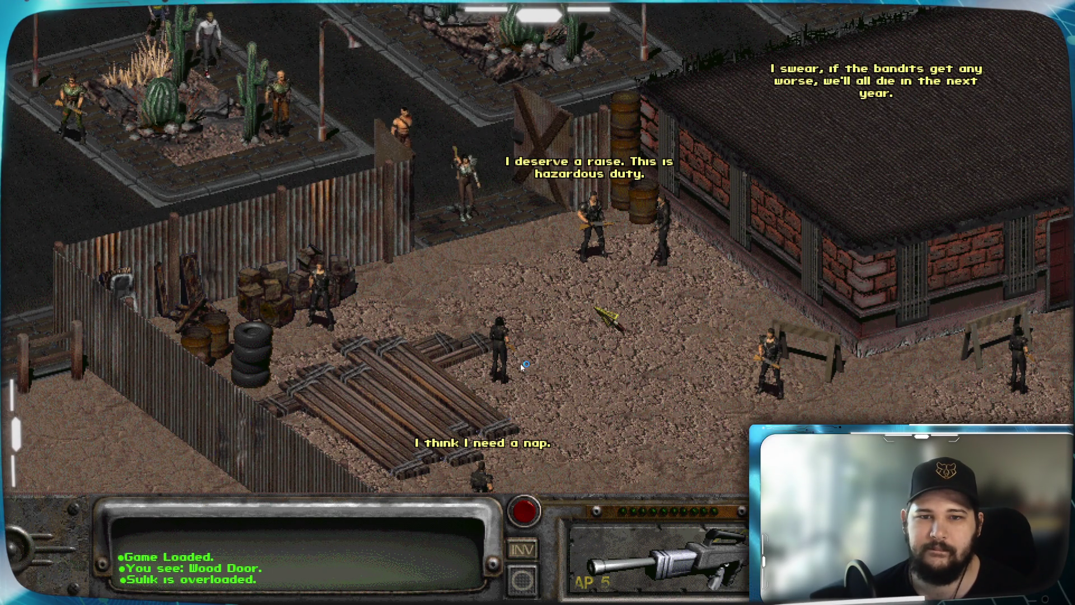
Pan between the cow pen, the rooftops and truck, and the guarded yard
mouse_move(520, 363)
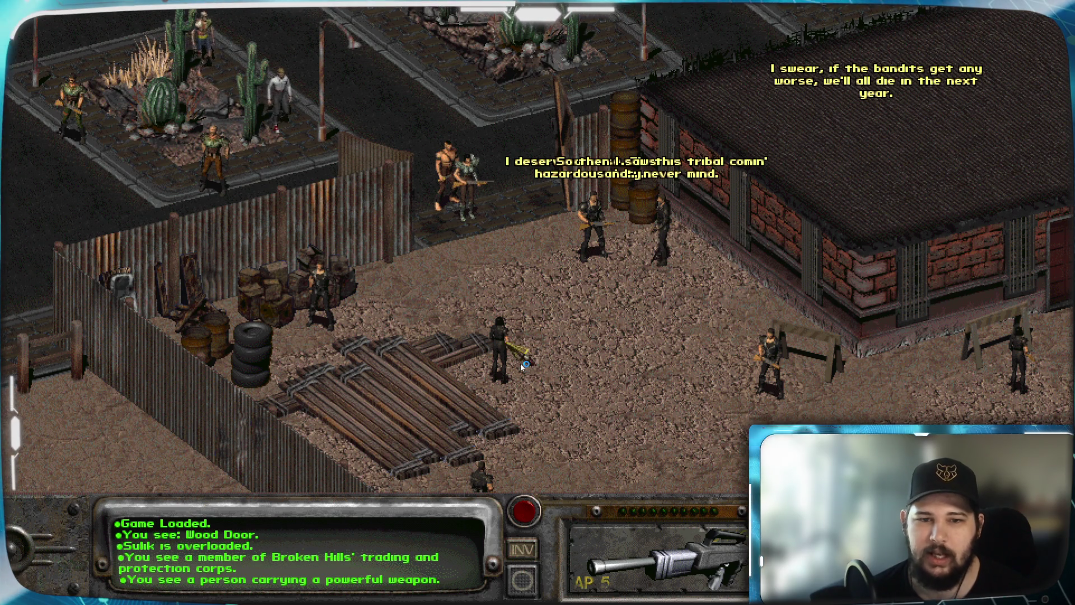
key("Down")
key("Up")
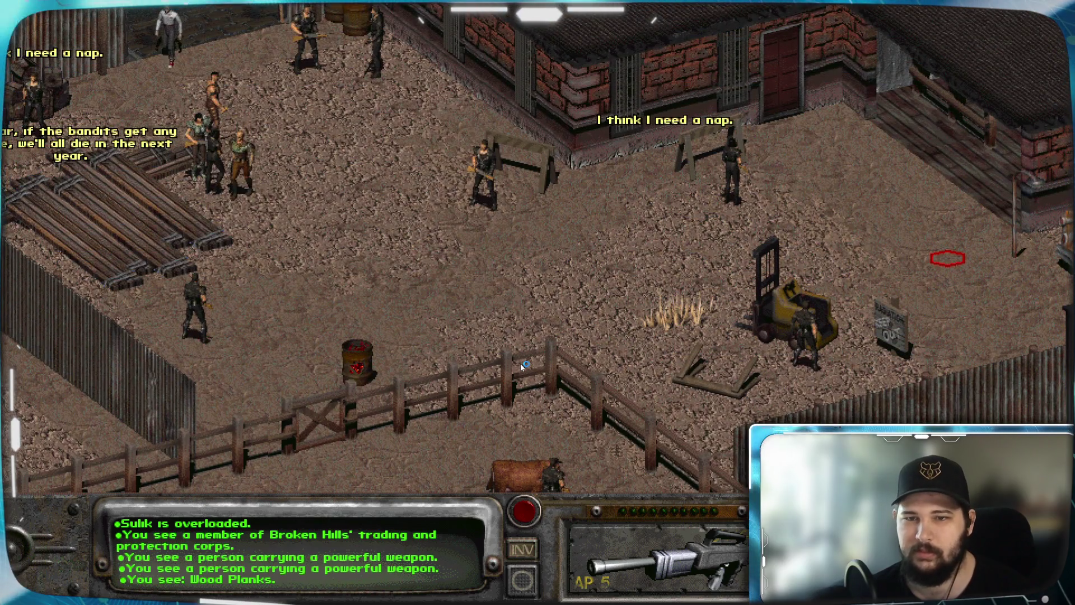
key("Right")
key("Up")
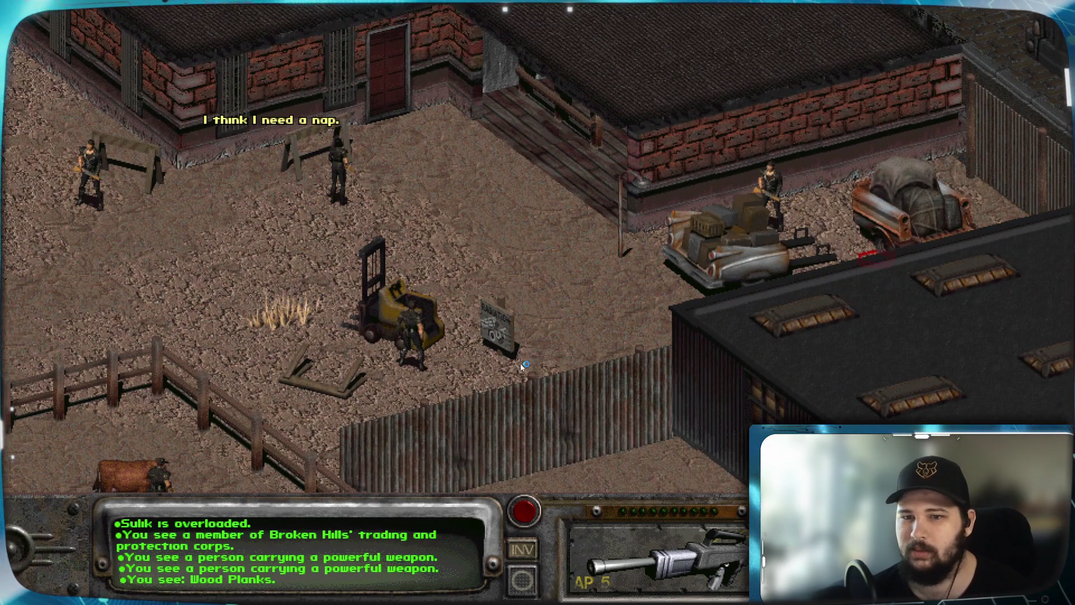
key("Down")
key("Left")
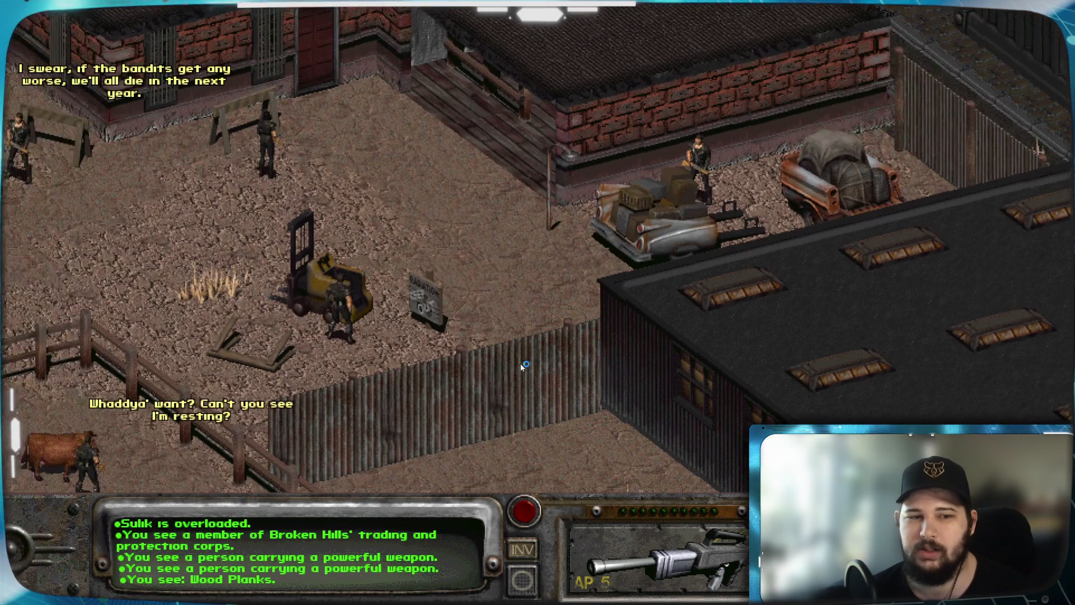
key("Up")
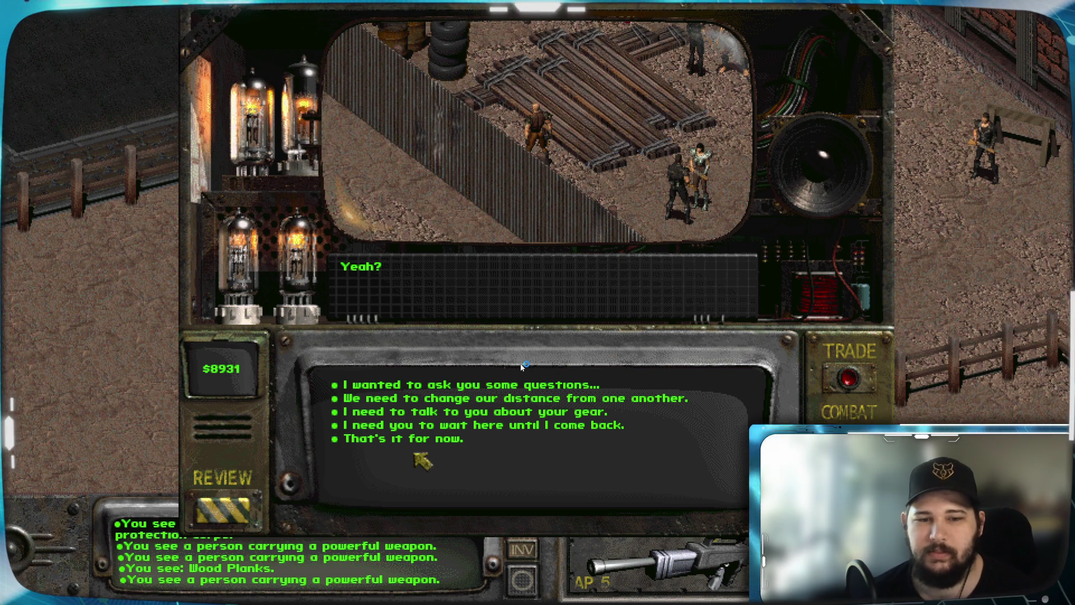
End the conversation with Sulik and pan south over the cow pen toward the cows
key("5")
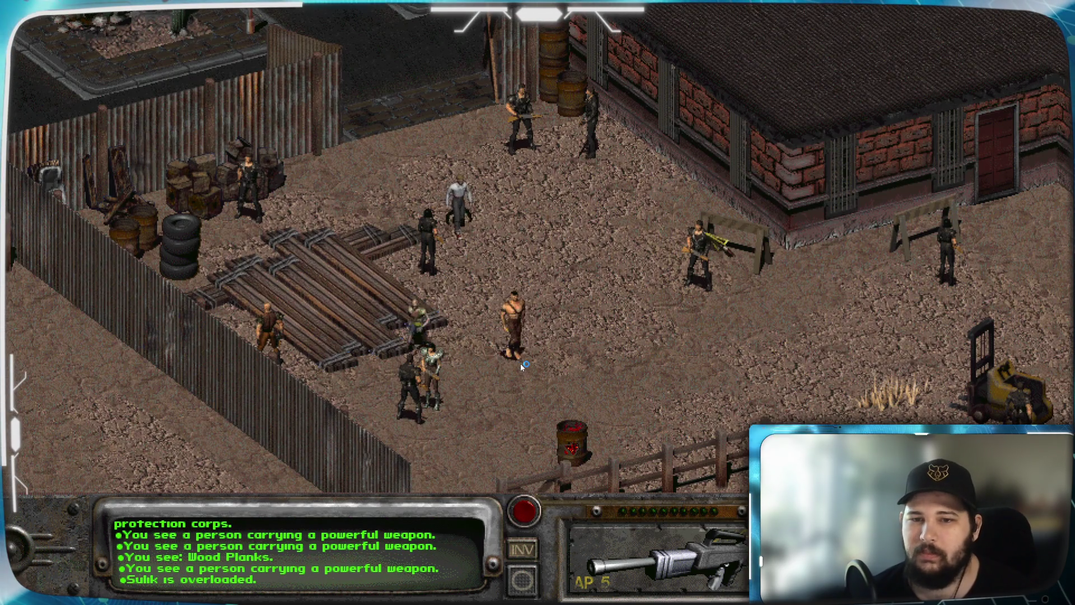
key("Down")
key("Down")
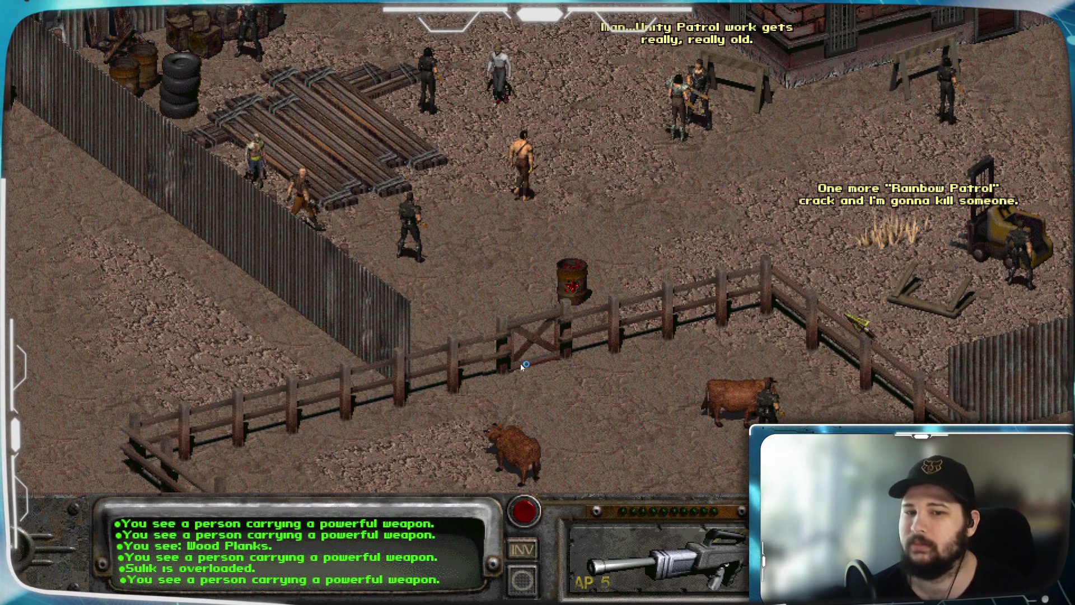
key("Right")
key("Right")
key("Right")
key("Up")
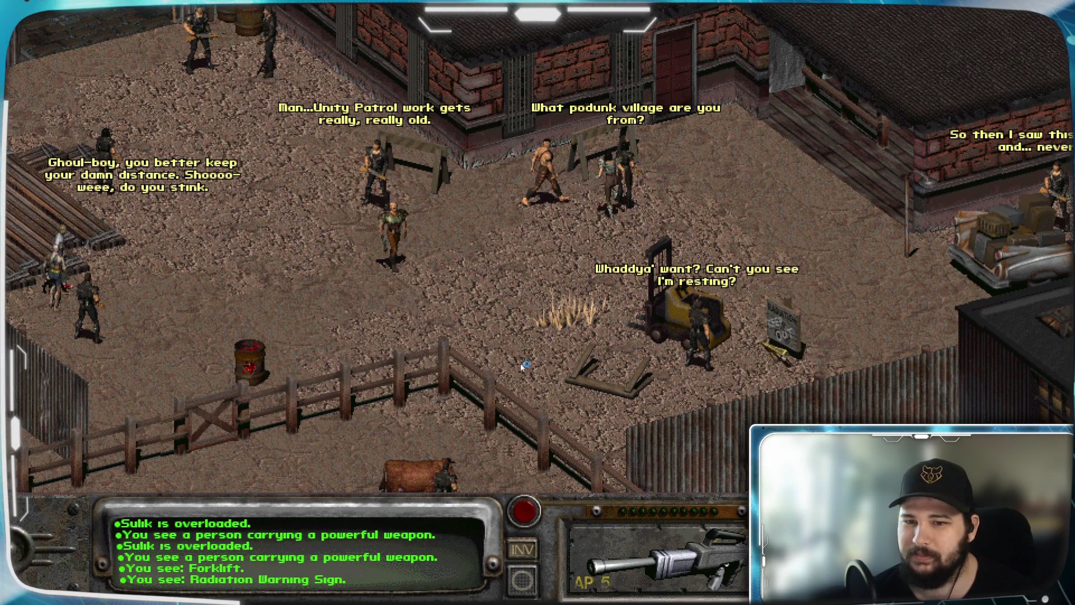
key("Down")
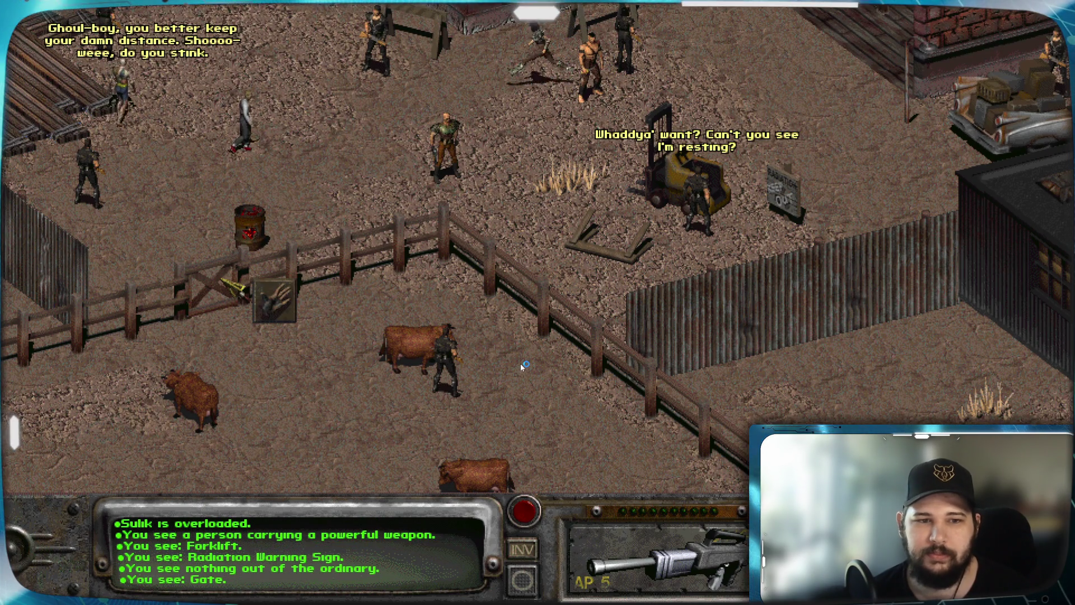
key("Down")
key("Left")
key("Up")
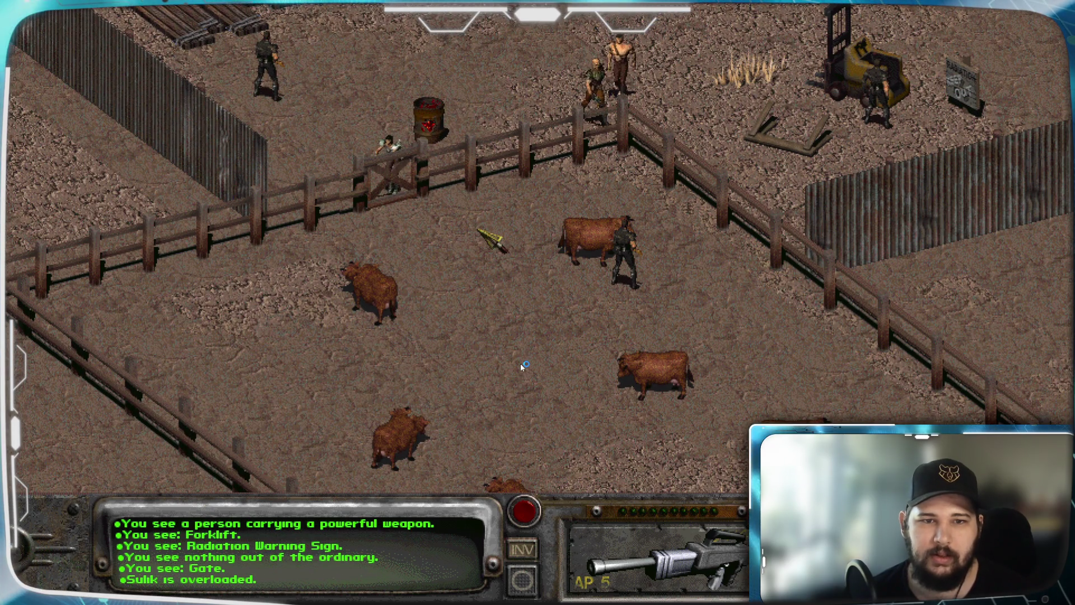
key("Up")
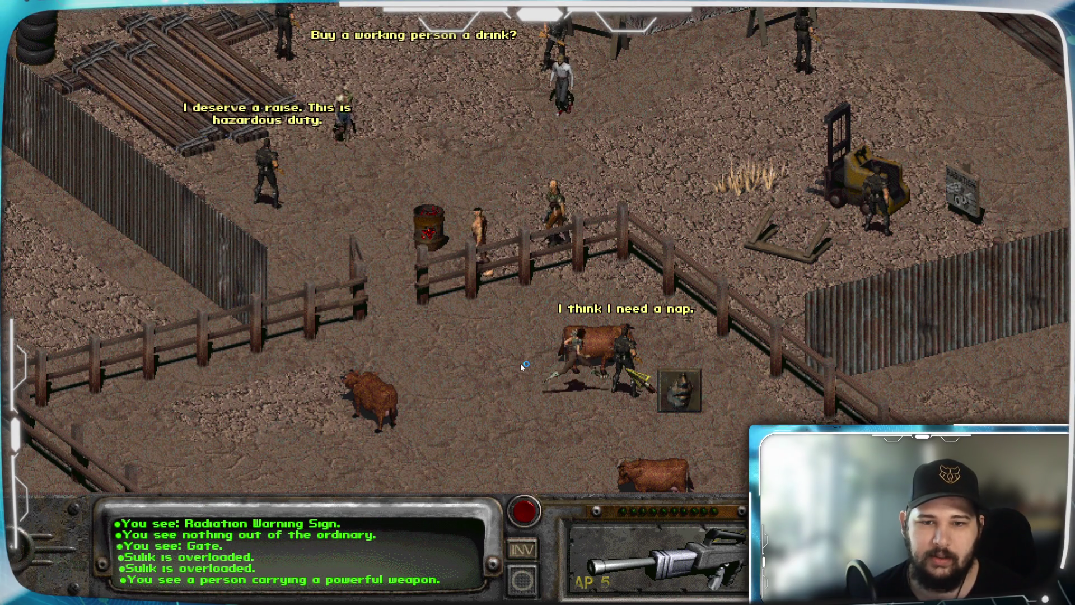
key("Down")
key("Up")
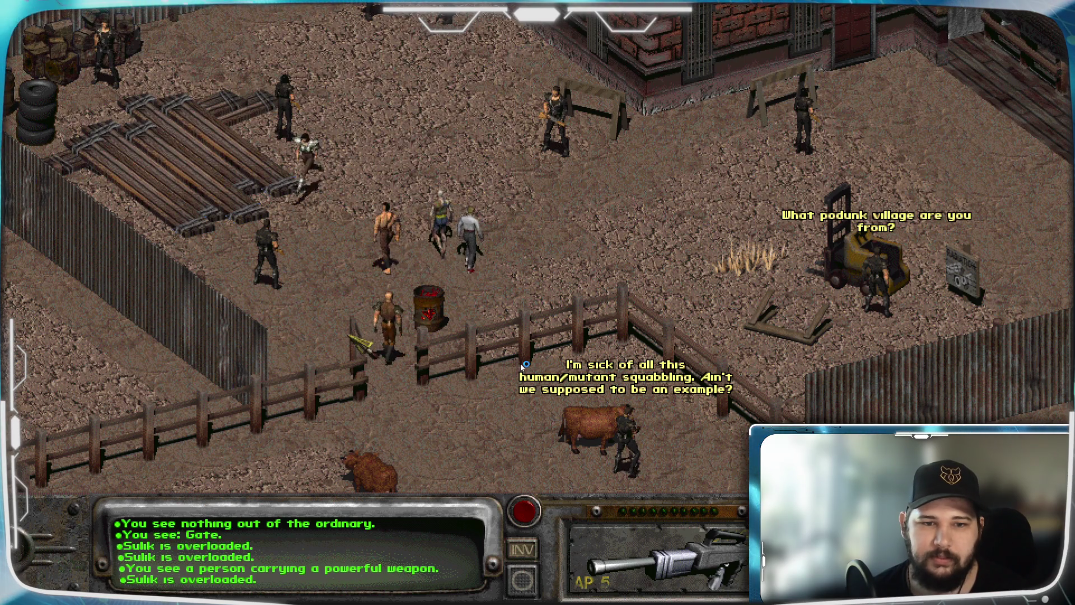
Try walking through the cow pen gate, then switch to examine mode and reveal the cows
left_click(521, 366)
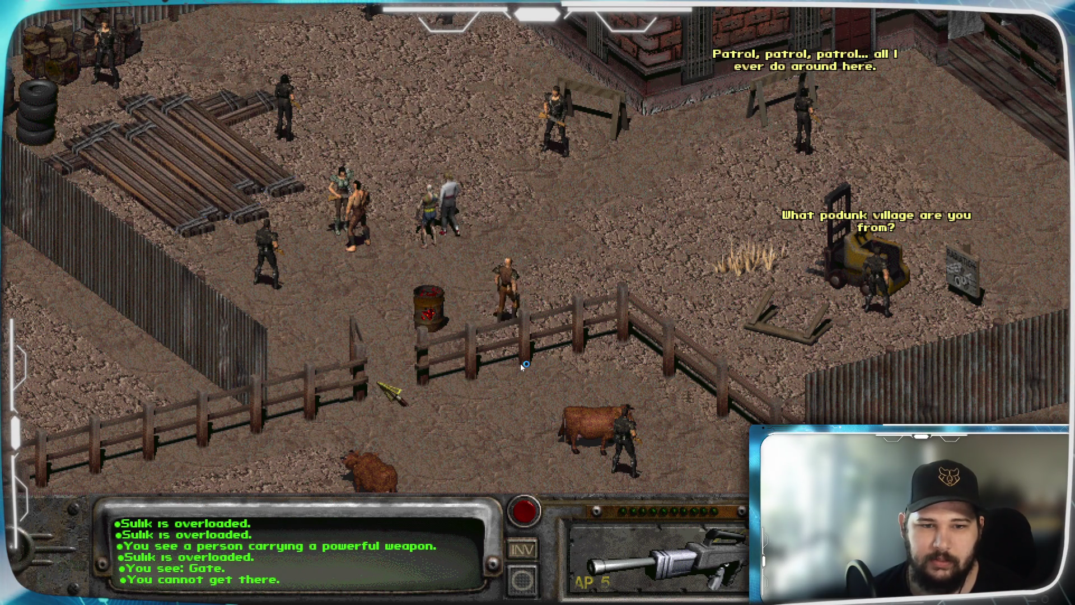
right_click(521, 366)
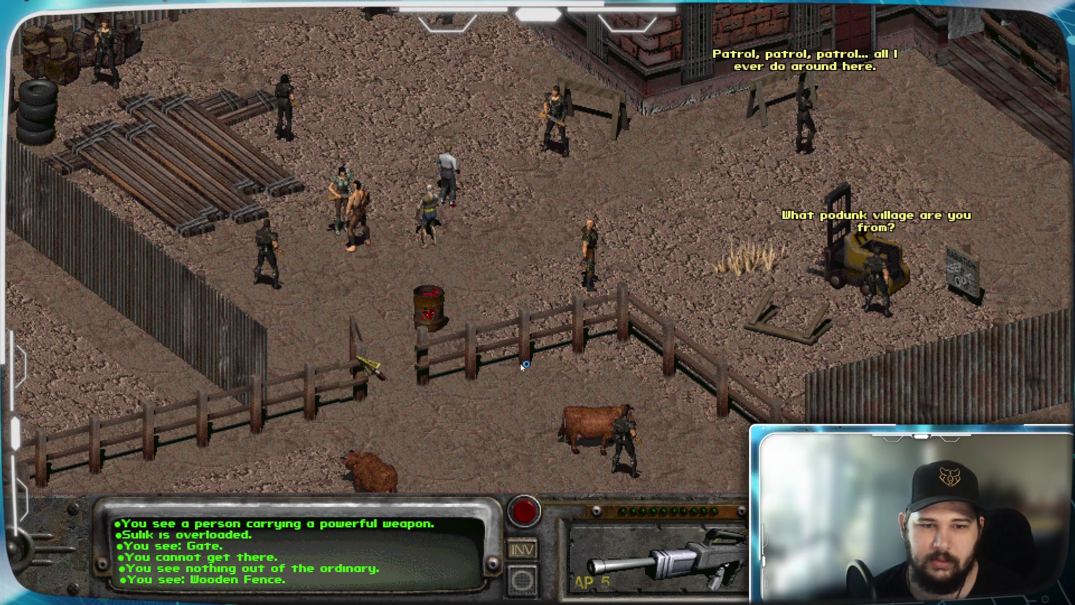
mouse_move(362, 338)
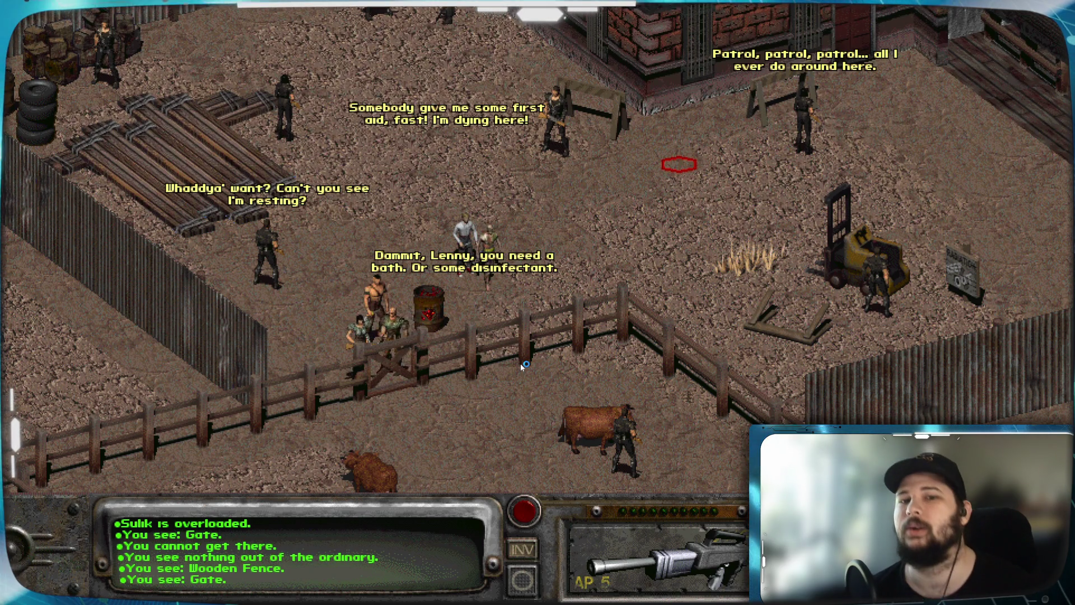
key("Up")
key("Down")
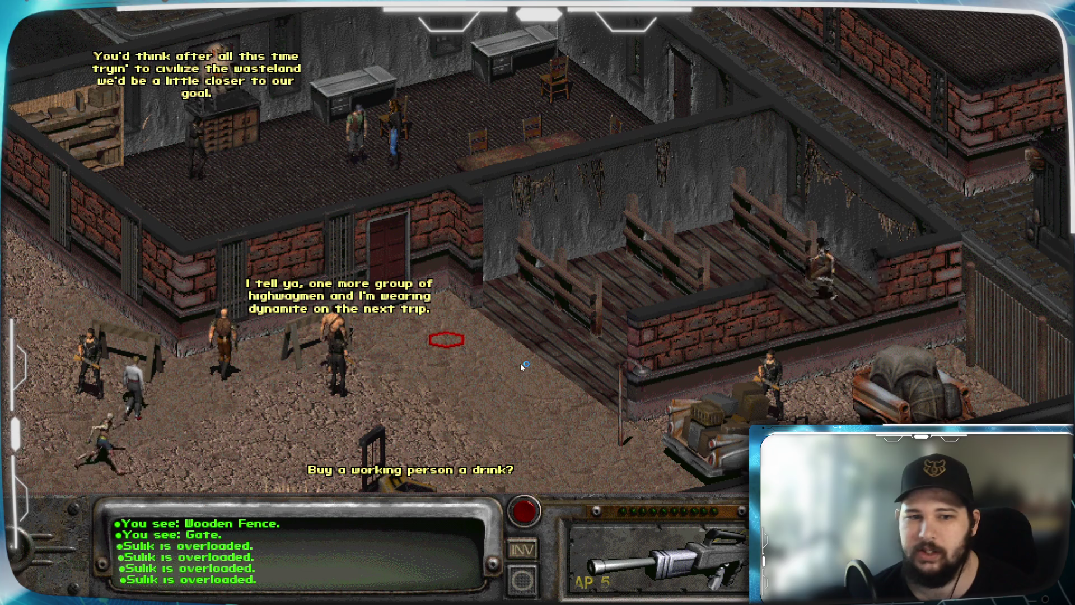
Pan north-west across town and close the searched shelves' loot window
key("Up")
key("Left")
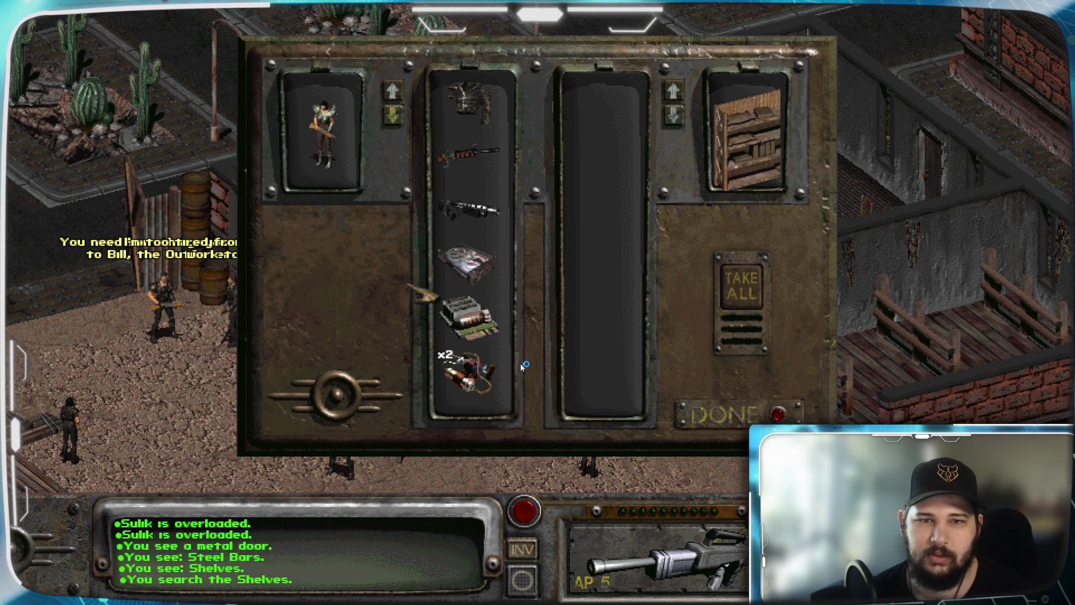
key("Escape")
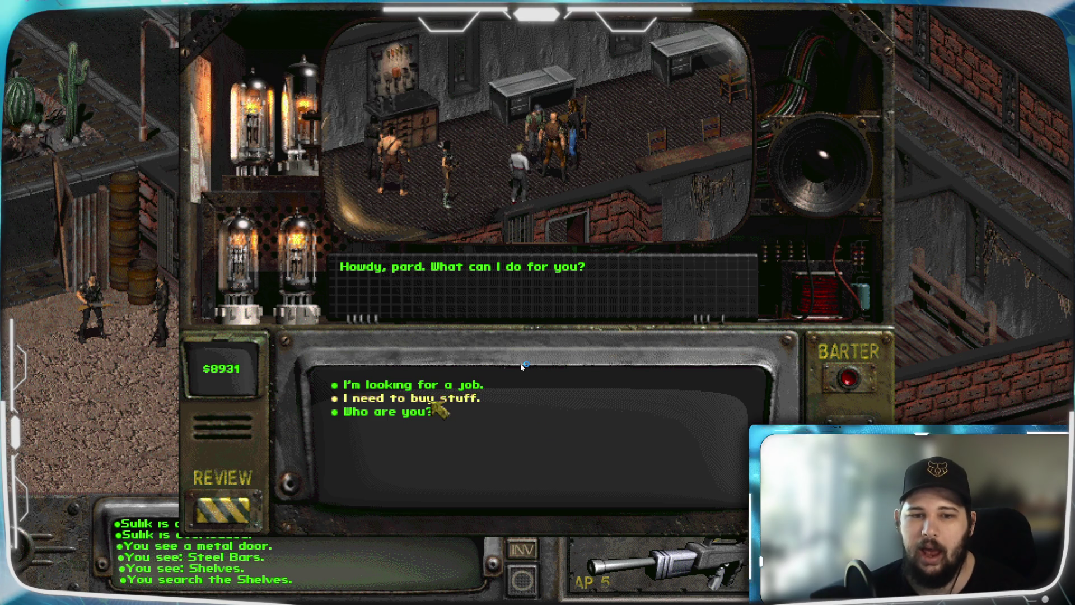
Sign up with Bill for the NCR caravan escort, then ask to buy and start trading
left_click(454, 386)
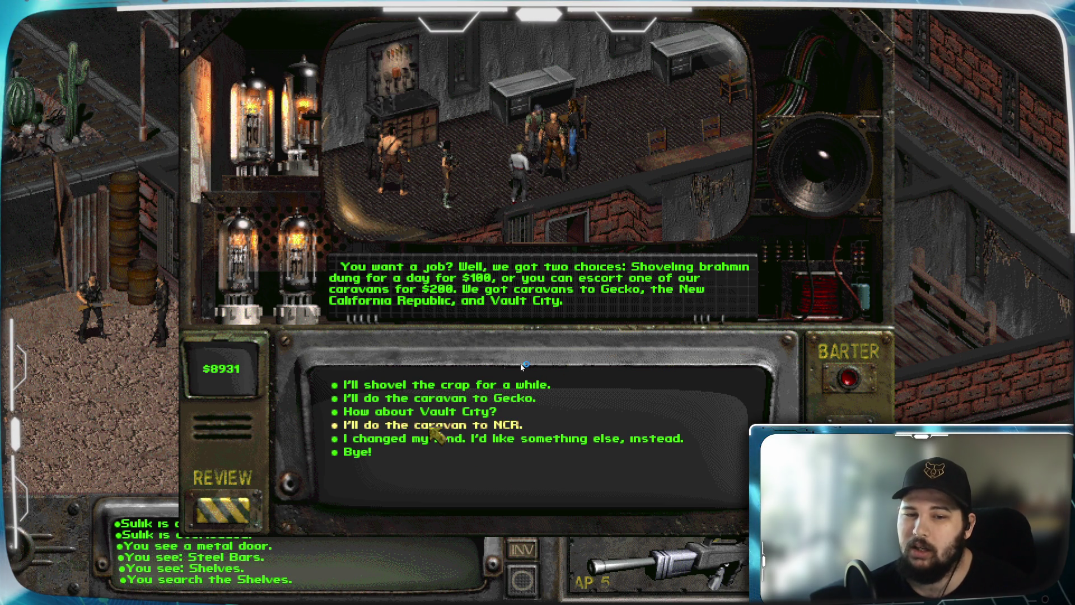
left_click(433, 426)
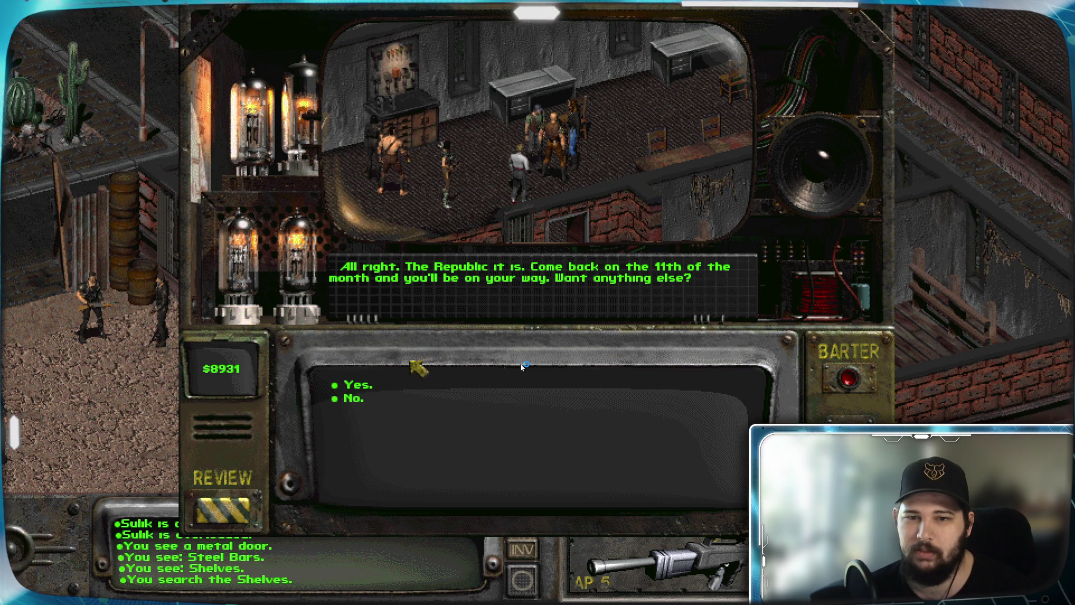
left_click(352, 398)
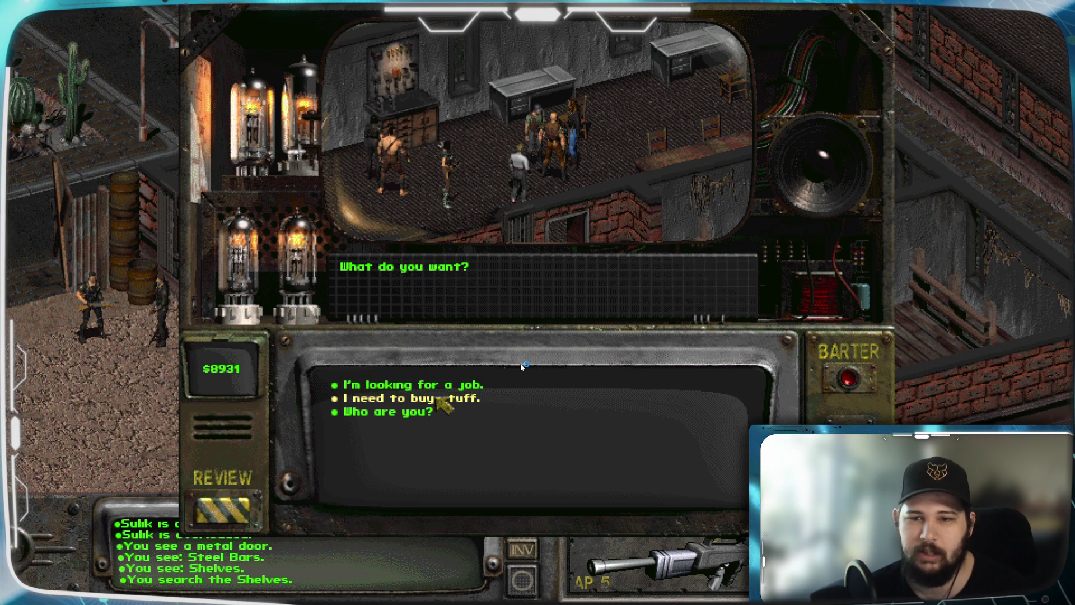
left_click(437, 398)
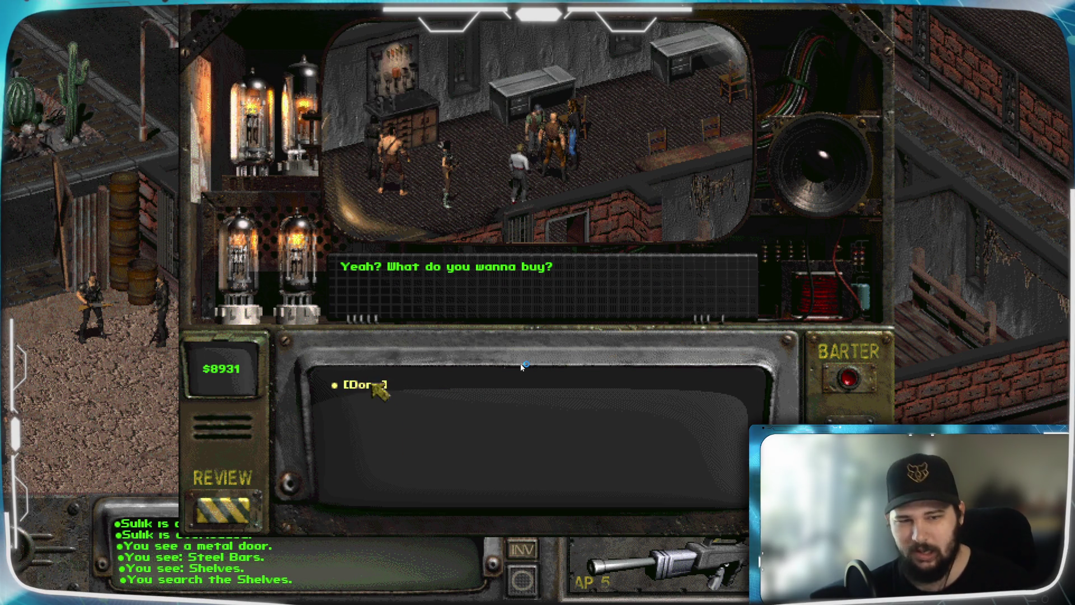
left_click(372, 384)
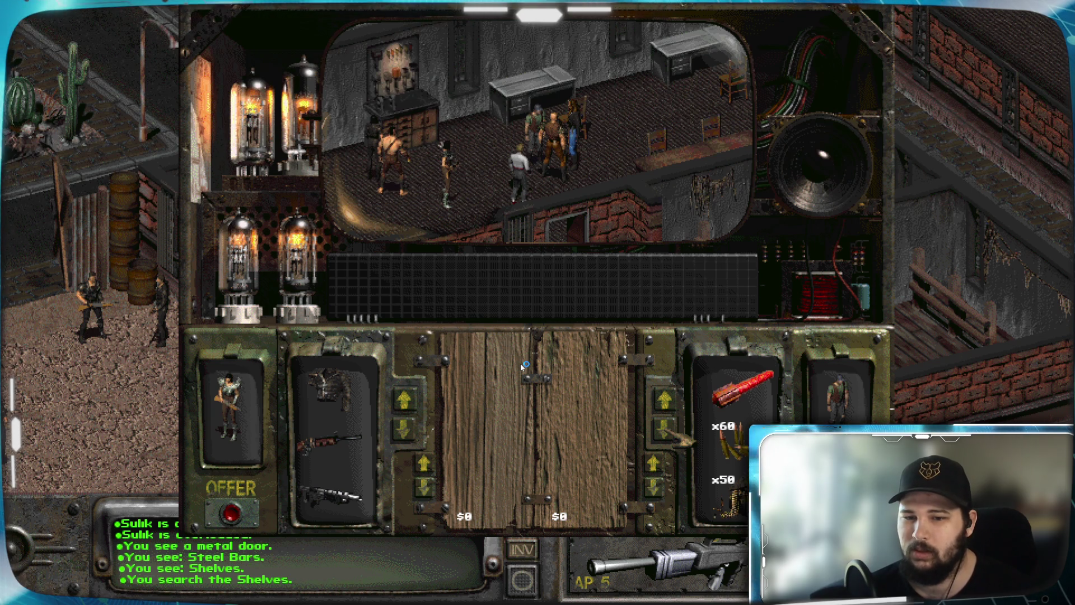
Offer the armour and the red weapon on your side of the trade
scroll(524, 365, "down", 2)
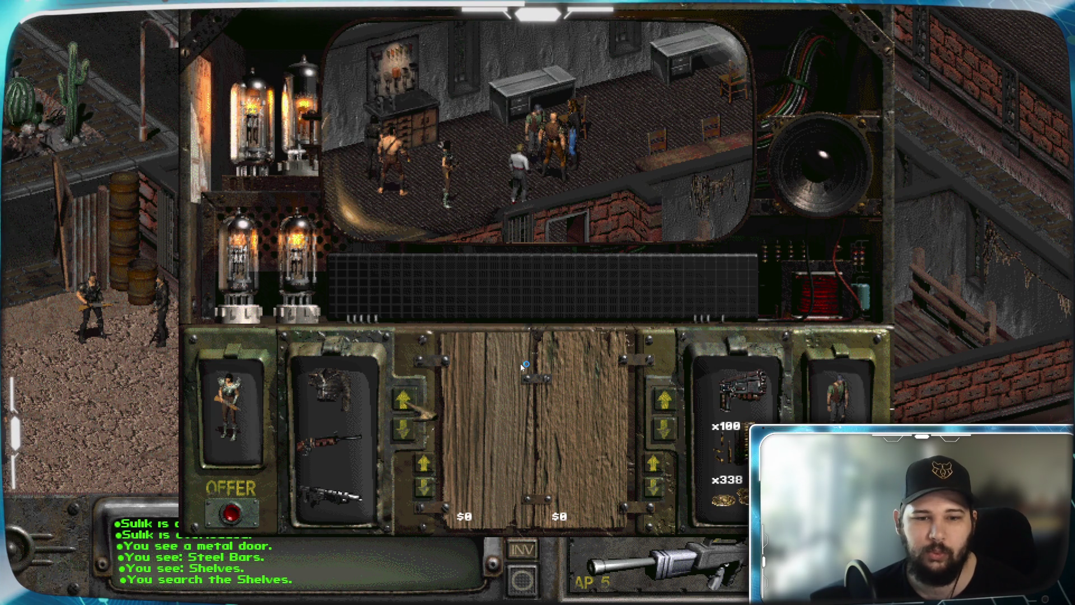
mouse_move(332, 387)
left_mouse_down()
mouse_move(509, 389)
mouse_move(491, 374)
left_mouse_up()
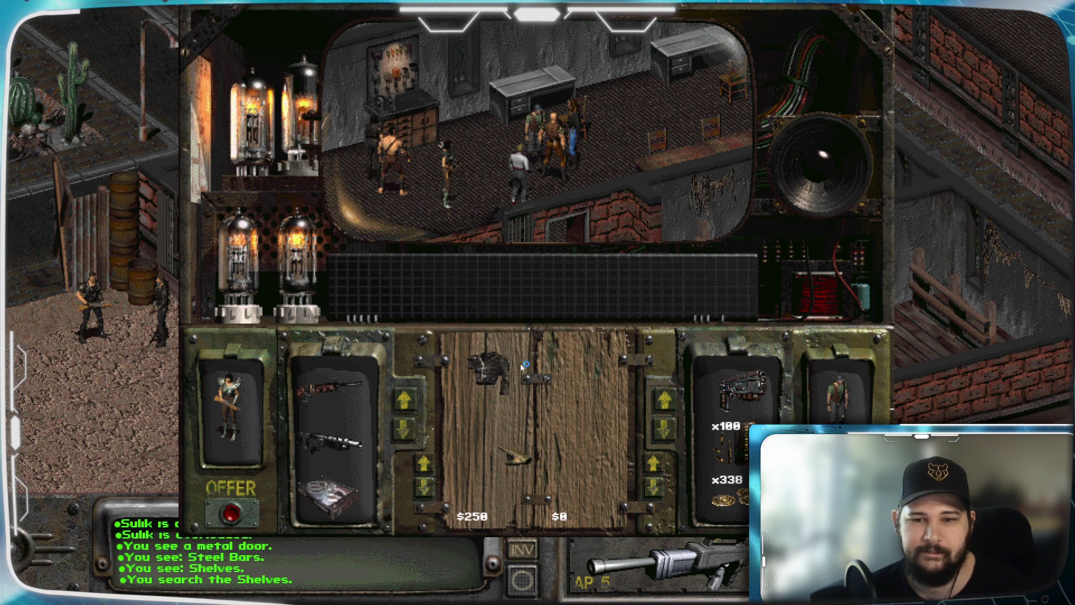
scroll(523, 365, "down", 4)
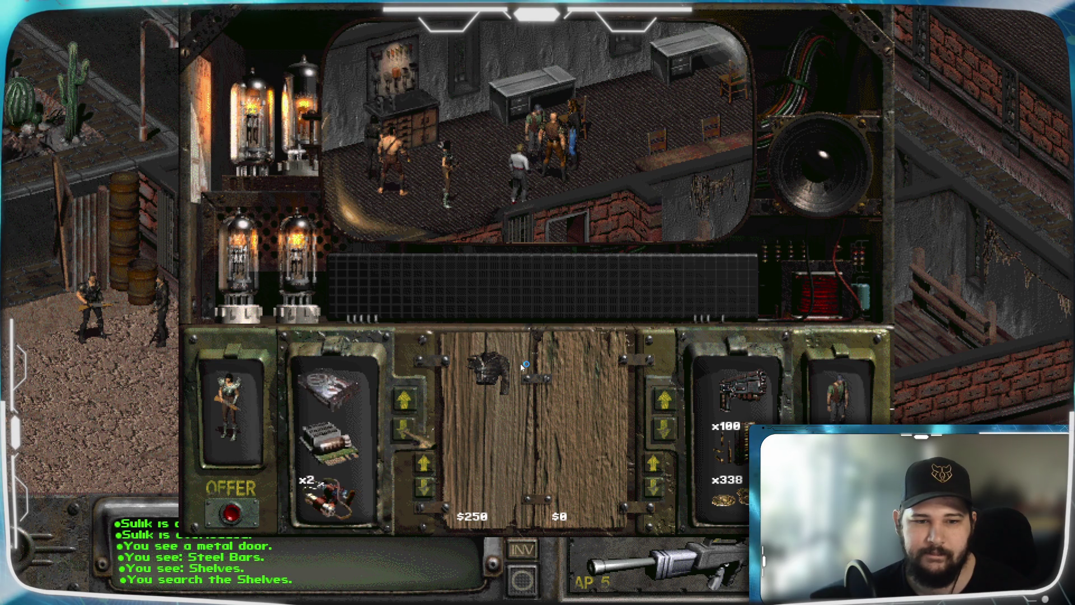
scroll(523, 365, "down", 7)
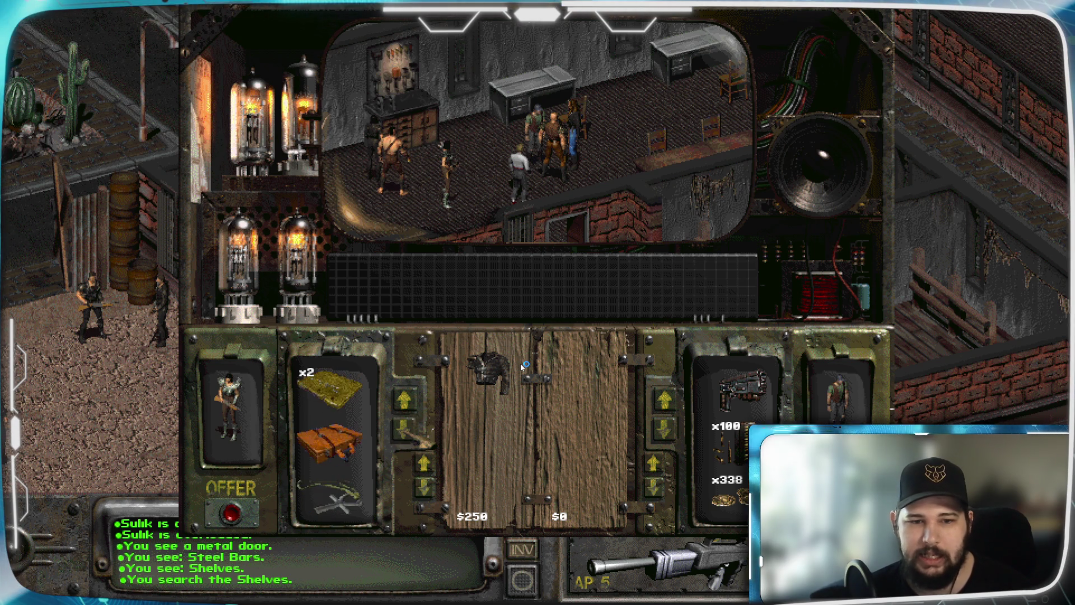
scroll(524, 365, "down", 3)
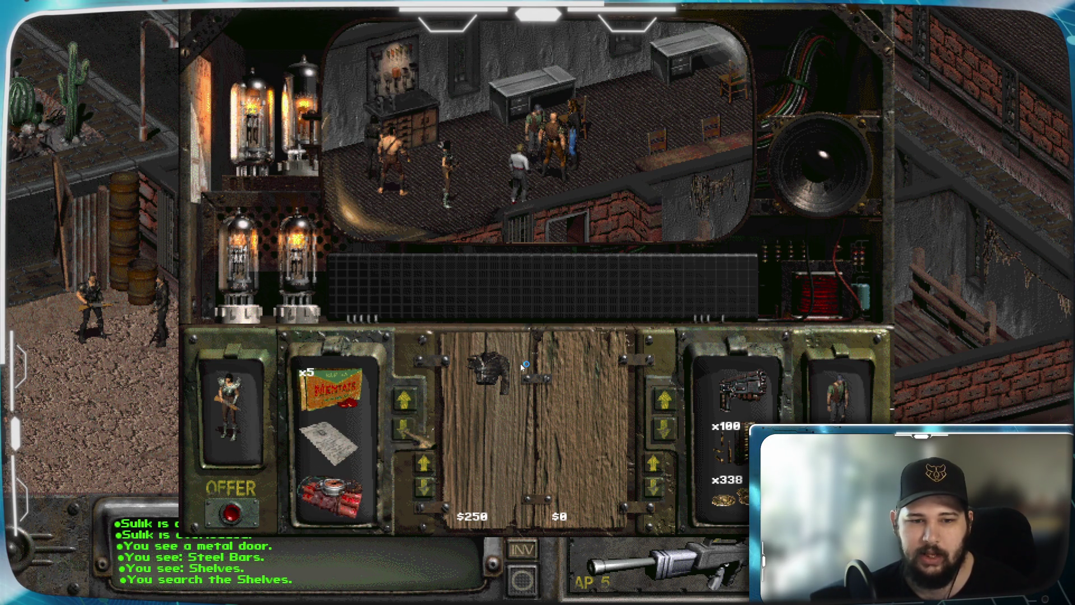
scroll(524, 365, "up", 10)
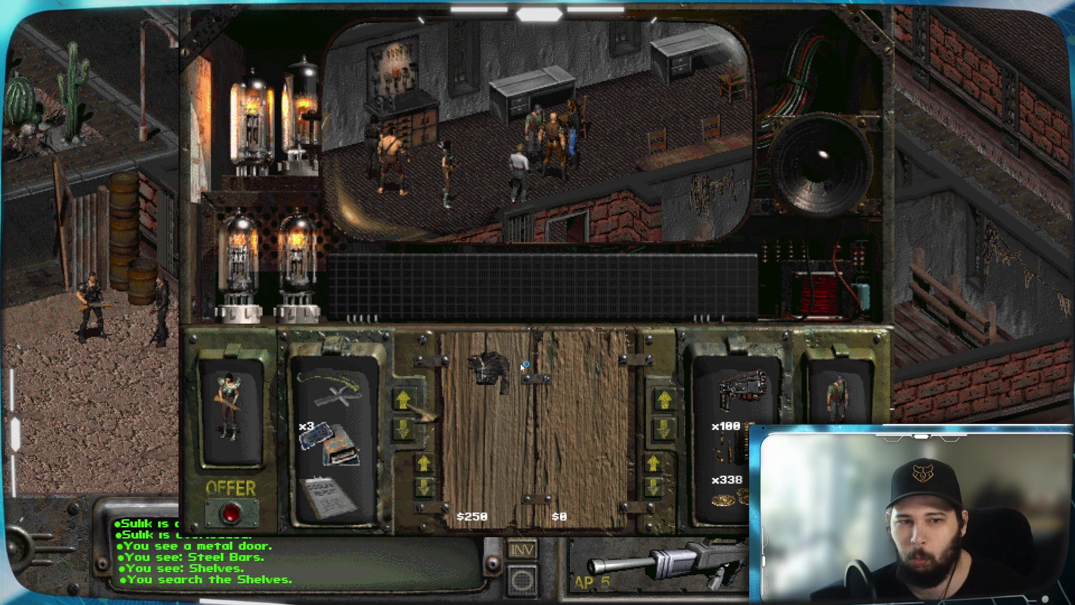
scroll(524, 365, "up", 3)
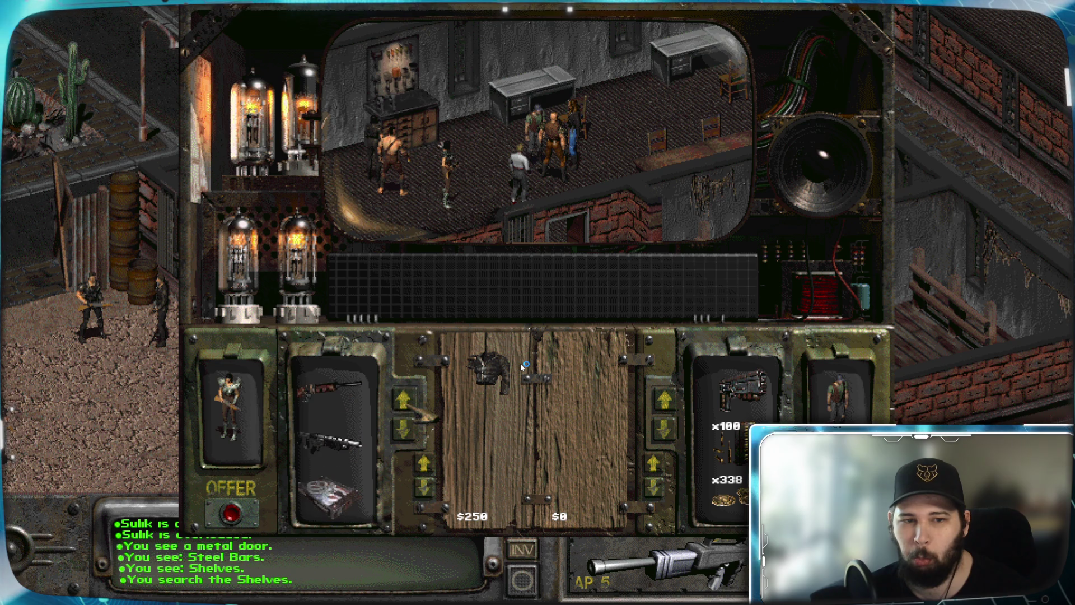
mouse_move(330, 392)
left_mouse_down()
mouse_move(437, 403)
mouse_move(504, 432)
mouse_move(392, 426)
mouse_move(336, 403)
left_mouse_up()
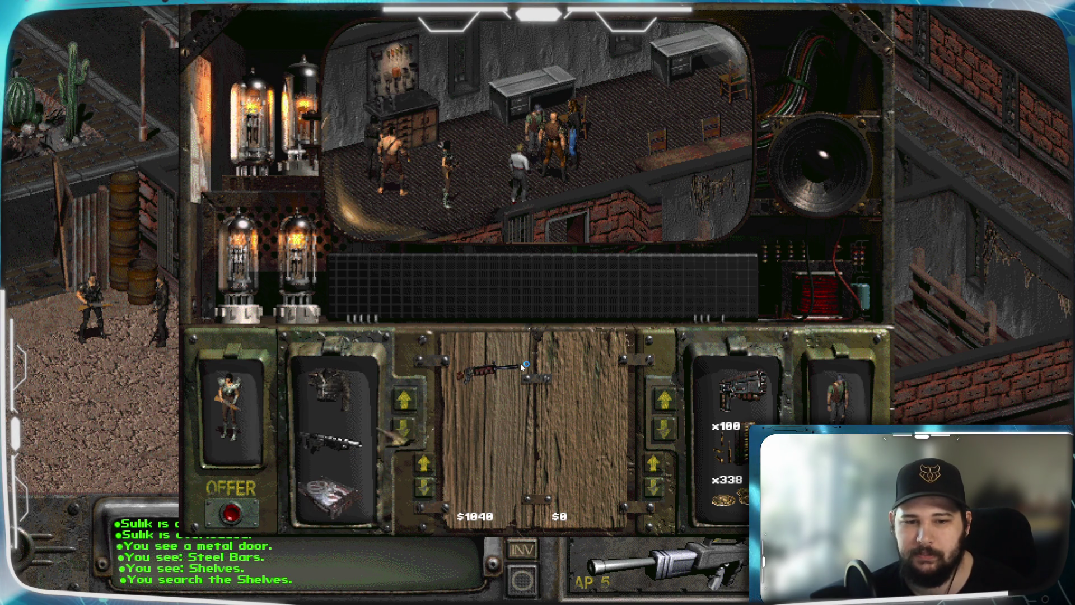
Request 40 shotgun shells from Bill's stock
left_click(667, 402)
left_click(666, 397)
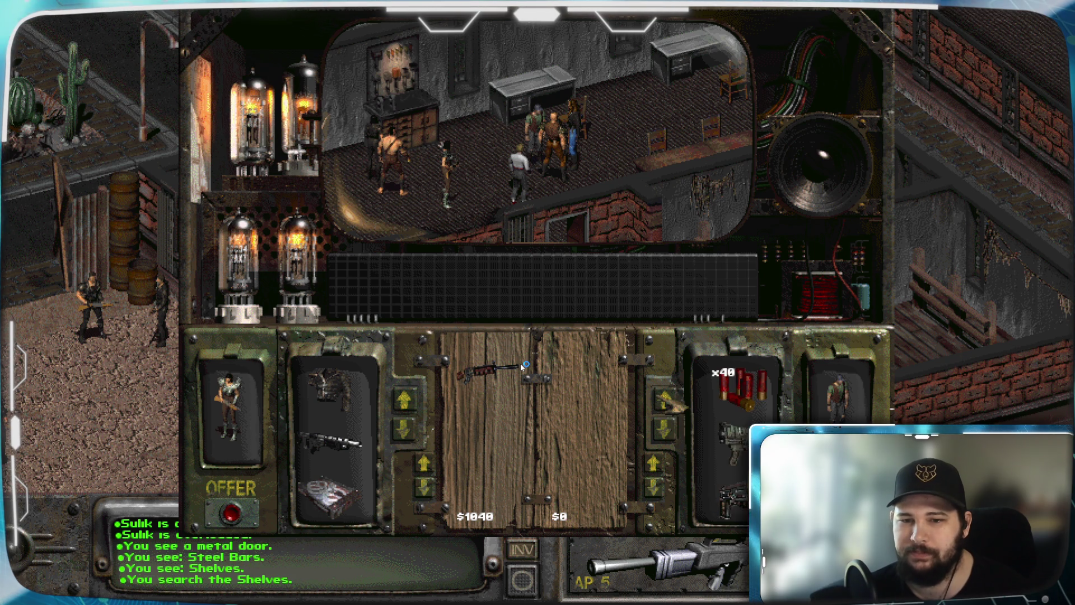
left_click_drag(722, 440, 583, 373)
left_click(512, 196)
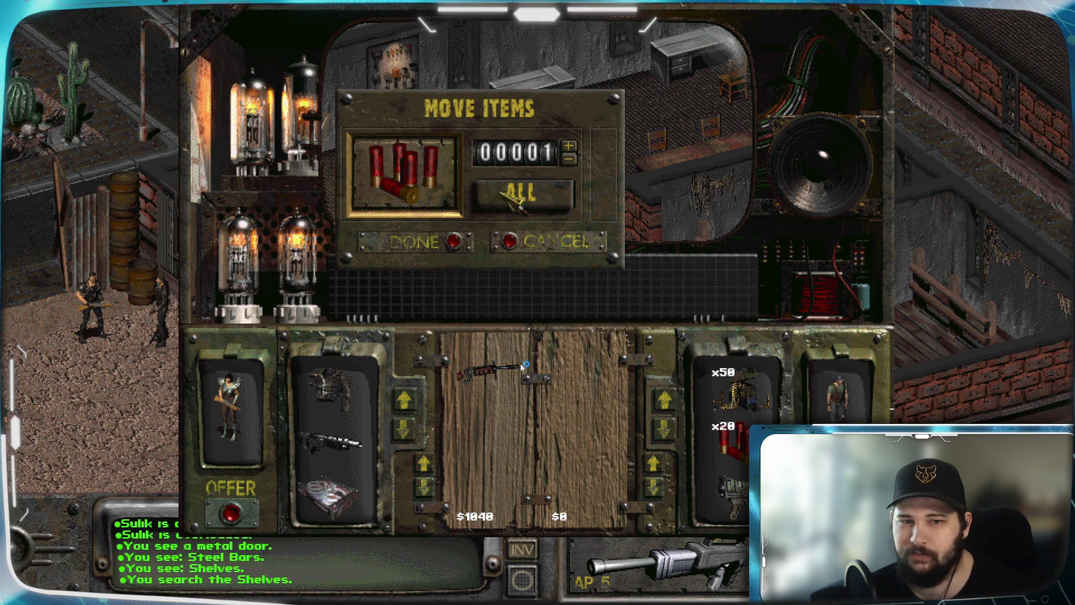
left_click(462, 241)
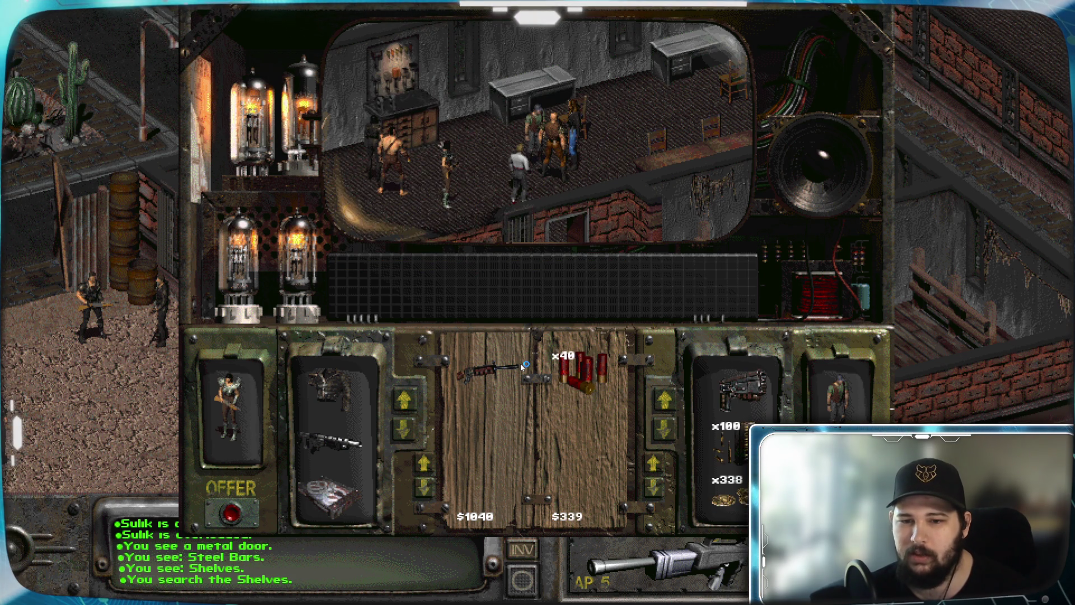
Identify Bill's ammo stacks and request the 5mm JHP and all 60 rounds of 7.62mm
left_click(669, 400)
left_click(670, 399)
left_click(670, 398)
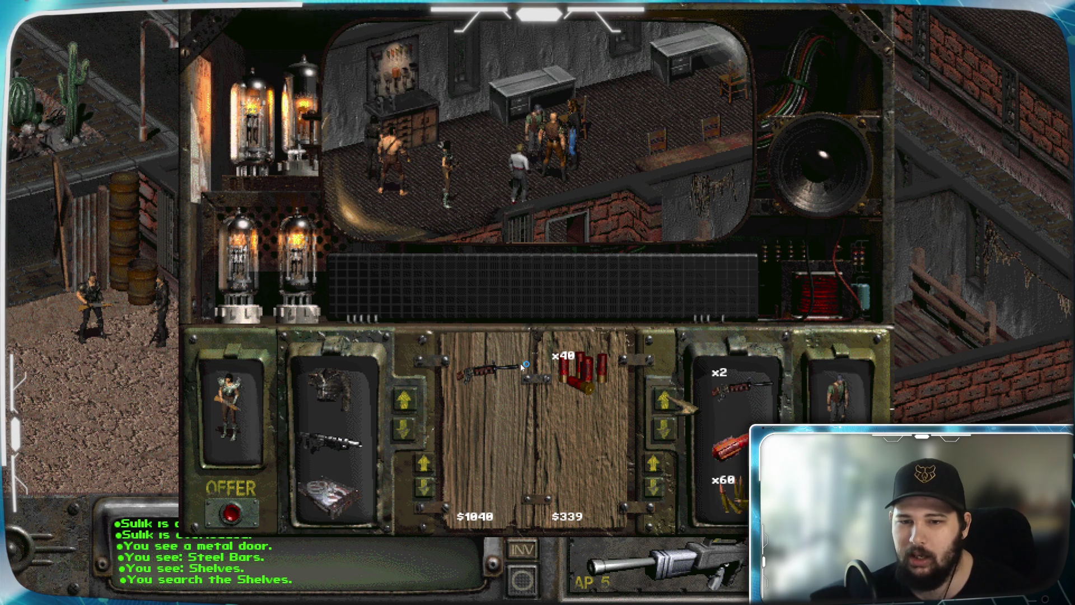
left_click(667, 430)
left_click(667, 430)
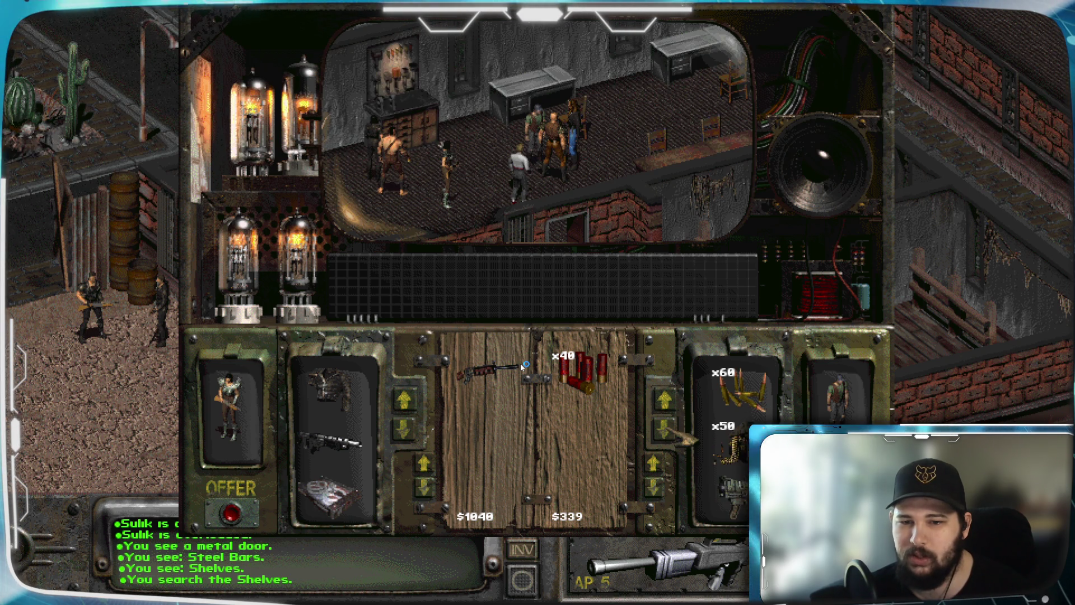
left_click(687, 413)
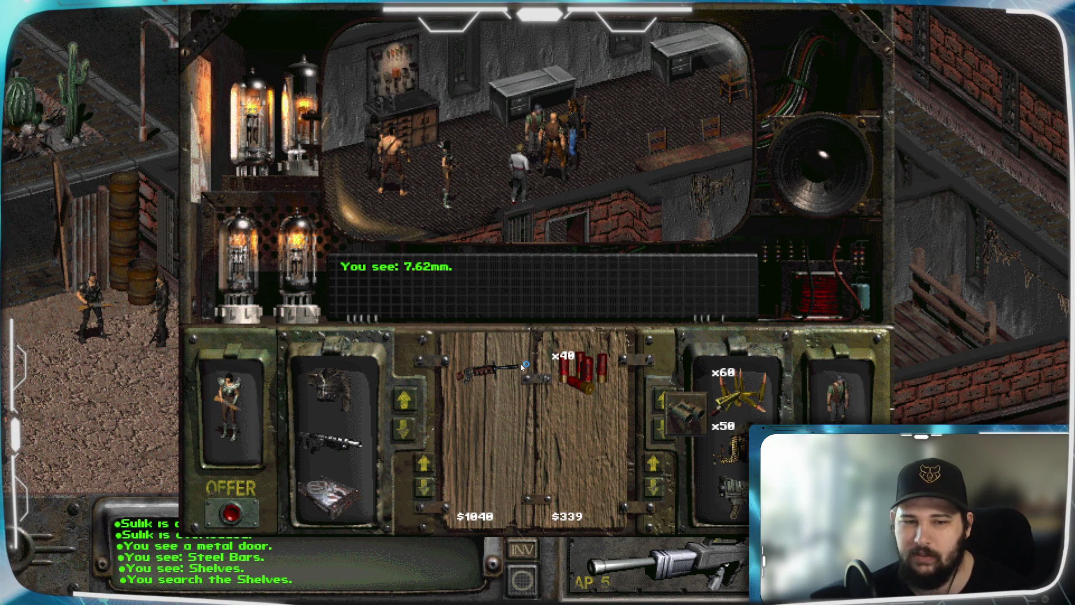
left_click(689, 448)
left_click(686, 413)
left_click(689, 449)
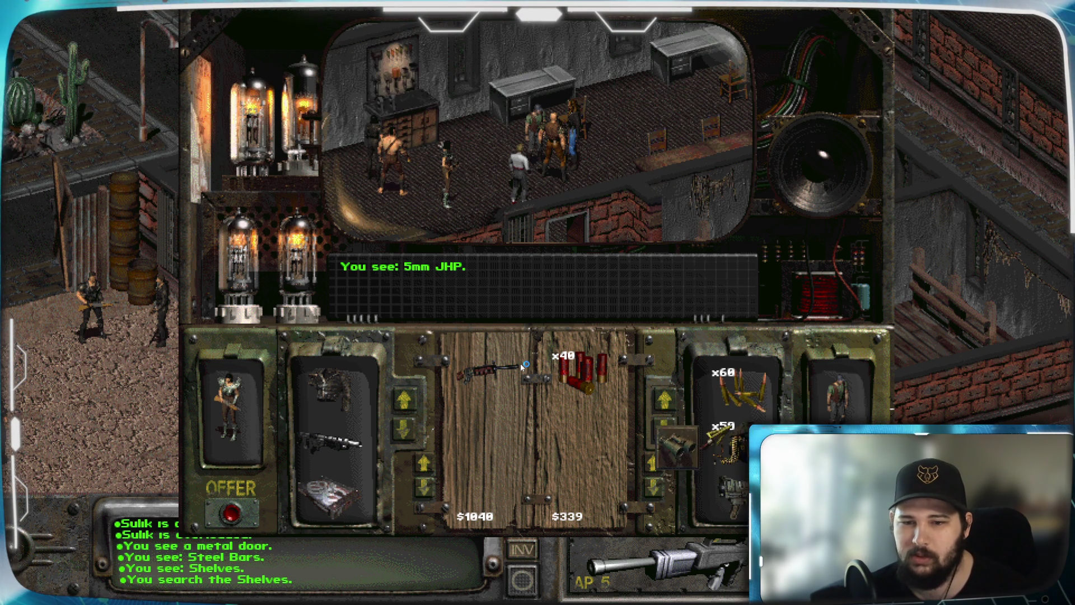
left_click_drag(729, 443, 585, 373)
mouse_move(737, 392)
left_mouse_down()
mouse_move(610, 448)
mouse_move(621, 457)
mouse_move(627, 431)
mouse_move(585, 476)
left_mouse_up()
left_click(523, 193)
left_click(457, 242)
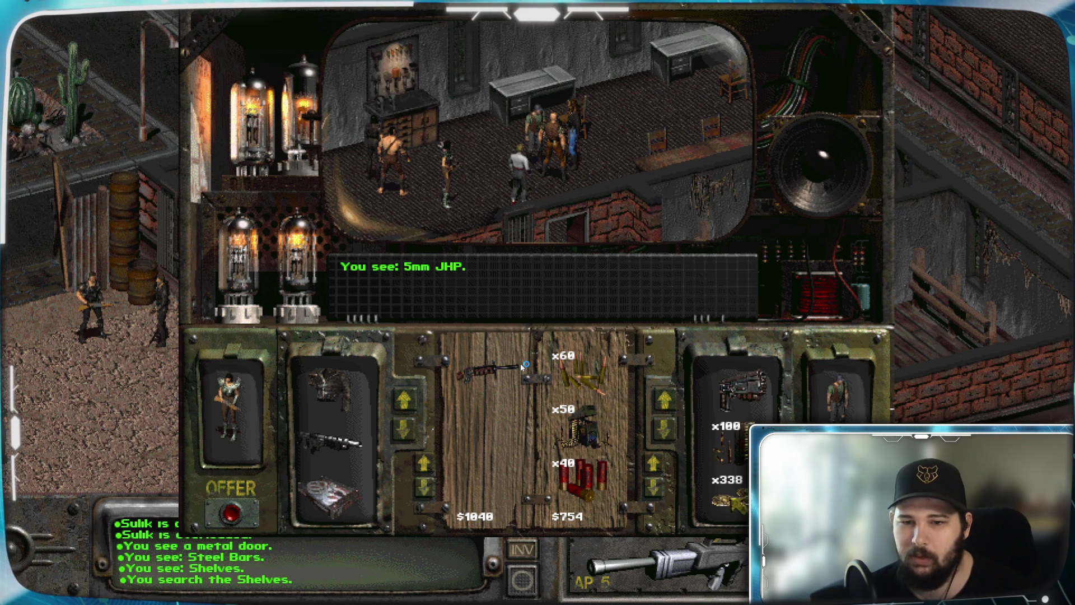
Request the whole stack of 100 .223 FMJ rounds
left_click_drag(728, 445, 684, 471)
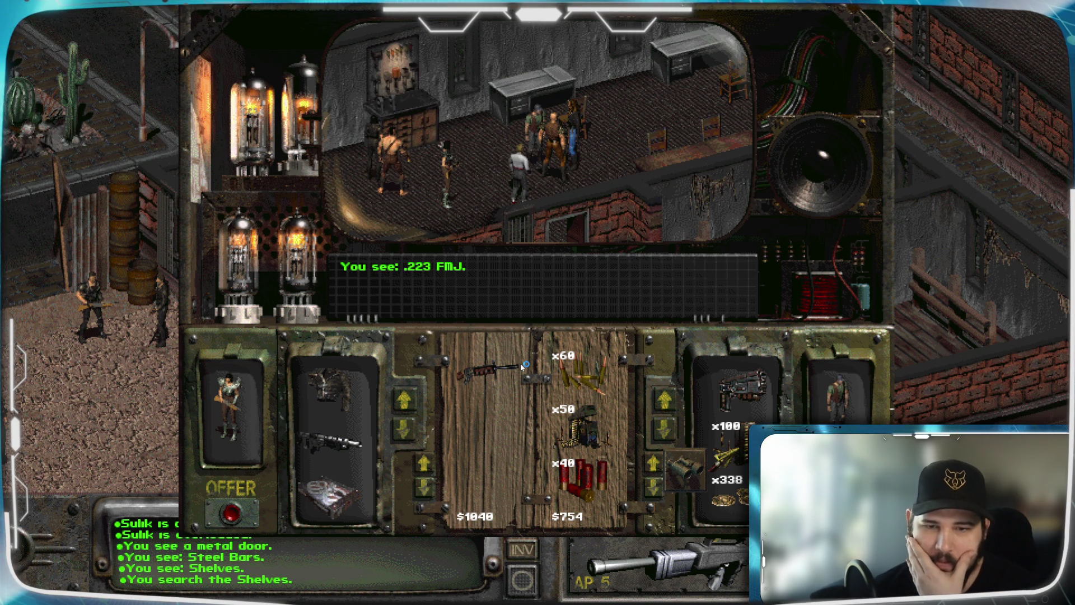
mouse_move(685, 471)
left_mouse_down()
mouse_move(619, 397)
mouse_move(729, 445)
mouse_move(611, 437)
left_mouse_up()
left_click(521, 190)
left_click(455, 244)
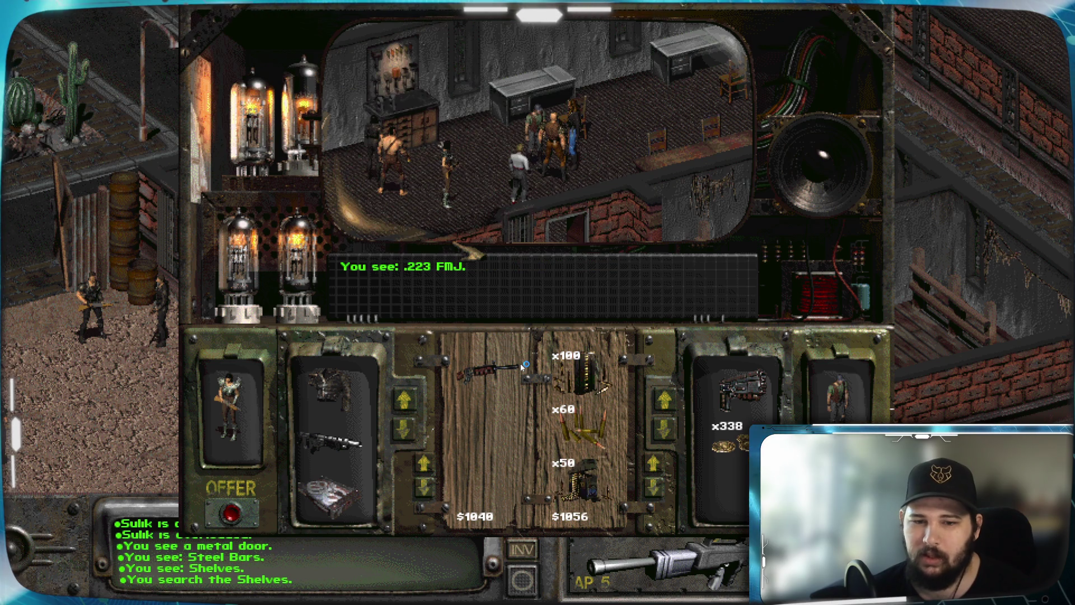
Add one more item to reach $1290, take 234 caps to balance, and propose the trade
mouse_move(330, 387)
left_mouse_down()
mouse_move(426, 392)
mouse_move(487, 370)
left_mouse_up()
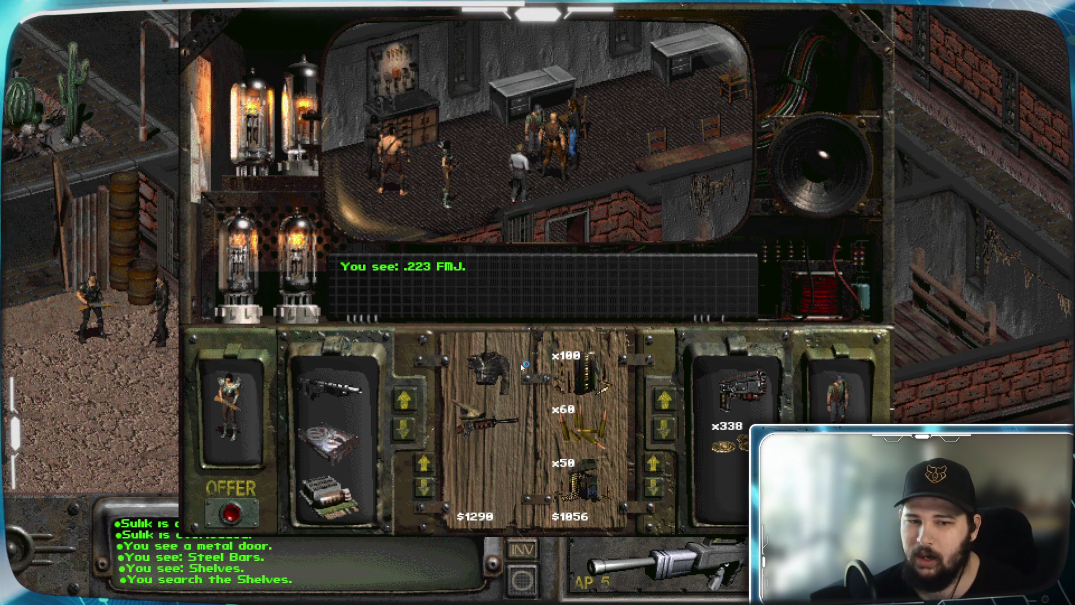
mouse_move(728, 445)
left_mouse_down()
mouse_move(504, 470)
mouse_move(586, 493)
left_mouse_up()
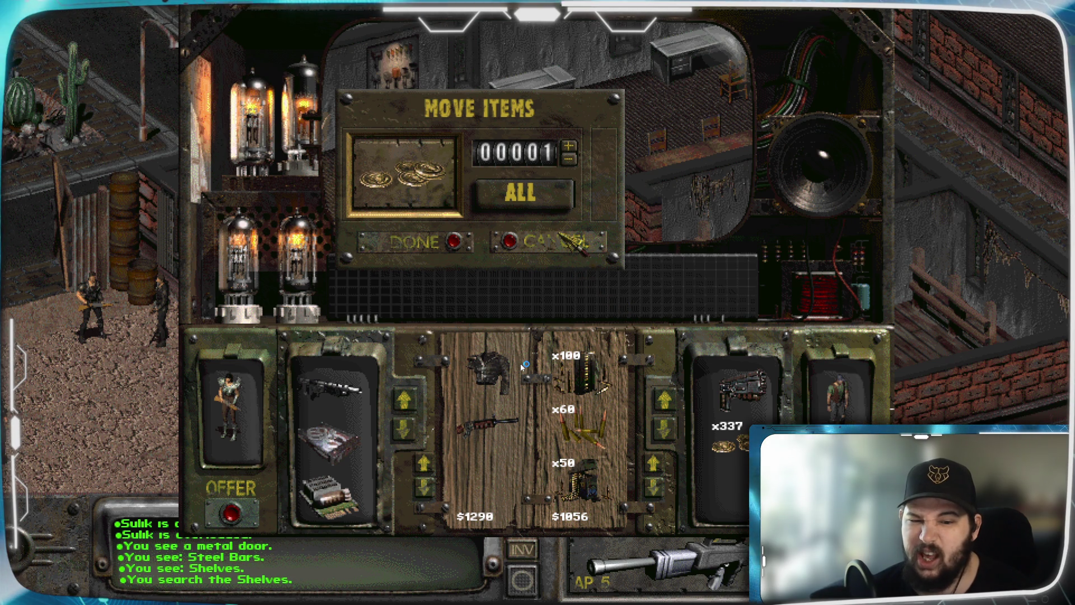
type("234")
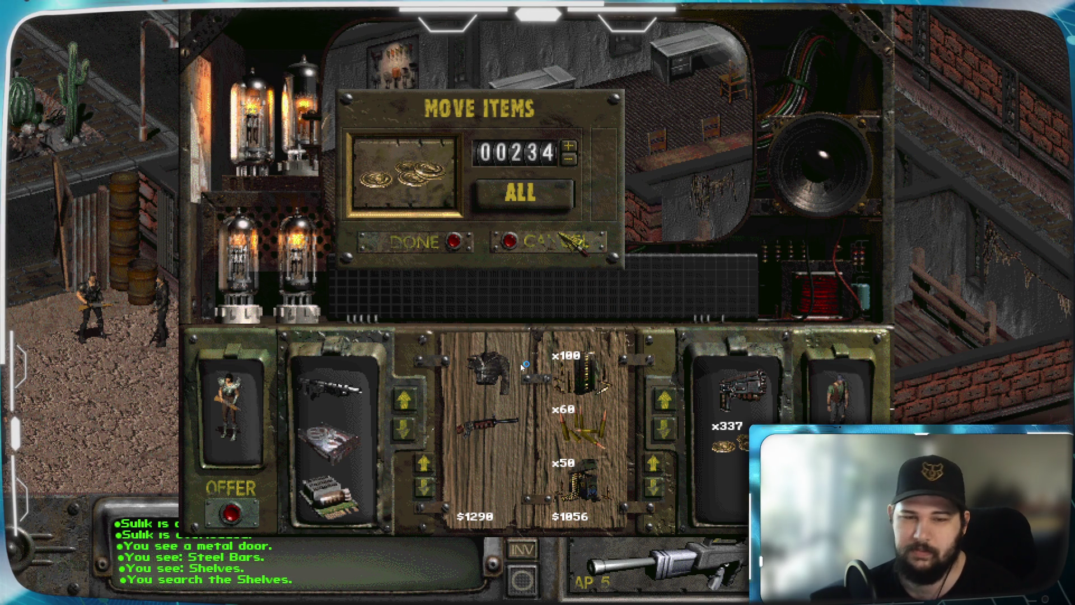
key("Return")
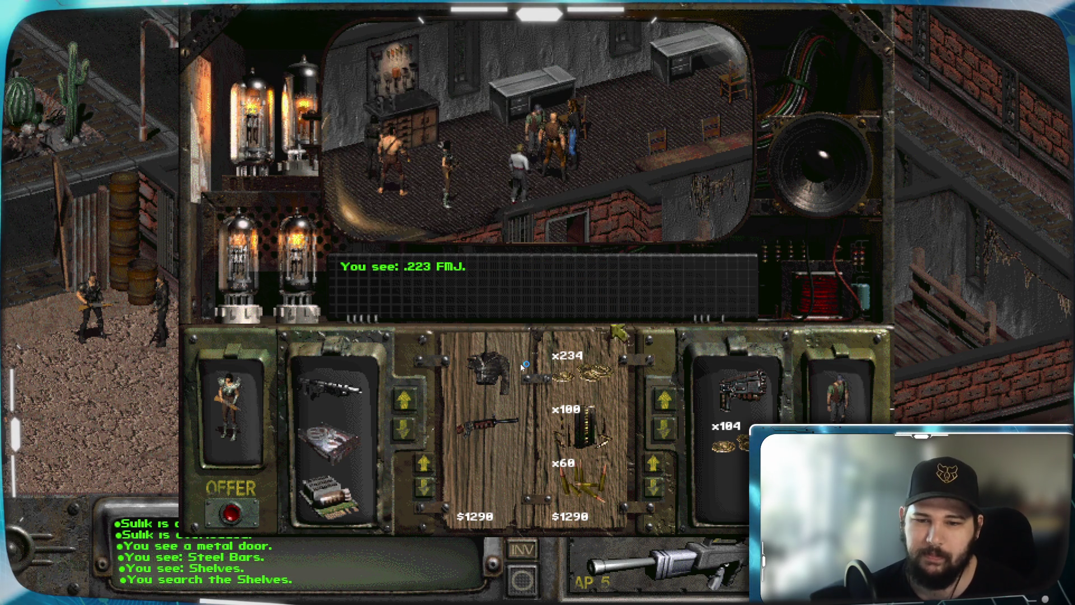
left_click(232, 512)
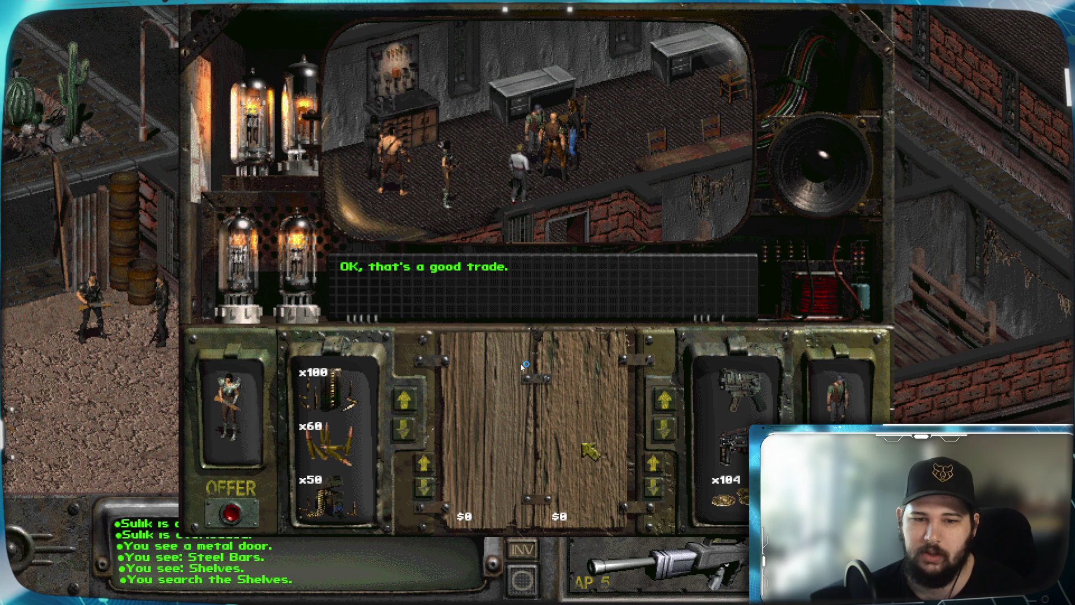
Close the trade screen and say goodbye to Bill
key("Escape")
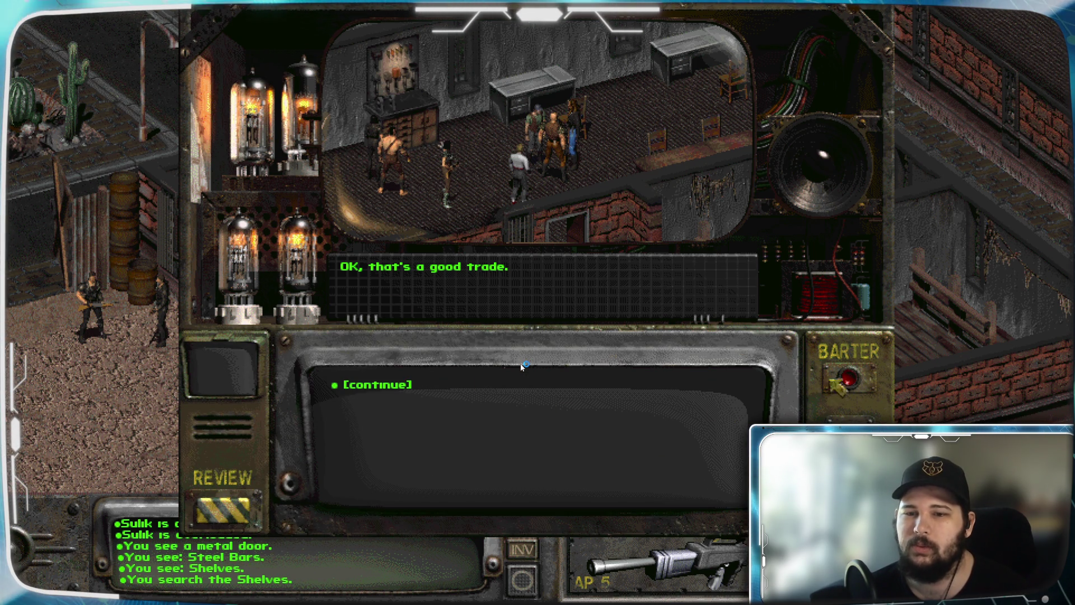
left_click(387, 387)
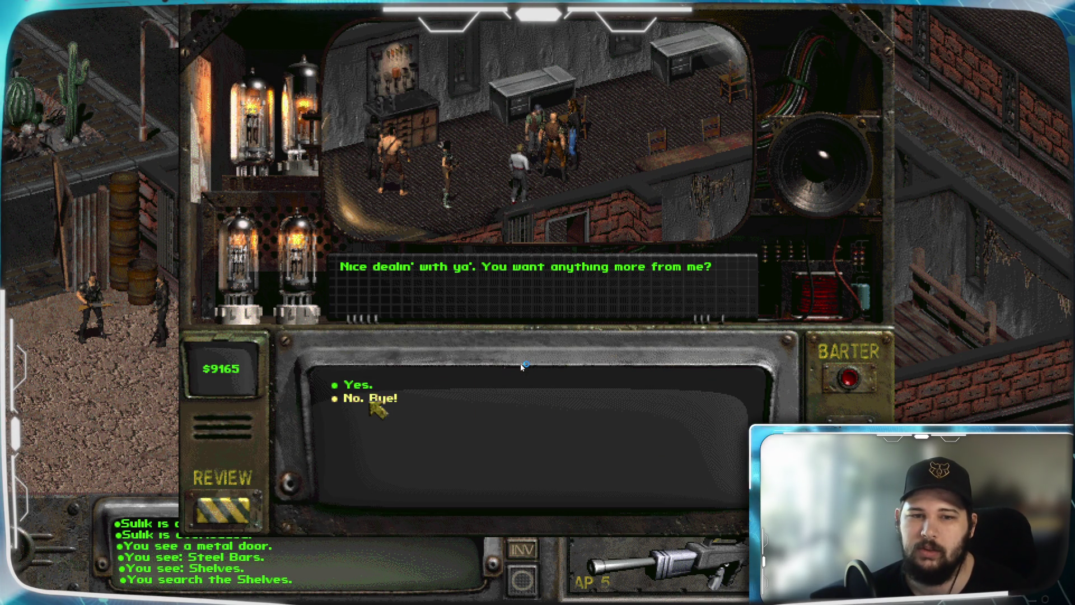
left_click(371, 399)
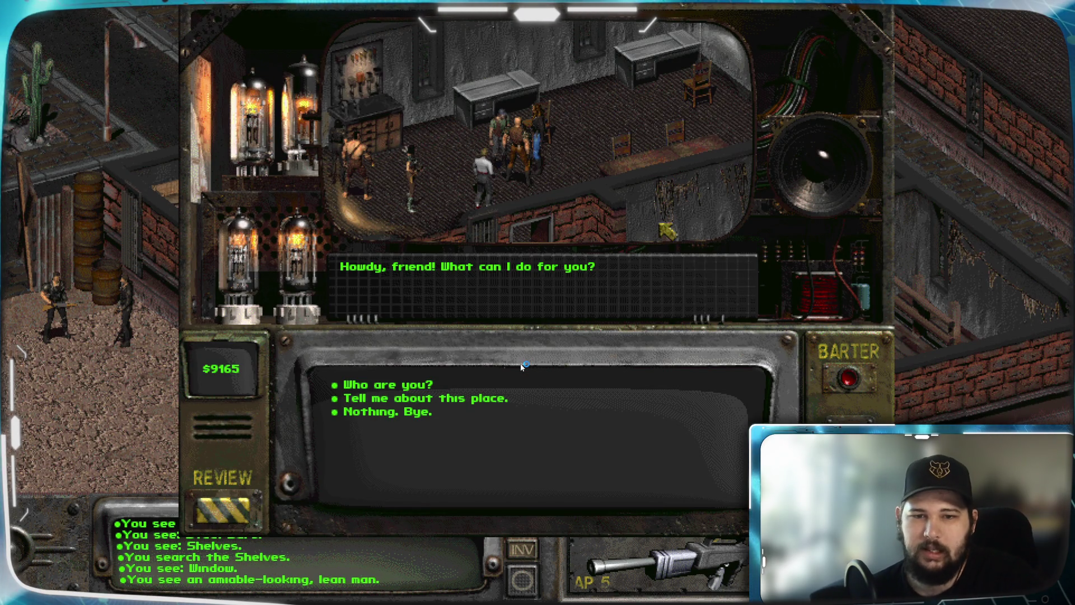
Ask Chad about Broken Hills, who he is, and for a job
left_click(434, 400)
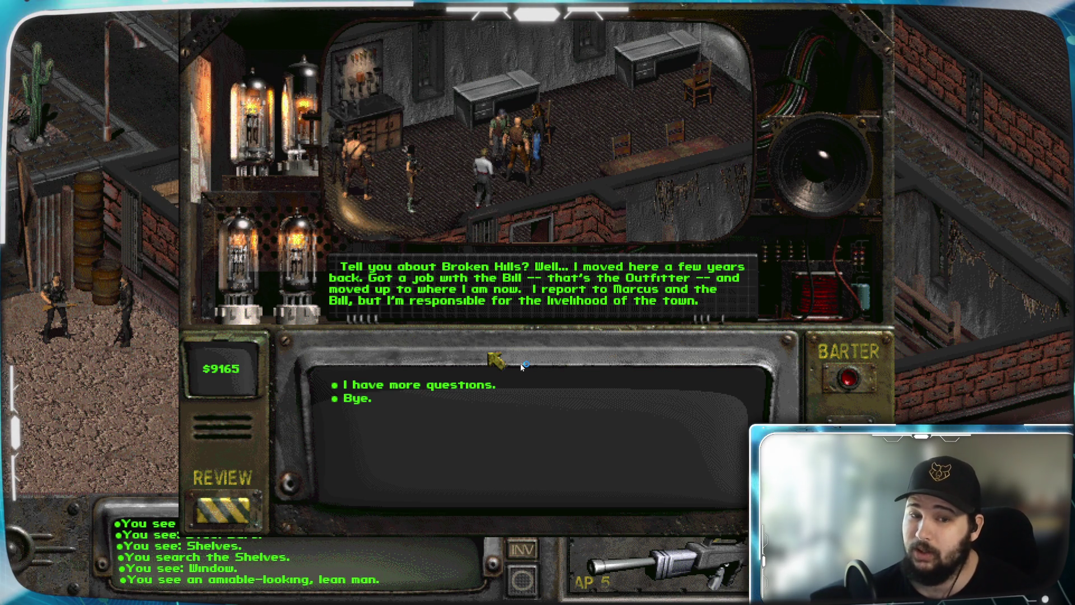
left_click(433, 385)
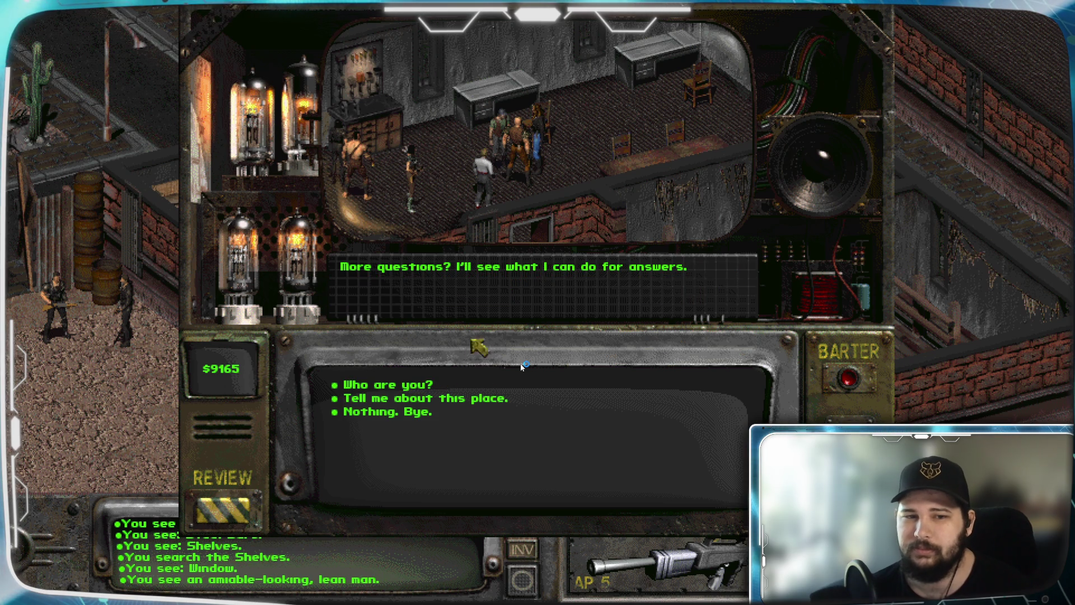
left_click(420, 387)
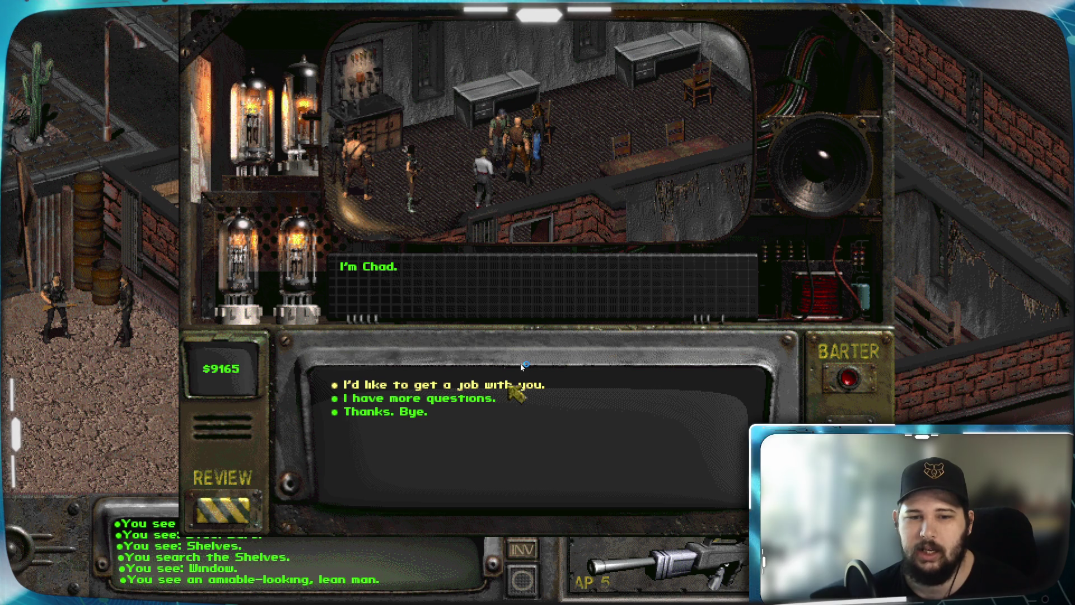
left_click(511, 385)
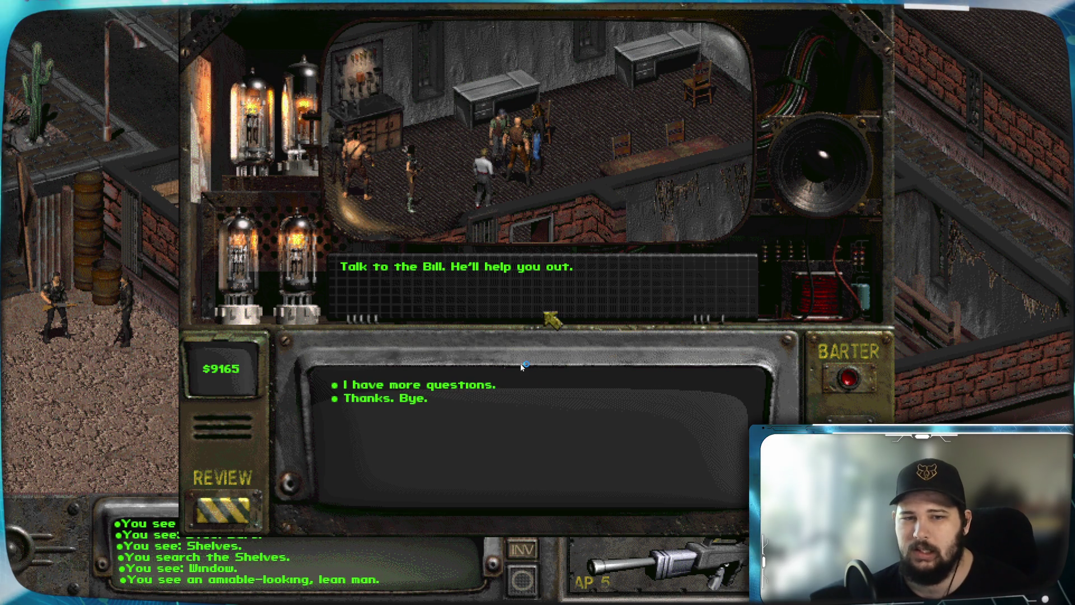
Open and then close Chad's barter screen, and end the conversation
left_click(828, 380)
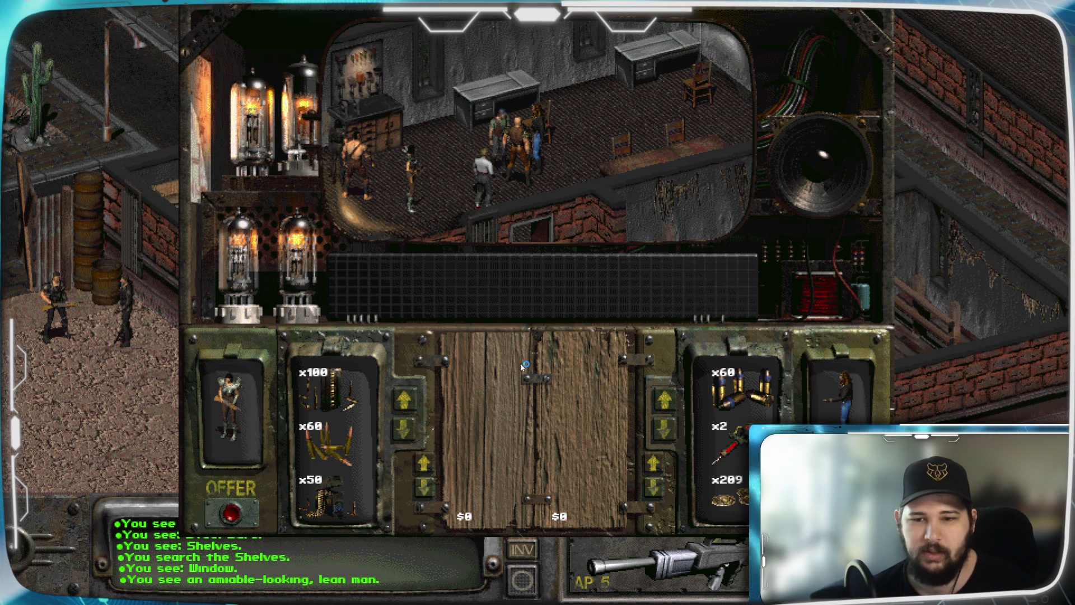
key("Escape")
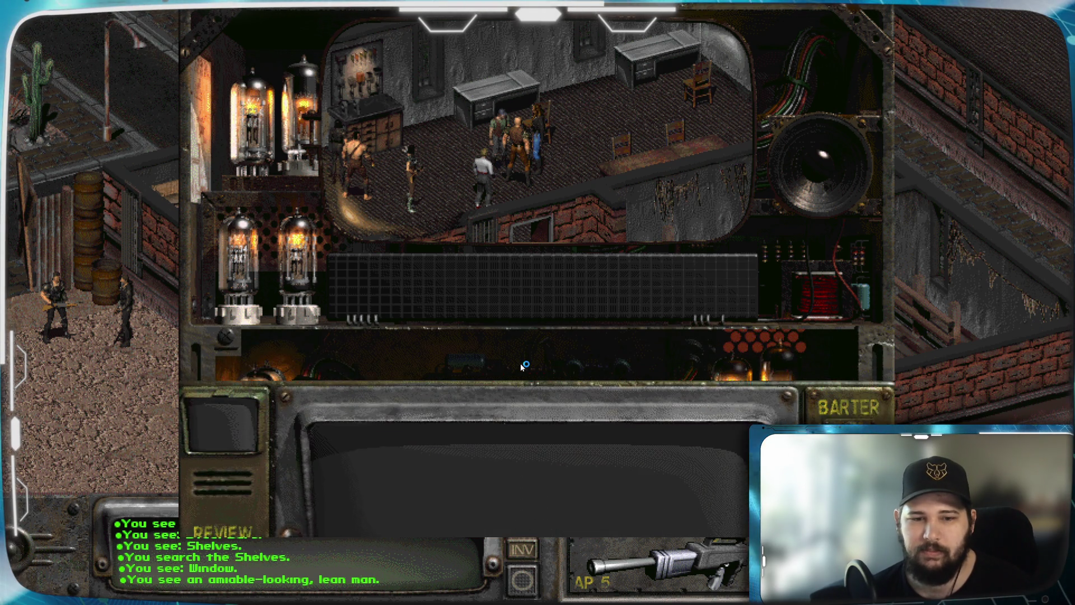
left_click(401, 398)
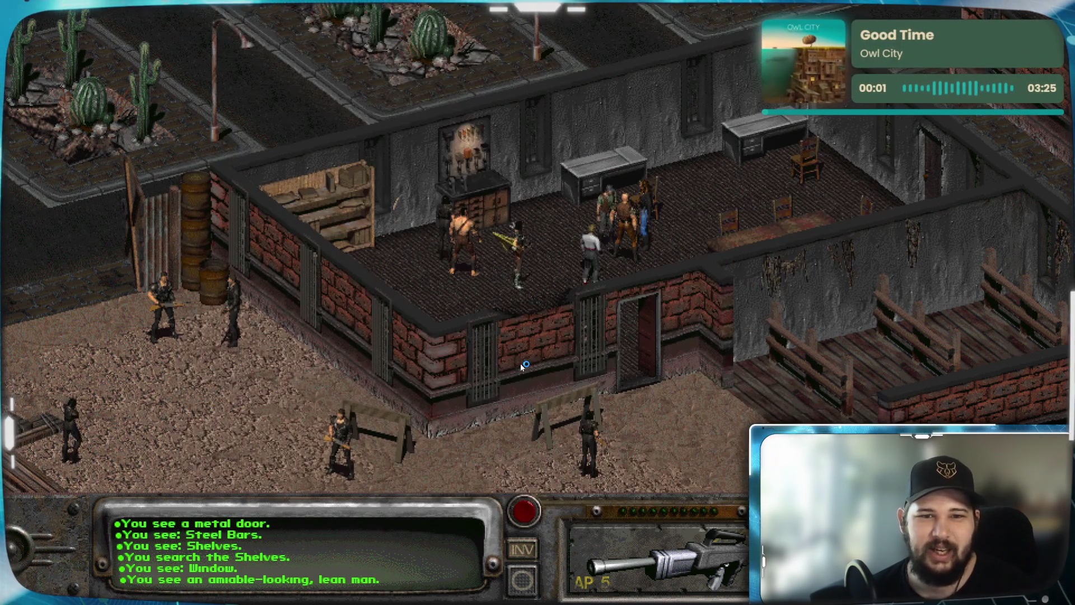
Open a trade with Sulik and put two of his weapons on his table
left_click(513, 241)
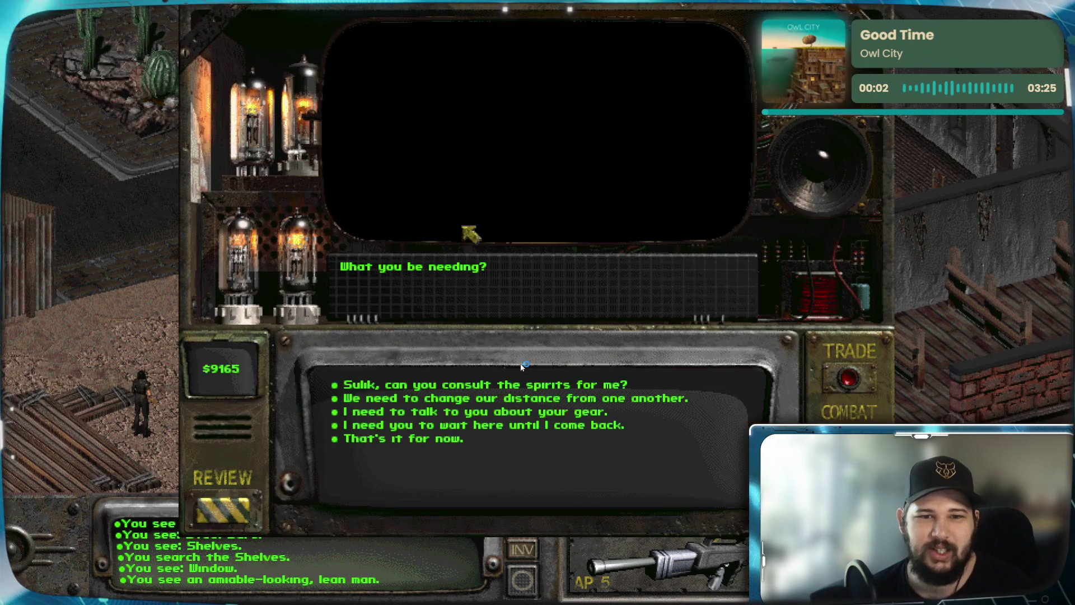
key("3")
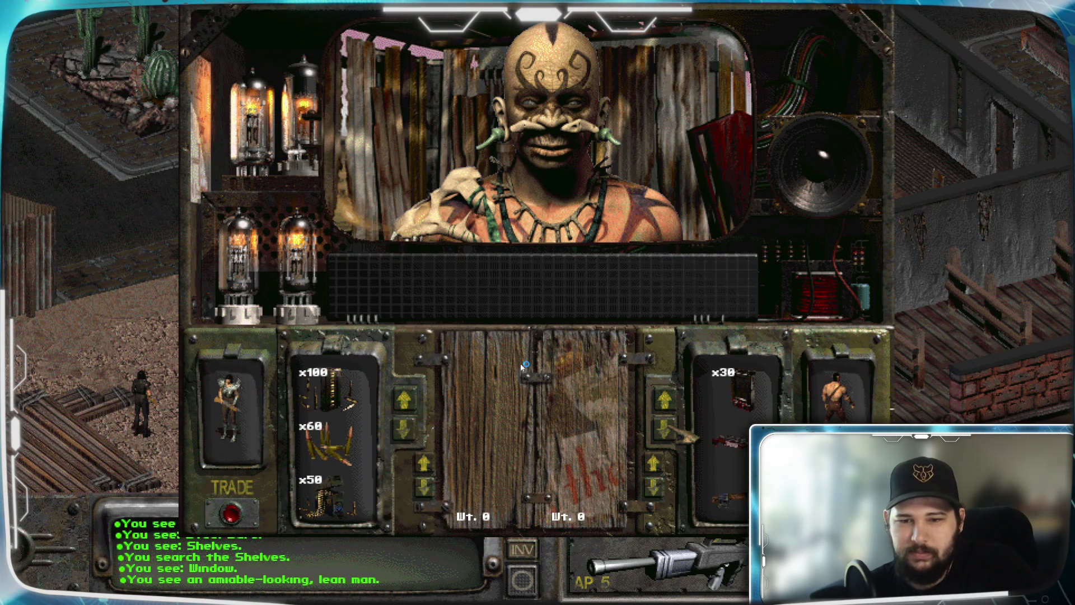
mouse_move(728, 392)
left_mouse_down()
mouse_move(616, 425)
mouse_move(583, 372)
left_mouse_up()
left_click_drag(729, 393, 583, 428)
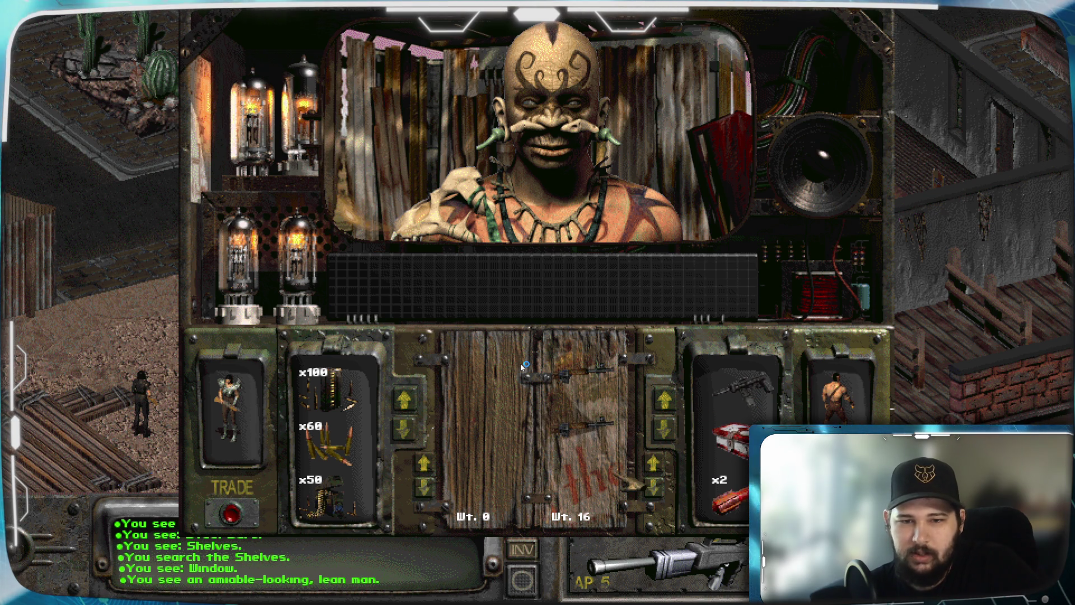
Offer the full ammo stacks of 60, 100 and 50 rounds to Sulik
mouse_move(327, 439)
left_mouse_down()
mouse_move(381, 445)
mouse_move(510, 415)
left_mouse_up()
left_click(500, 197)
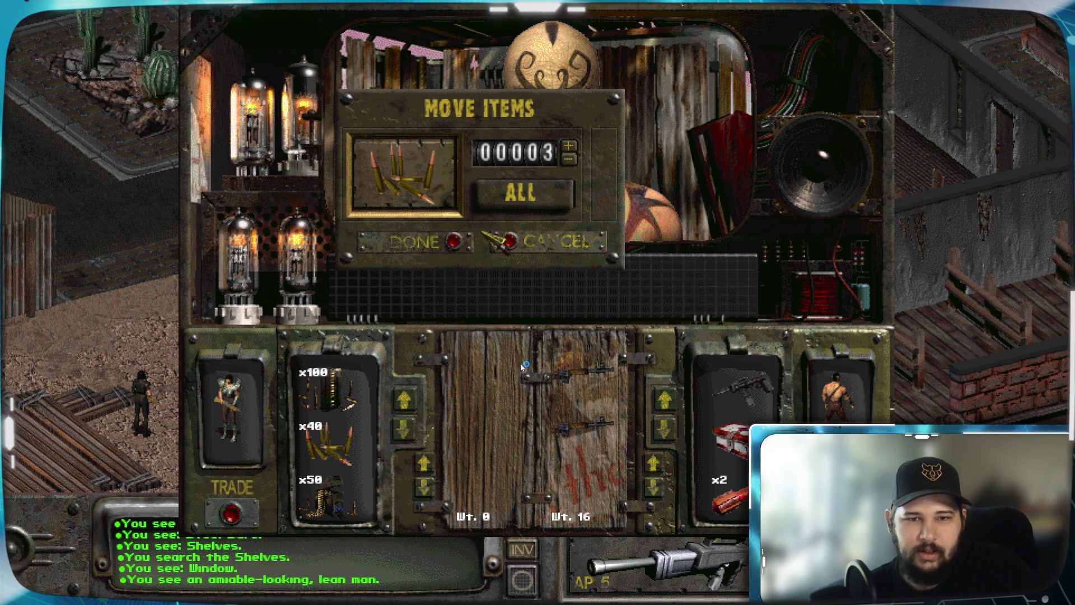
key("Return")
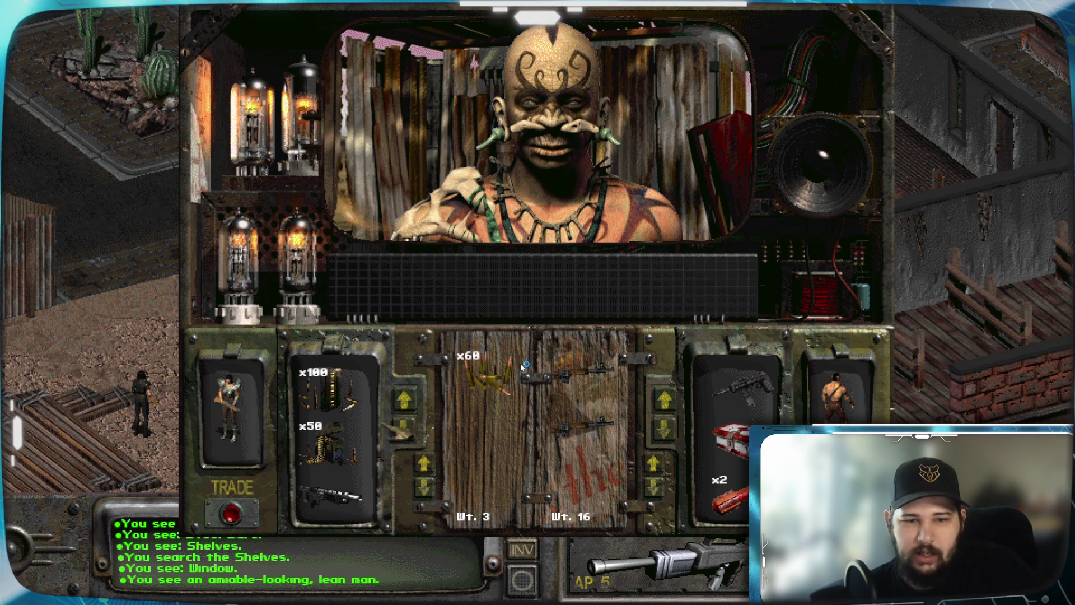
left_click_drag(330, 392, 502, 443)
left_click(539, 197)
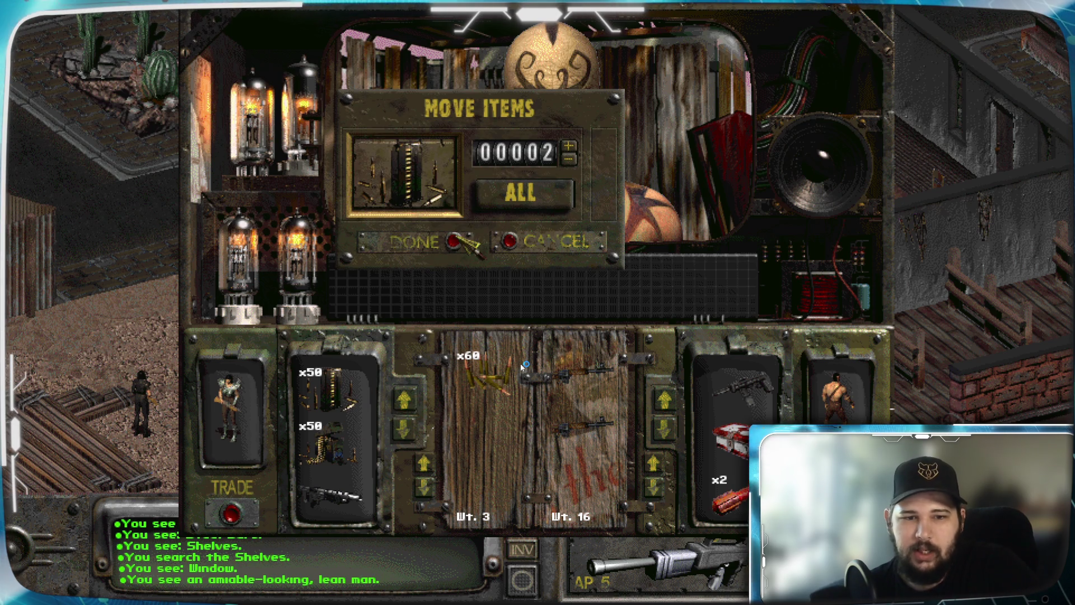
key("Return")
left_click_drag(331, 392, 488, 370)
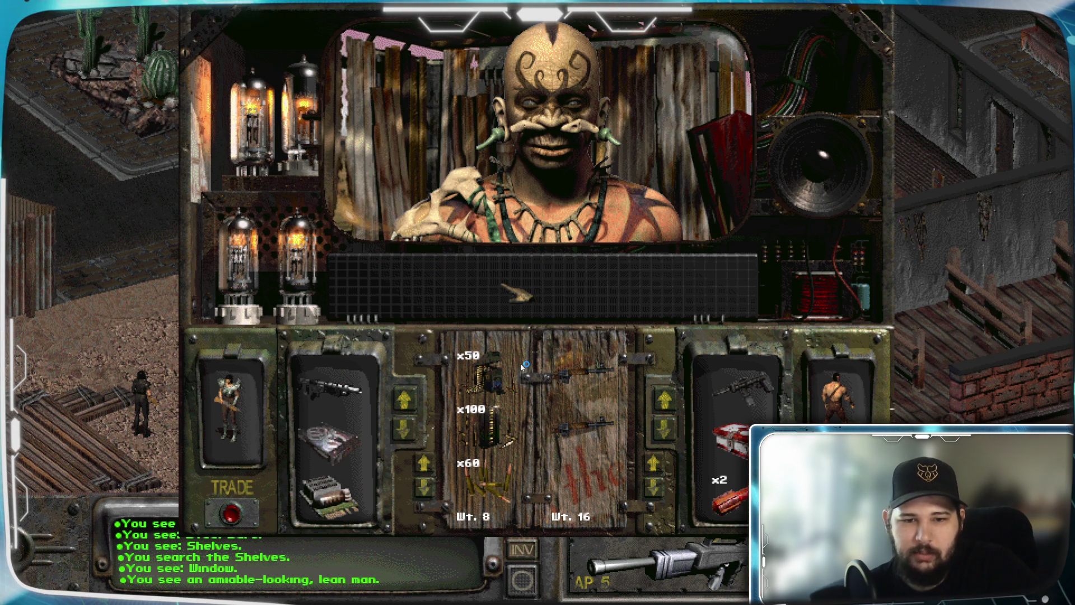
left_click(403, 428)
left_click(403, 429)
left_click(404, 428)
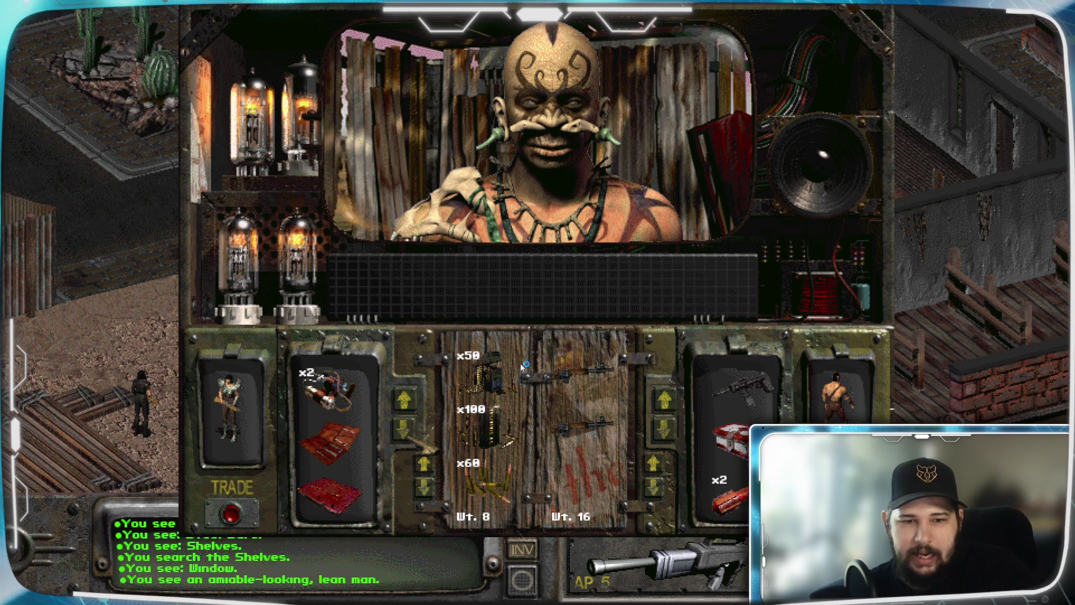
left_click(404, 429)
left_click(403, 429)
left_click(404, 428)
left_click(404, 429)
left_click(403, 429)
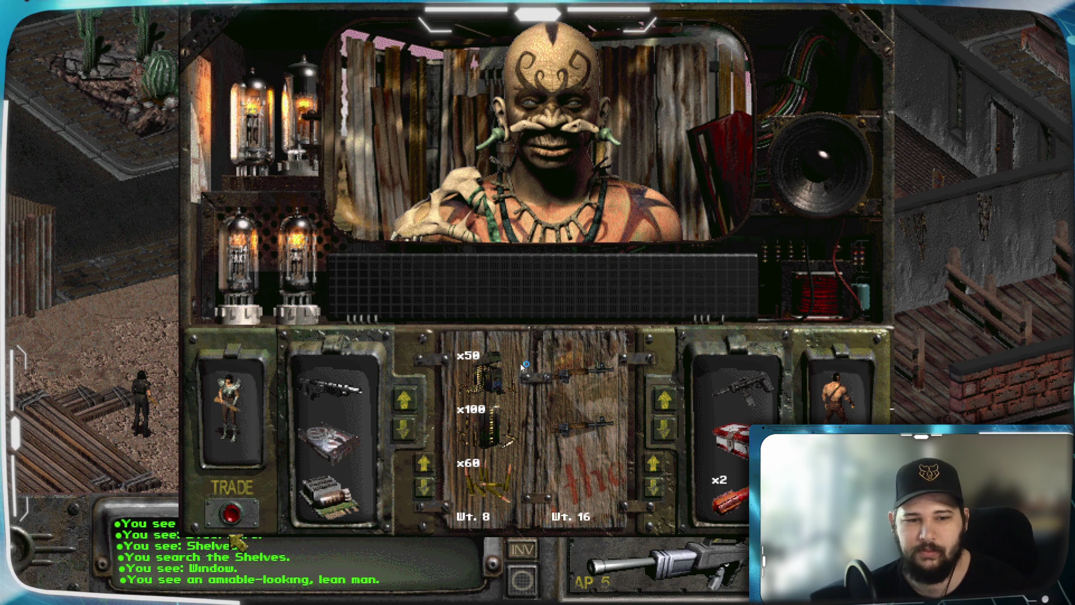
Close Sulik's trade screen, end his conversation, and start talking to the shopkeeper
key("Escape")
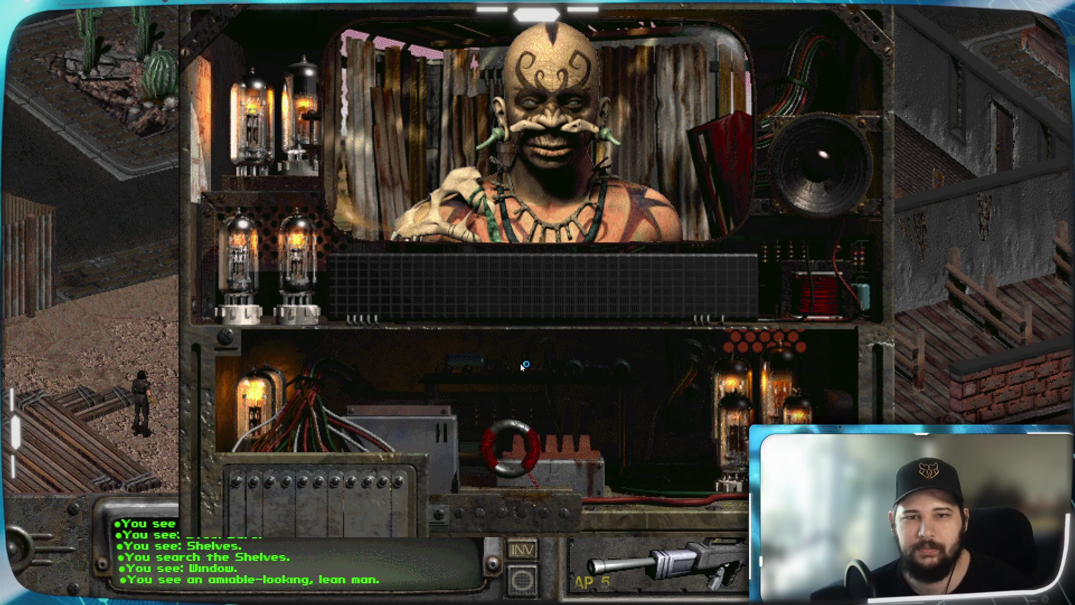
left_click(432, 440)
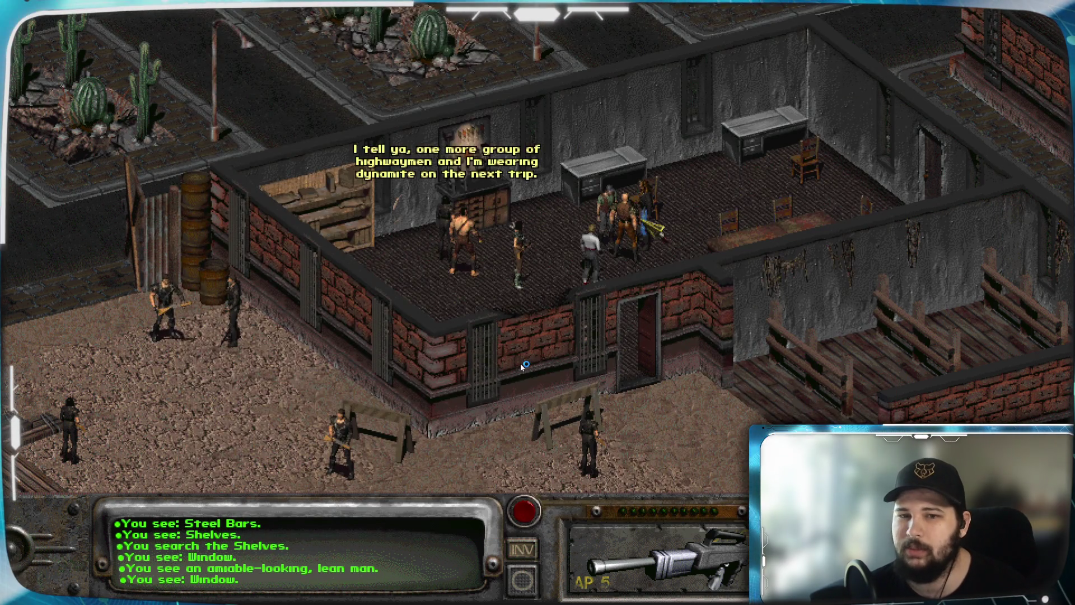
left_click(626, 230)
Barter the rifle for two stimpaks and a stack of the shopkeeper's ammo
left_click(850, 386)
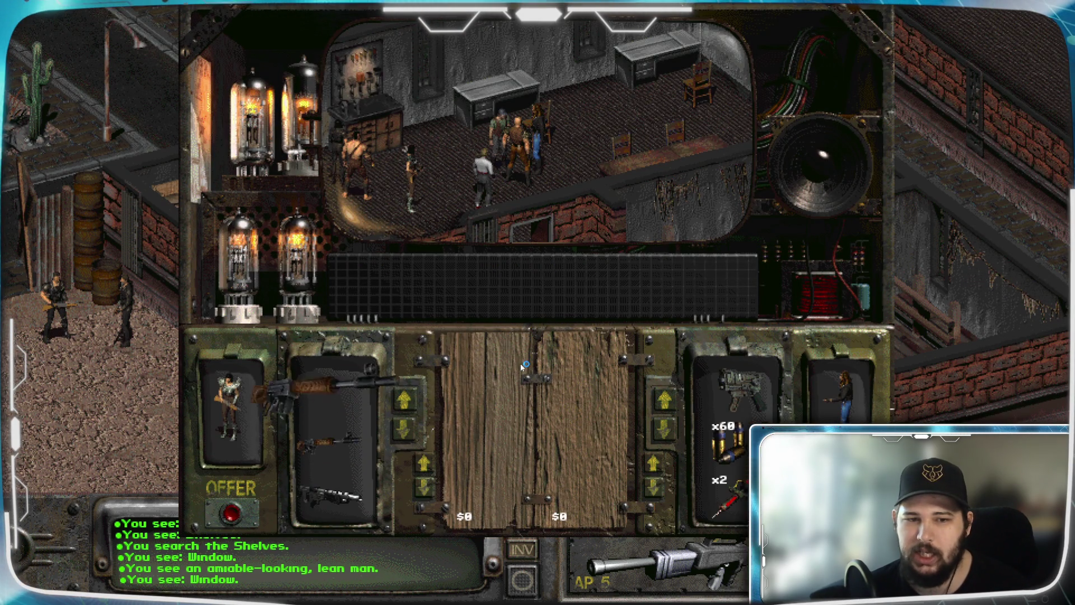
left_click_drag(331, 445, 521, 365)
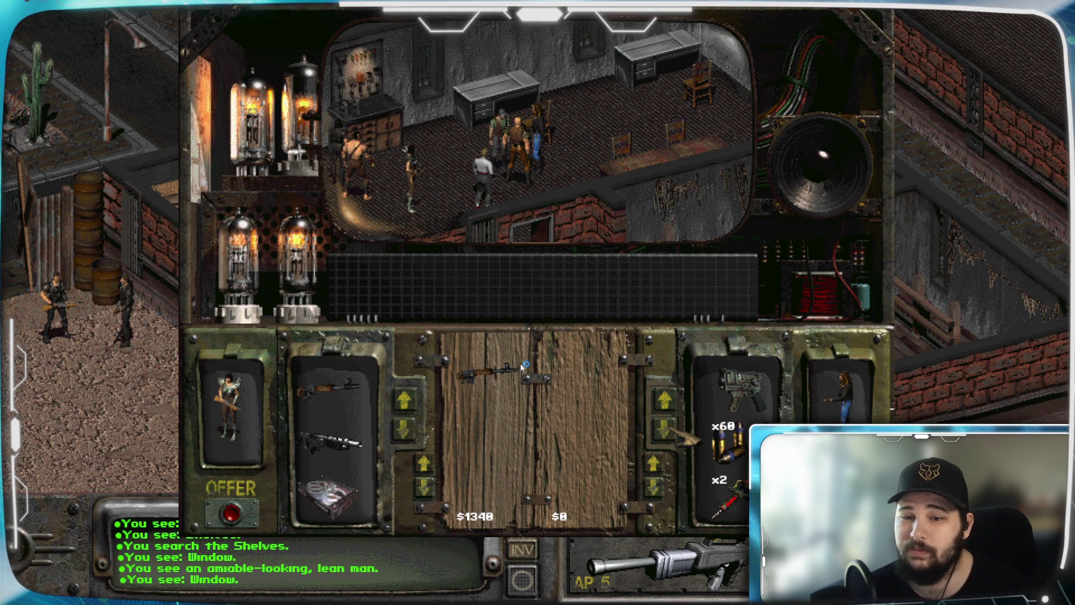
left_click_drag(722, 498, 580, 387)
left_click(521, 193)
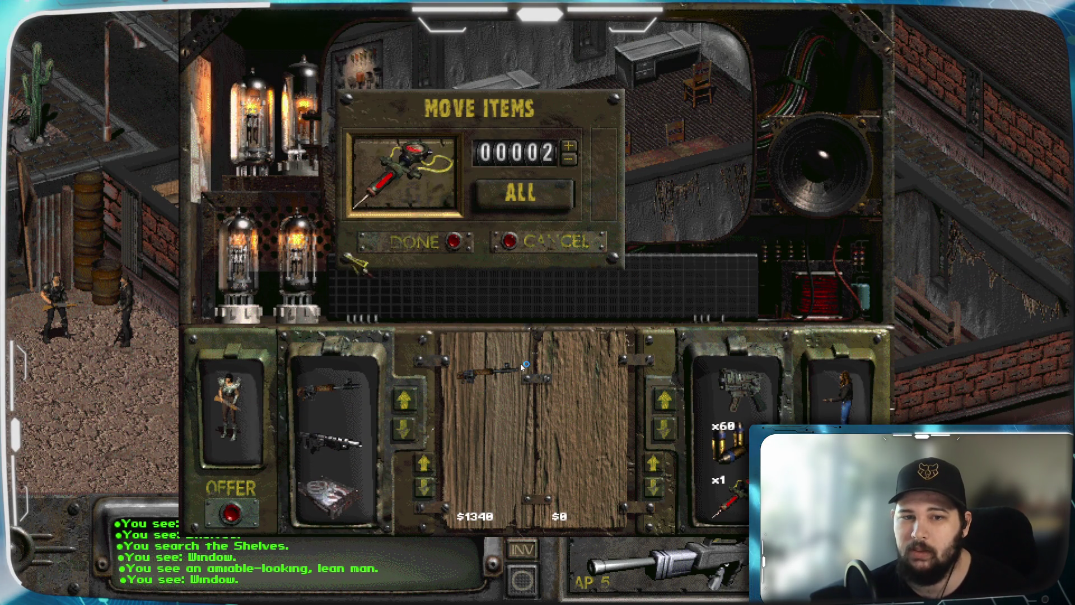
left_click(453, 242)
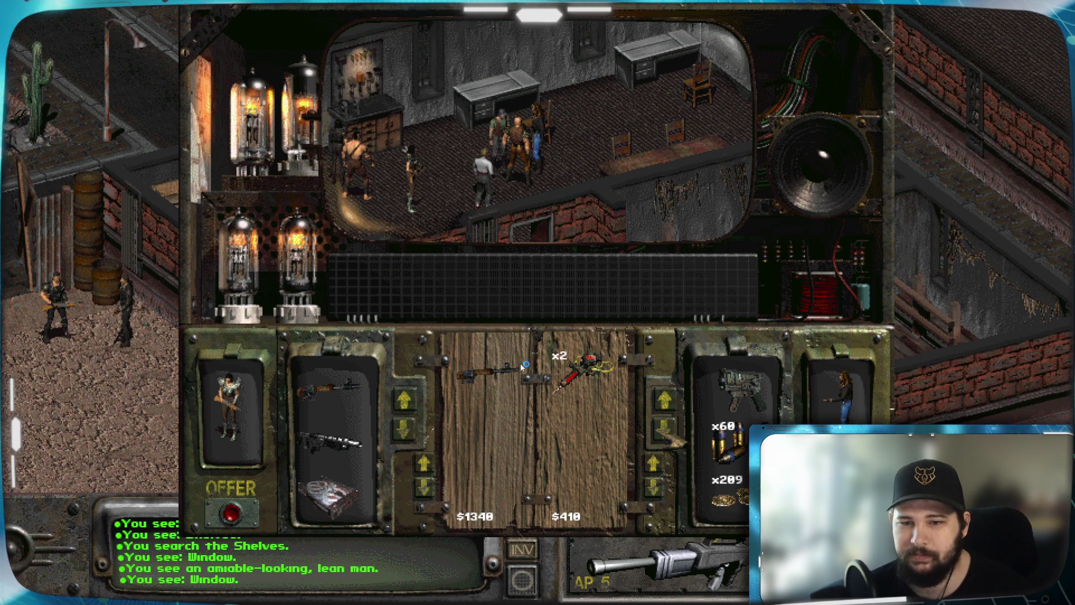
mouse_move(725, 442)
left_mouse_down()
mouse_move(600, 429)
mouse_move(563, 341)
left_mouse_up()
left_click(456, 243)
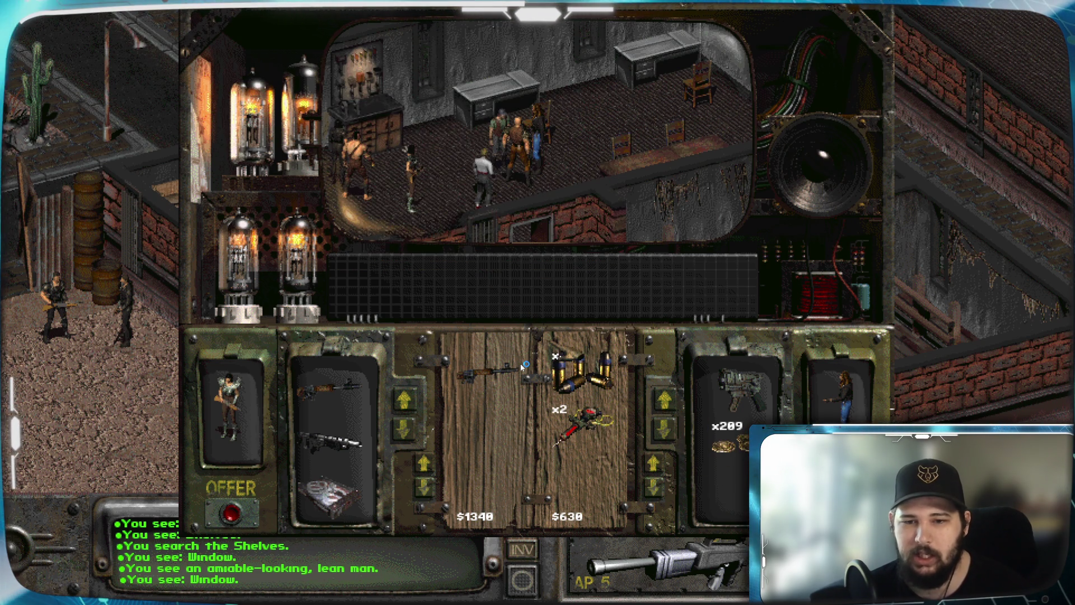
Put the 10mm SMG back in his stock, then close the barter and say goodbye
mouse_move(733, 386)
left_mouse_down()
mouse_move(630, 442)
mouse_move(588, 392)
mouse_move(636, 440)
mouse_move(734, 392)
left_mouse_up()
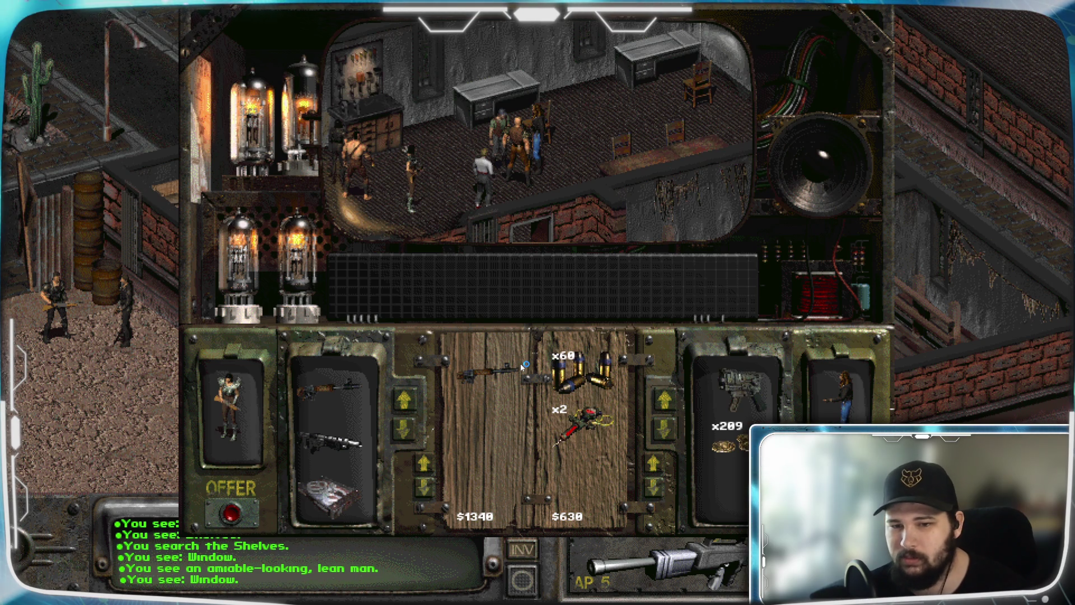
left_click(681, 415)
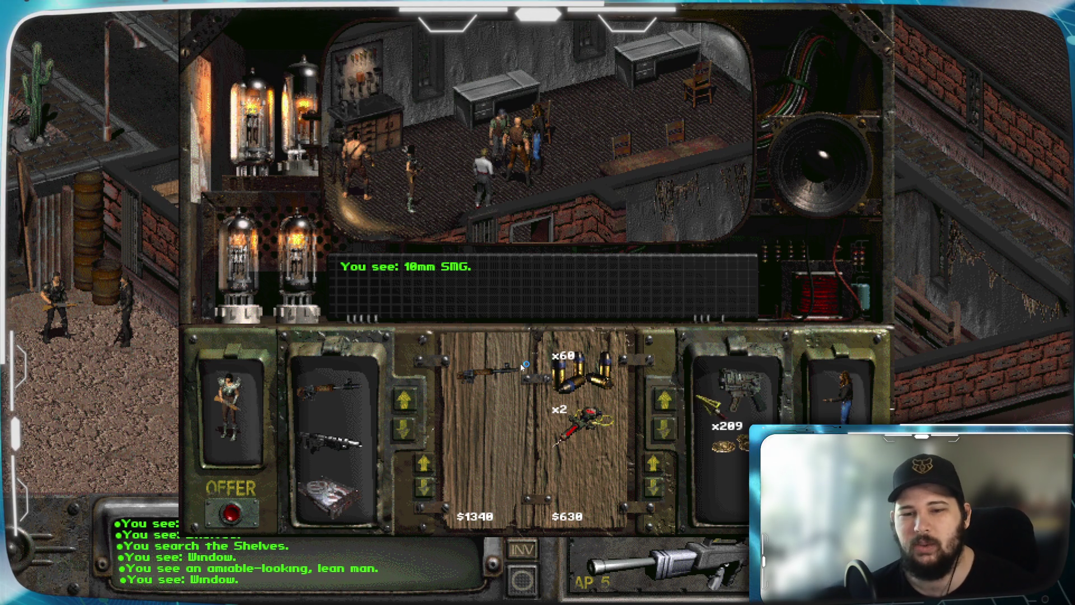
left_click_drag(639, 465, 594, 476)
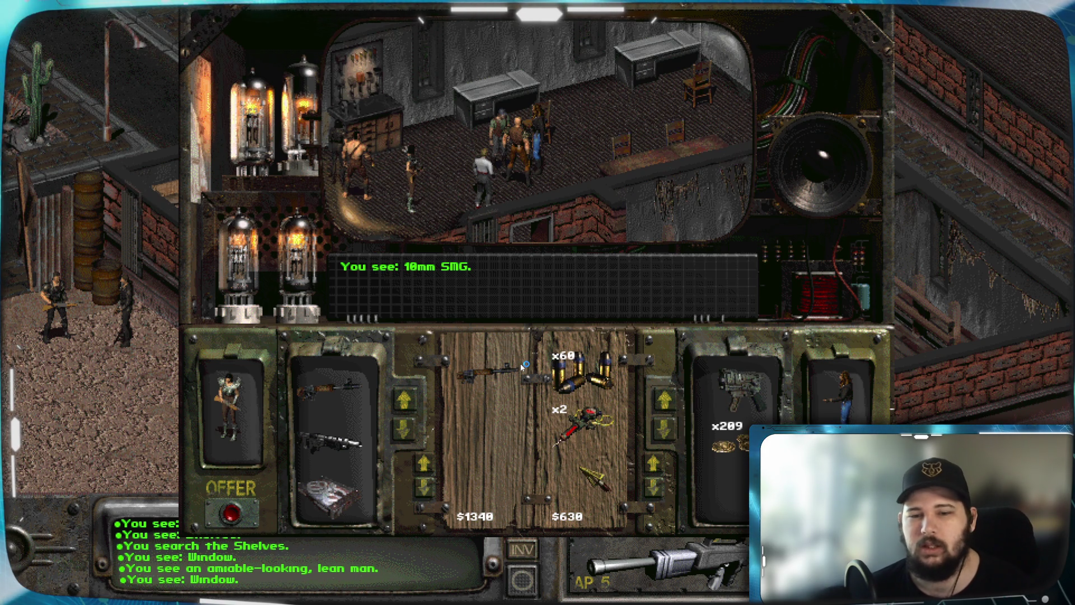
mouse_move(591, 484)
left_mouse_down()
mouse_move(605, 482)
mouse_move(518, 386)
mouse_move(422, 448)
mouse_move(417, 403)
left_mouse_up()
key("Escape")
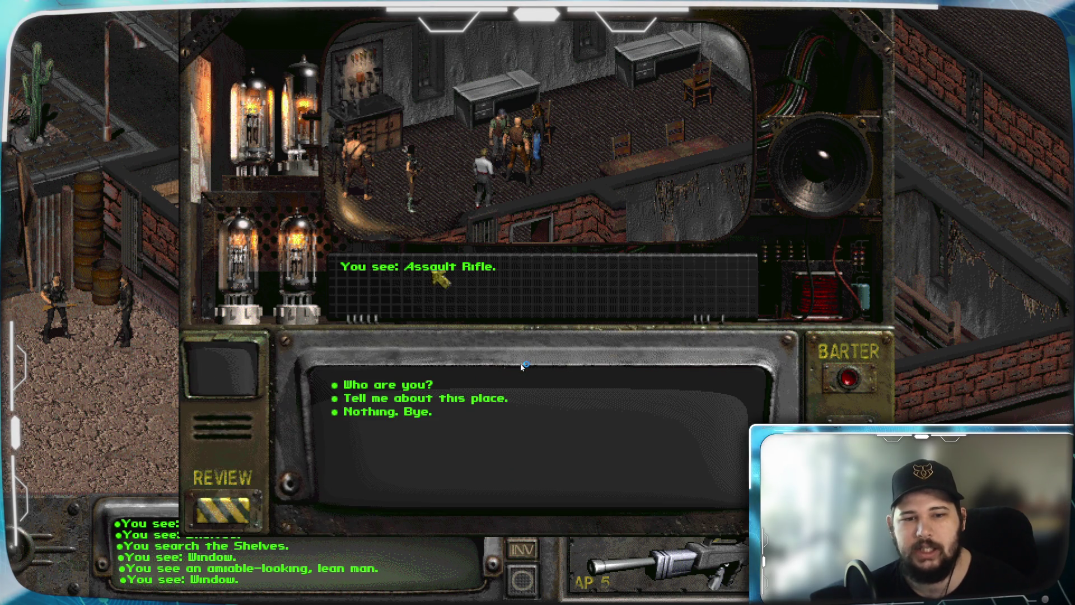
left_click(389, 414)
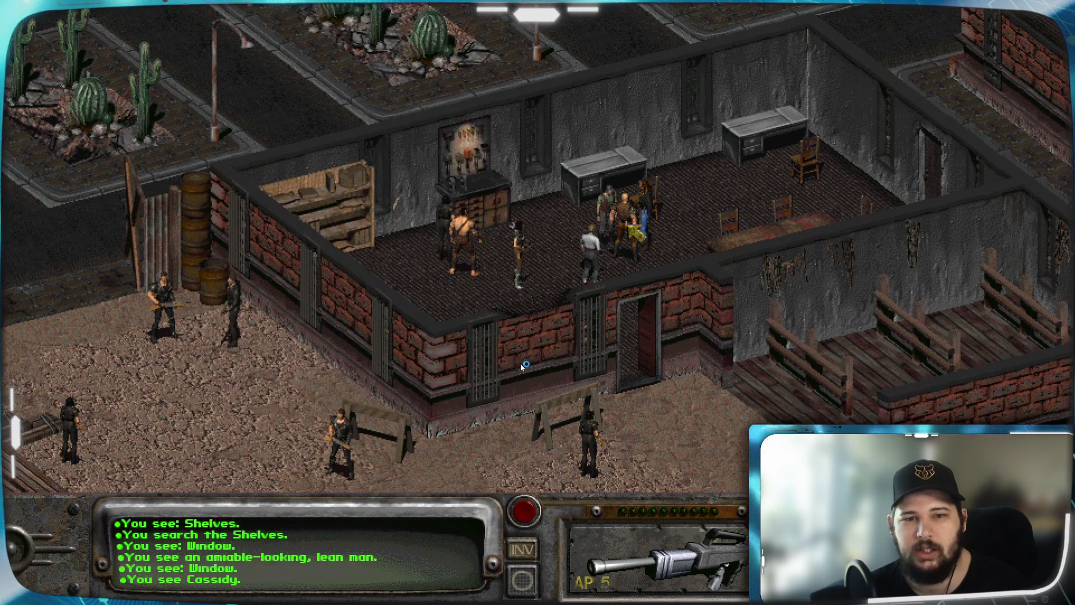
Talk to the companion and place rifles on the trade table
left_click(625, 230)
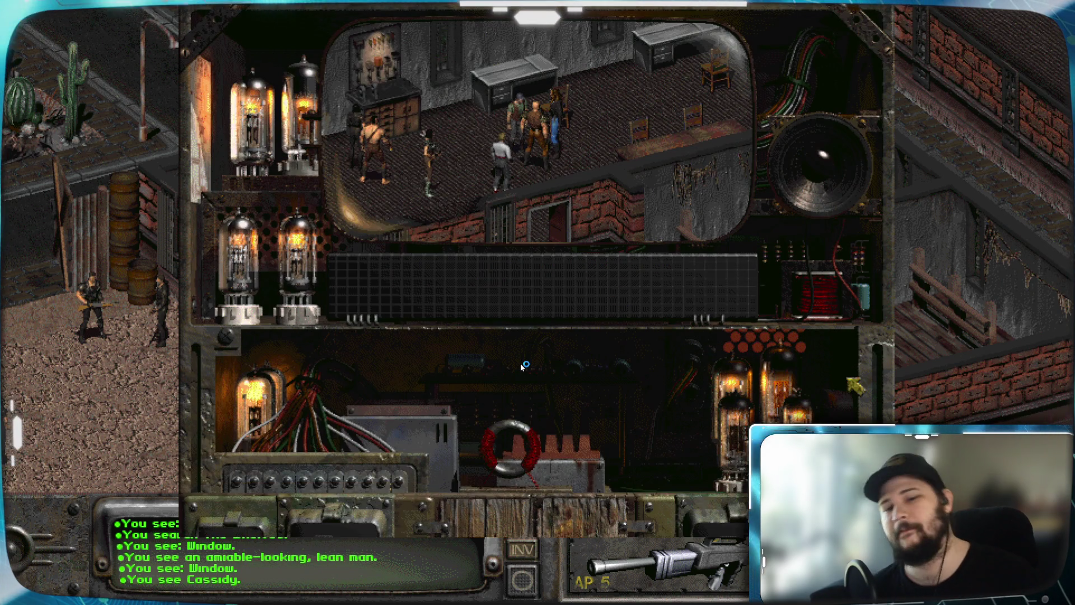
scroll(522, 367, "down", 2)
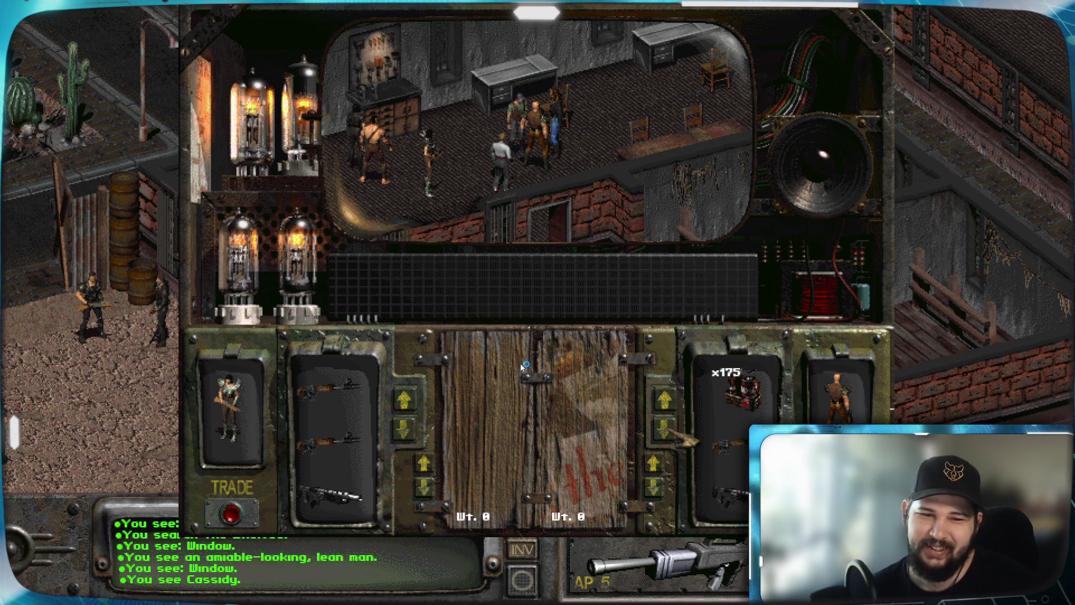
left_click_drag(330, 445, 493, 415)
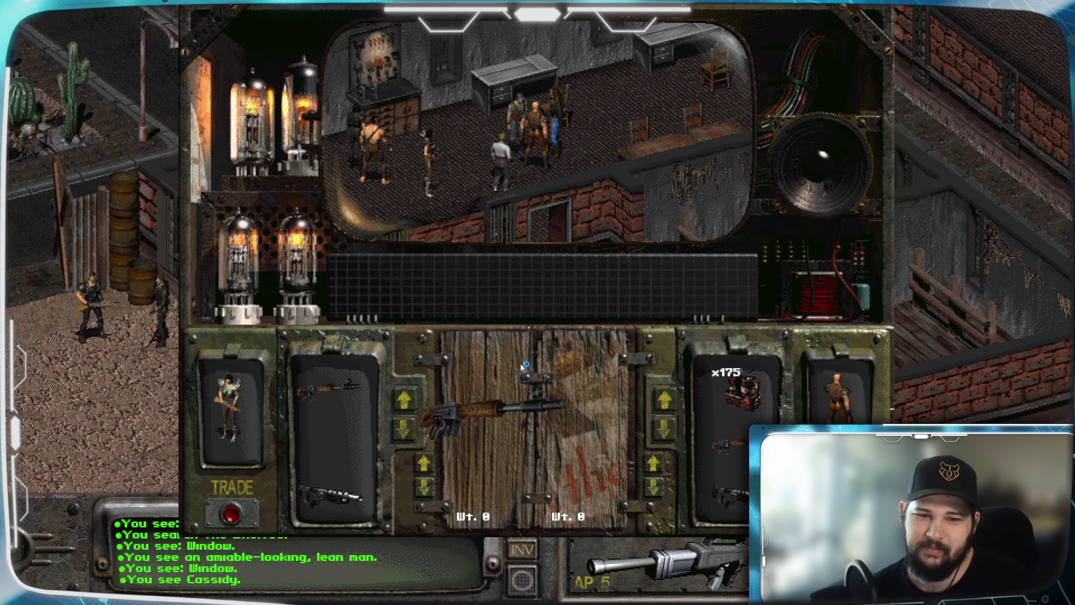
left_click_drag(330, 387, 487, 372)
left_click_drag(504, 423, 488, 427)
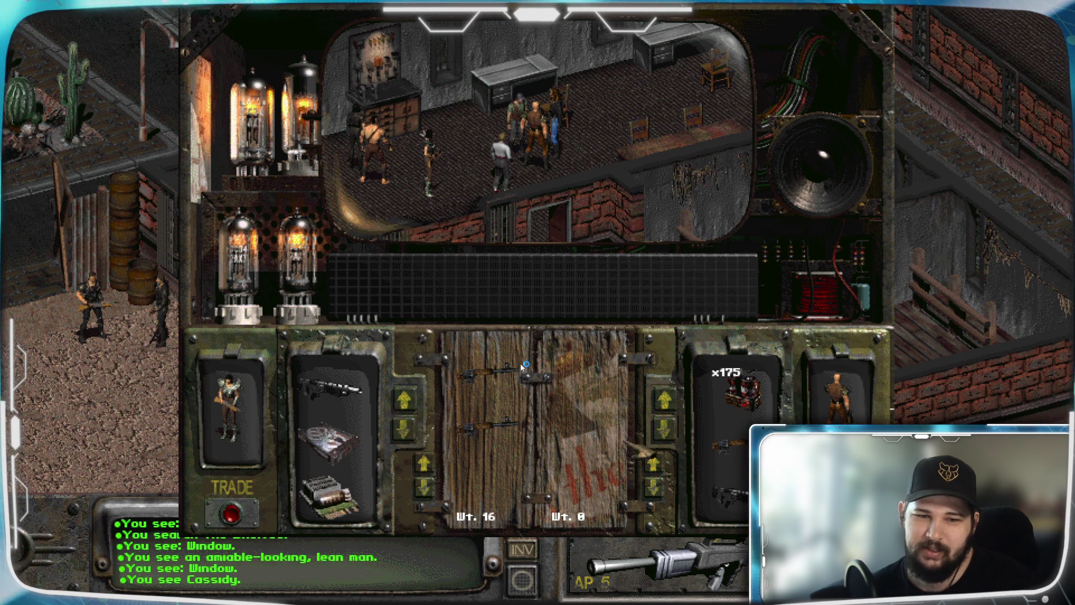
left_click(665, 431)
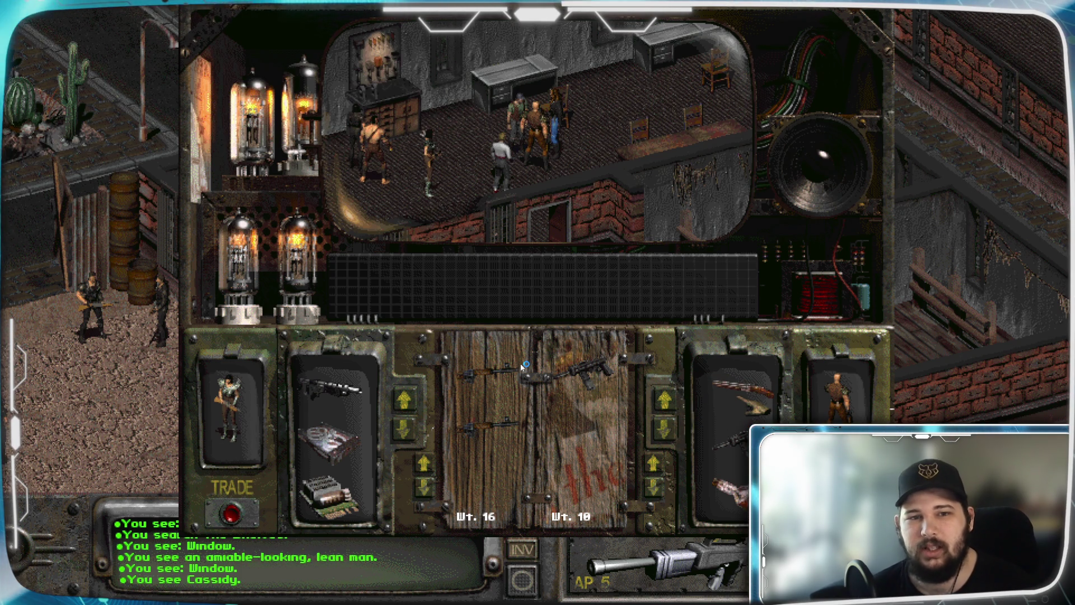
Take the shotgun from the companion's stock, then close the trade and end the conversation
mouse_move(740, 386)
left_mouse_down()
mouse_move(666, 432)
mouse_move(585, 373)
left_mouse_up()
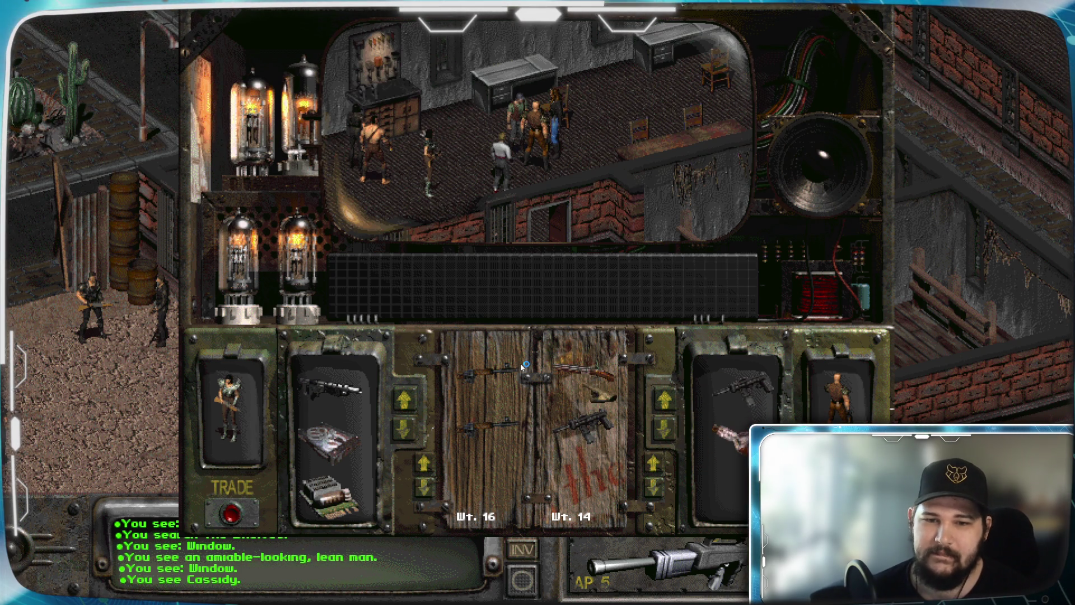
key("Escape")
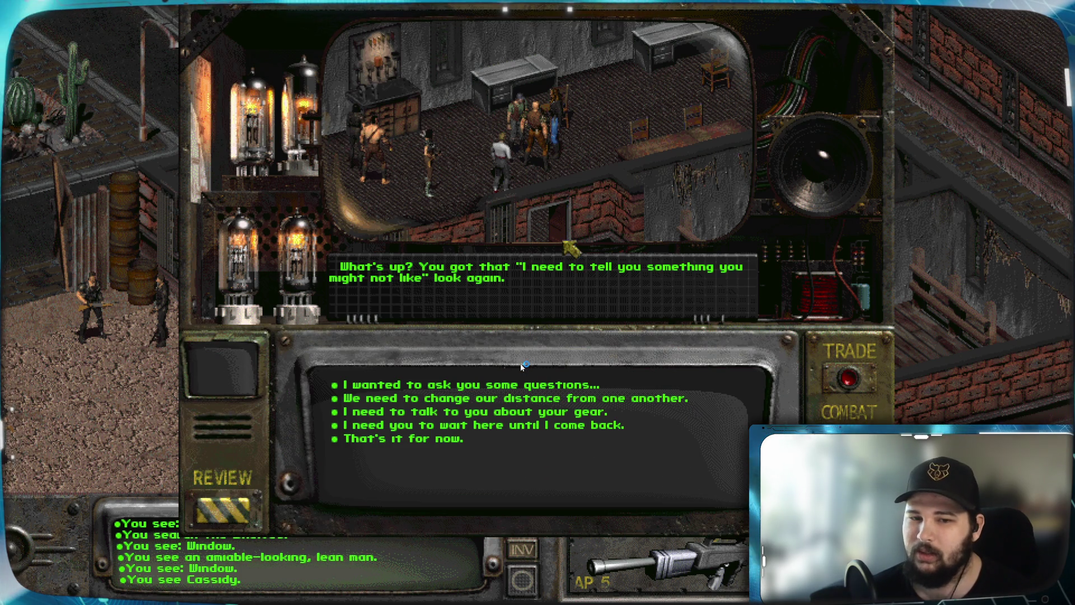
left_click(405, 440)
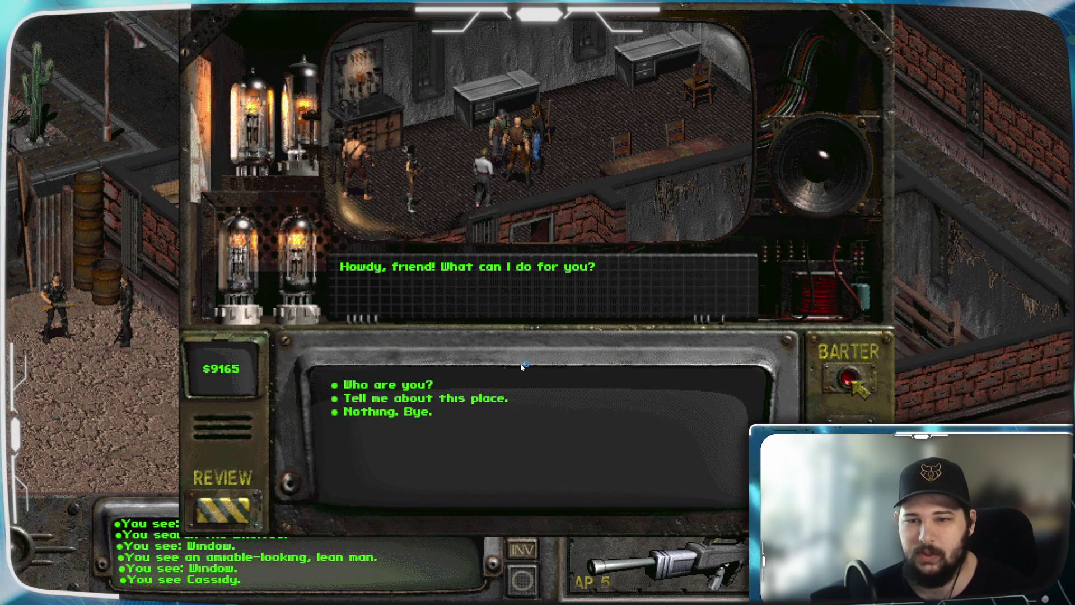
Barter with the merchant and offer the shotgun instead of the submachine gun
left_click(853, 382)
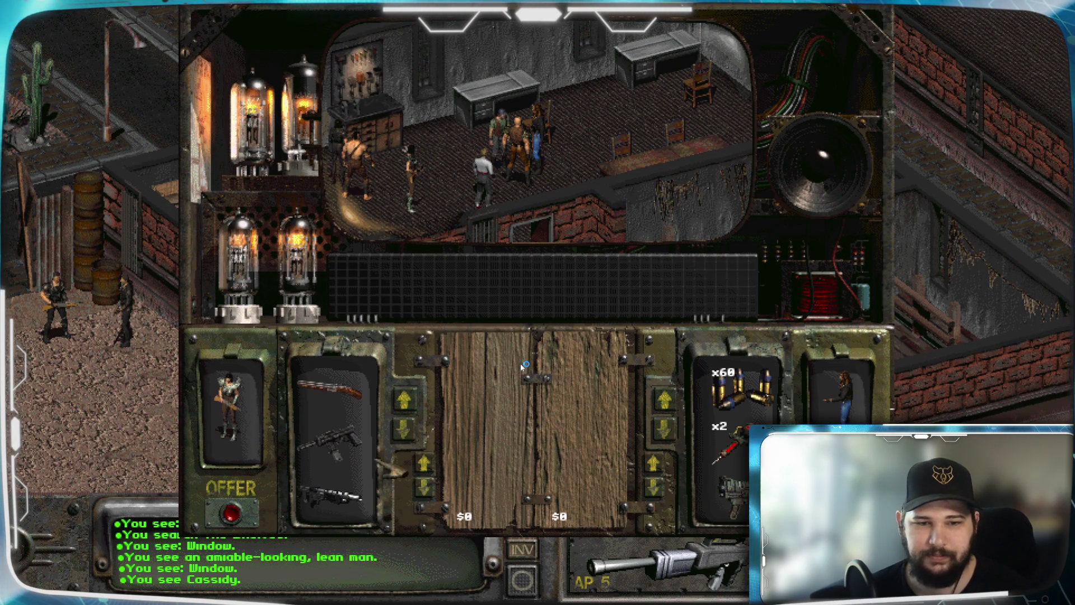
left_click_drag(424, 462, 501, 417)
left_click_drag(330, 439, 487, 373)
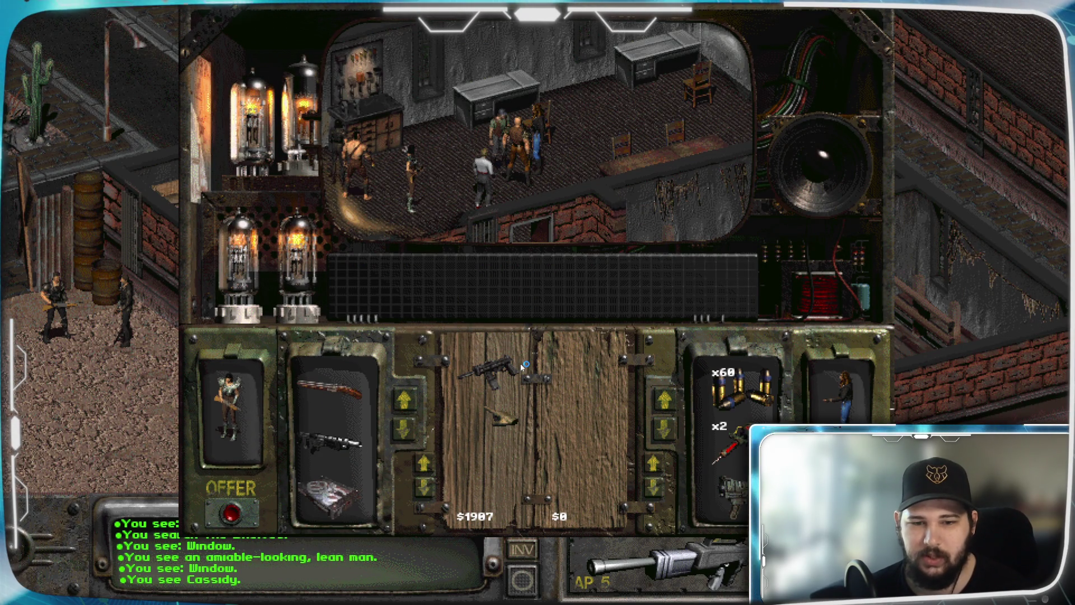
left_click_drag(501, 412, 330, 403)
left_click_drag(493, 372, 331, 392)
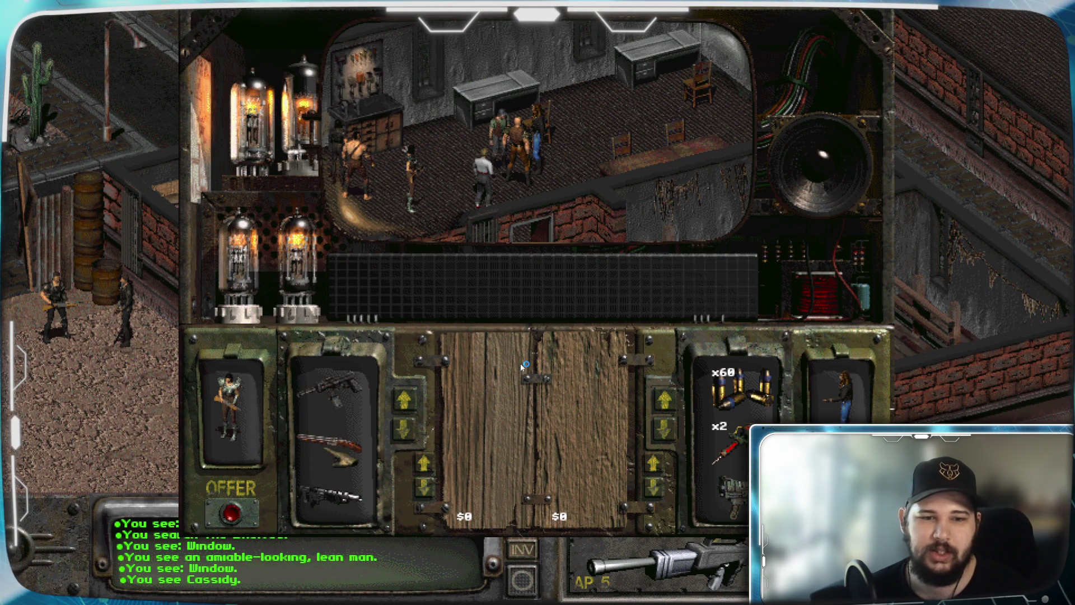
left_click_drag(331, 442, 488, 425)
left_click_drag(521, 367, 521, 367)
Ask for two stimpaks, all 60 rounds of ammo and 170 caps in return
mouse_move(728, 448)
left_mouse_down()
mouse_move(588, 434)
mouse_move(589, 386)
left_mouse_up()
key("Up")
key("Return")
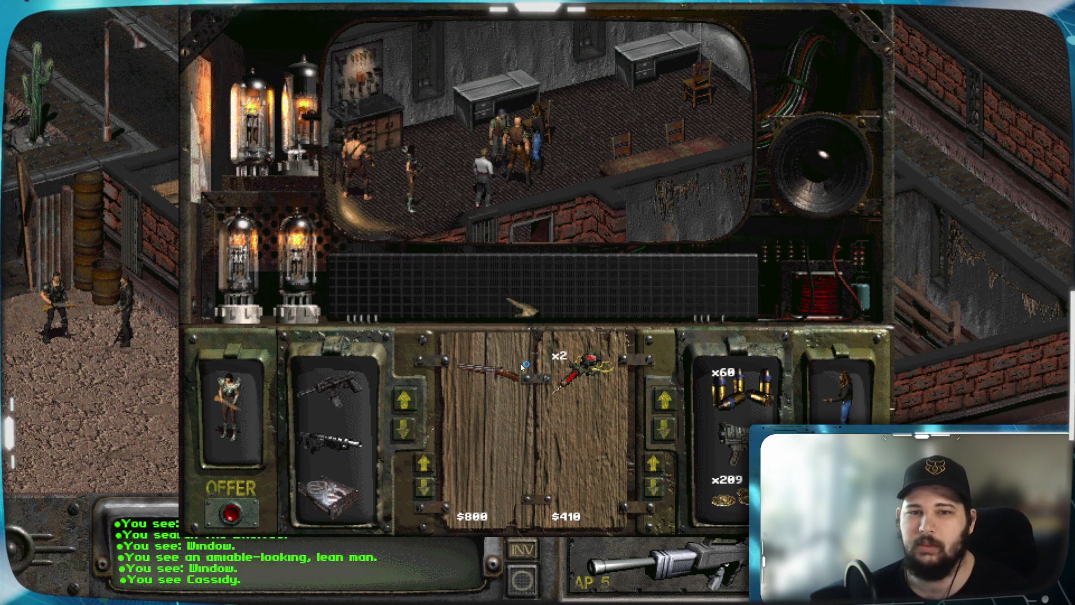
left_click_drag(740, 392, 611, 420)
key("Up")
key("Up")
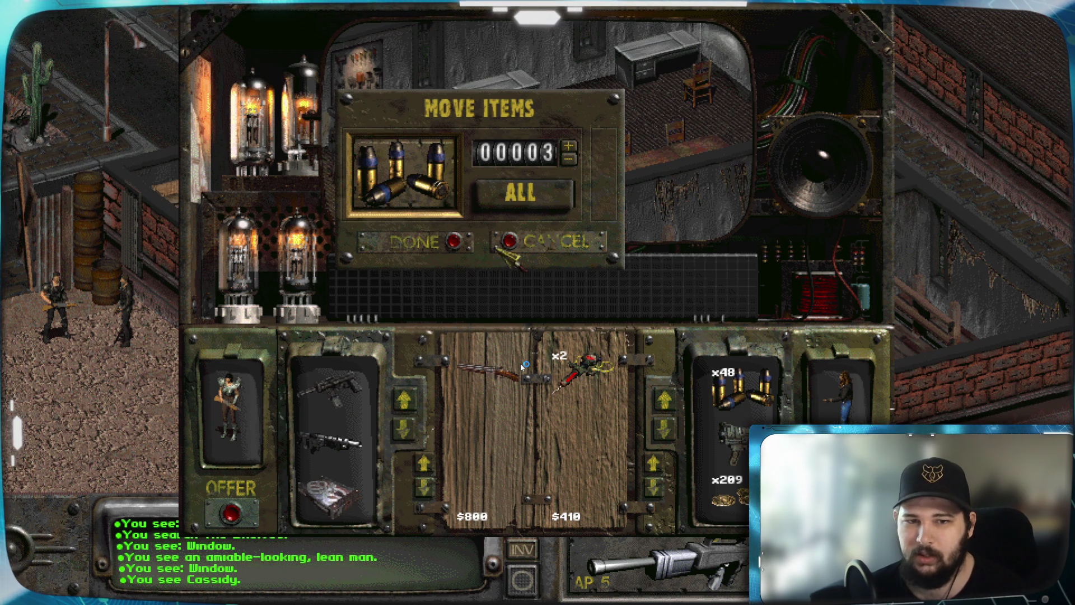
left_click(455, 243)
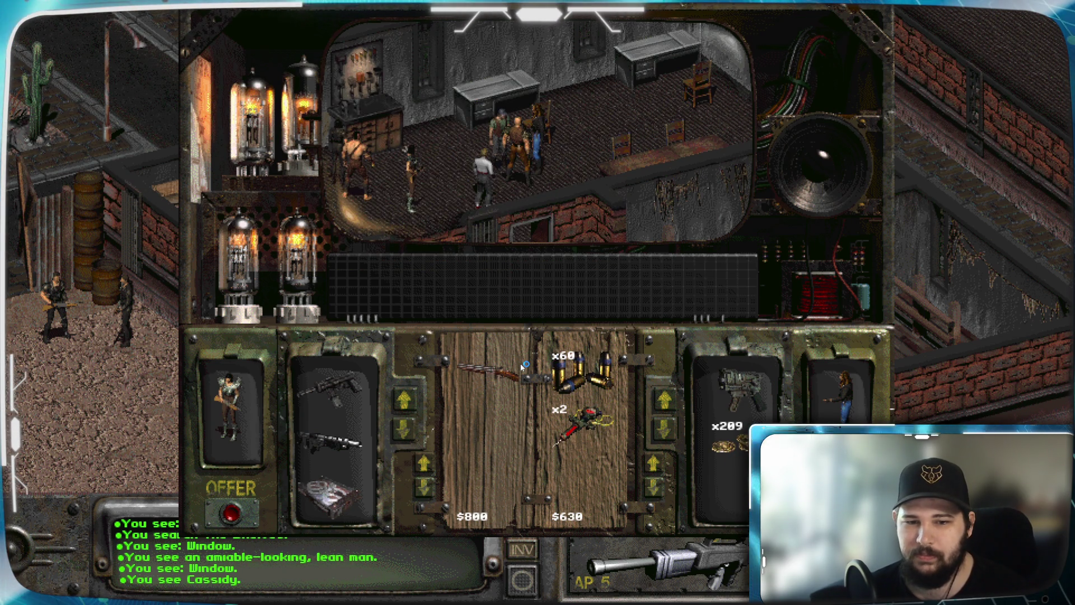
left_click_drag(728, 443, 566, 456)
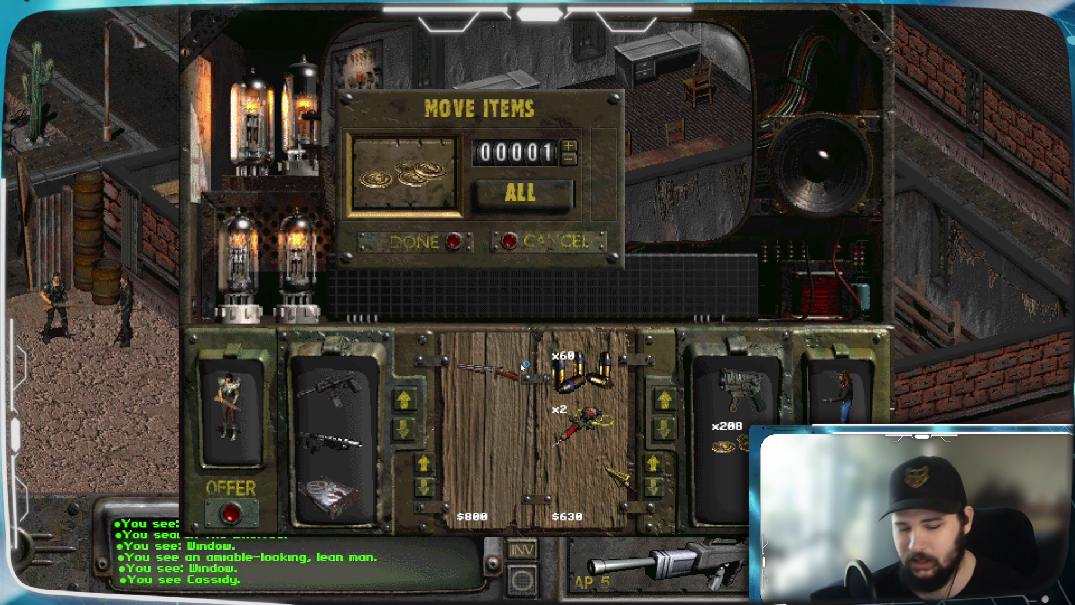
key("Return")
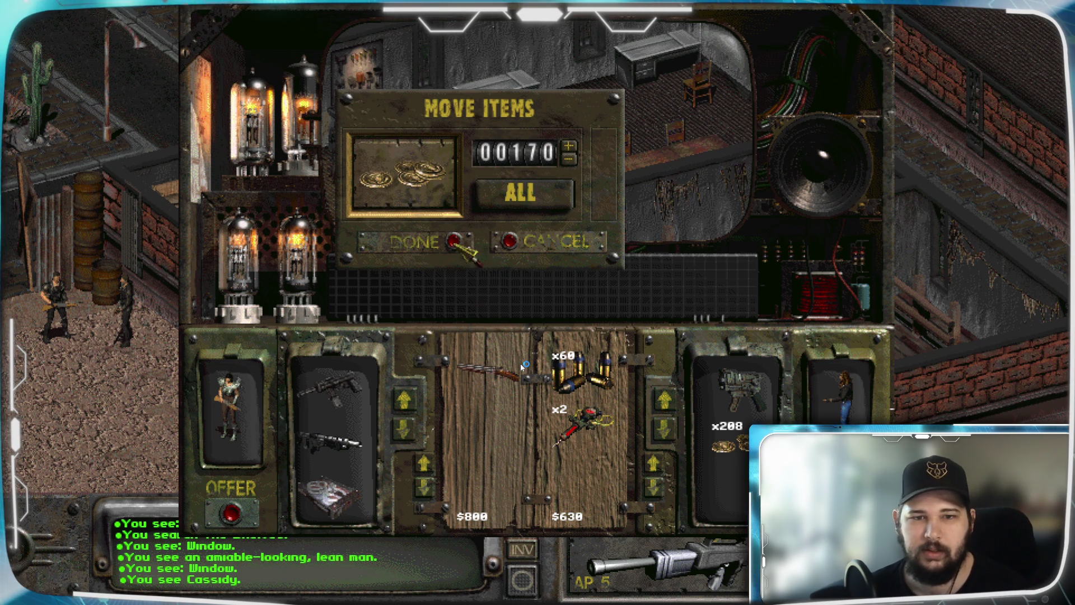
Accept the trade, leave the barter screen and end the conversation with 'Nothing. Bye.'
key("m")
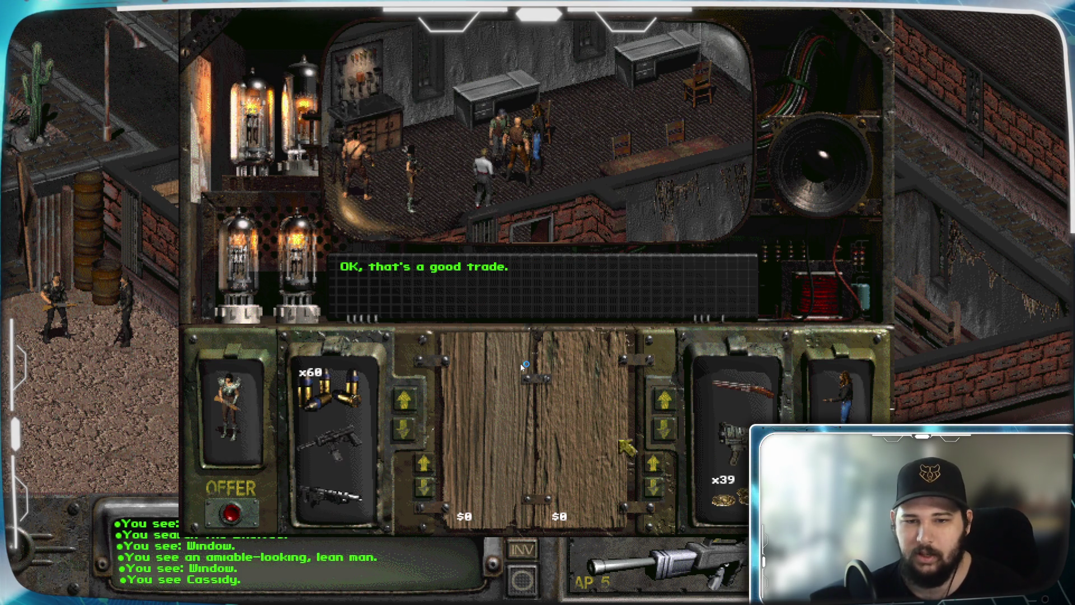
key("t")
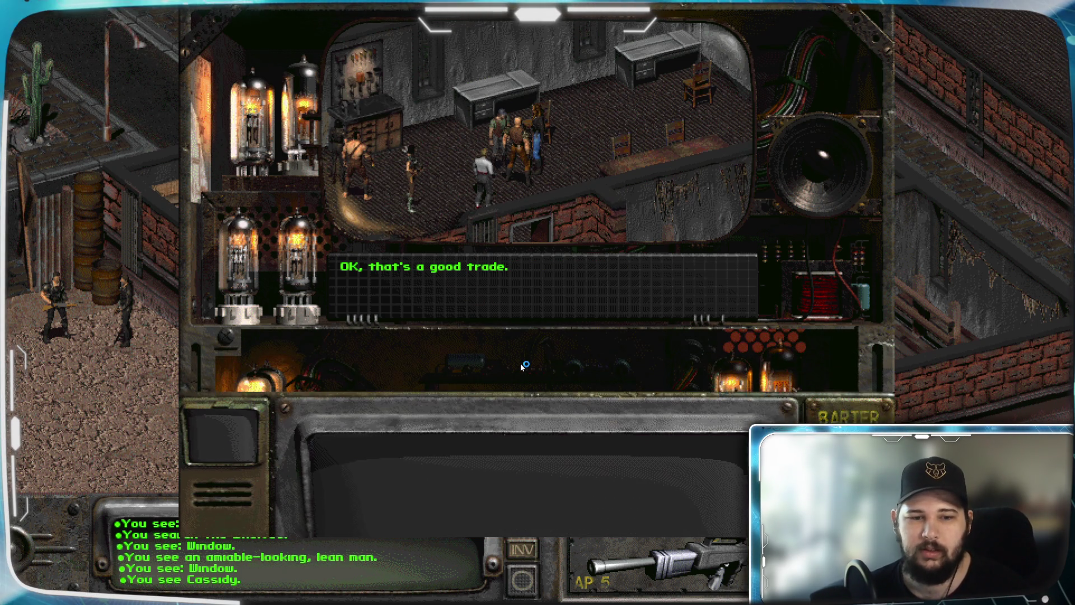
left_click(408, 416)
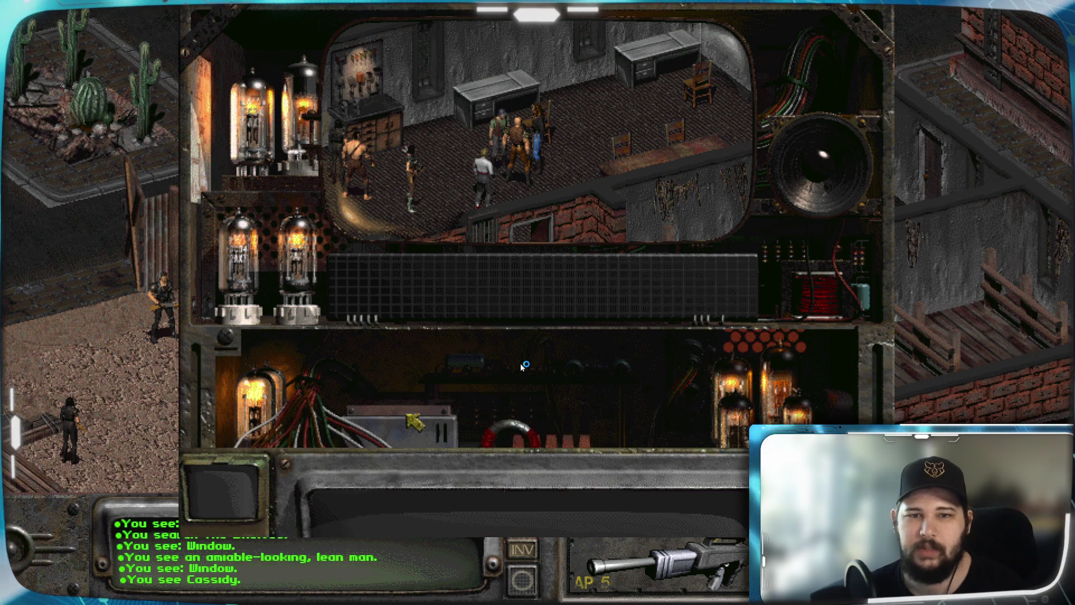
Search the bar's desk and workbench, closing each loot window
left_click(585, 178)
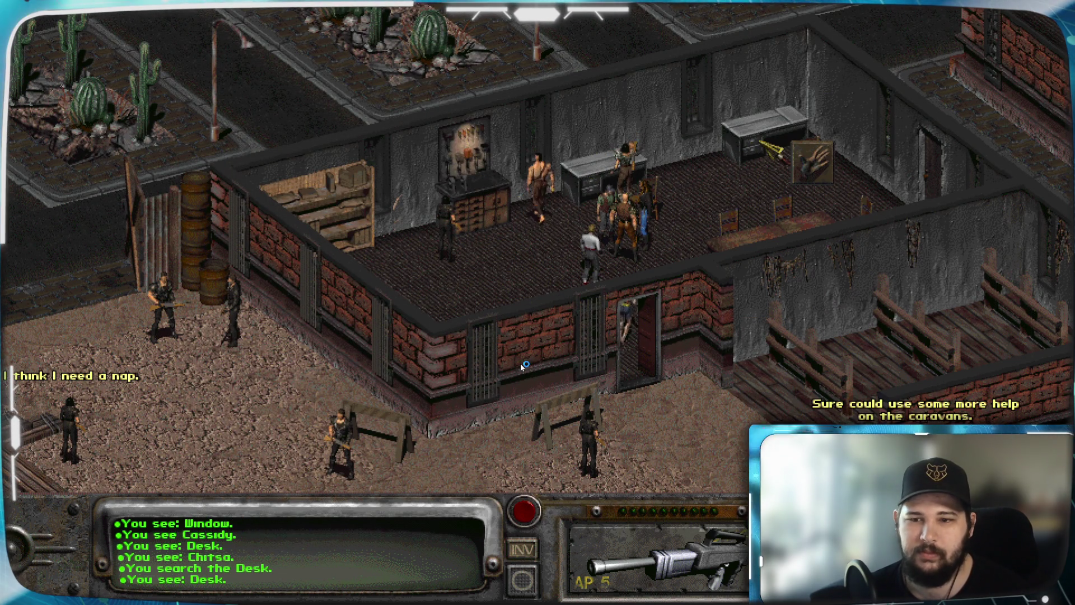
key("Escape")
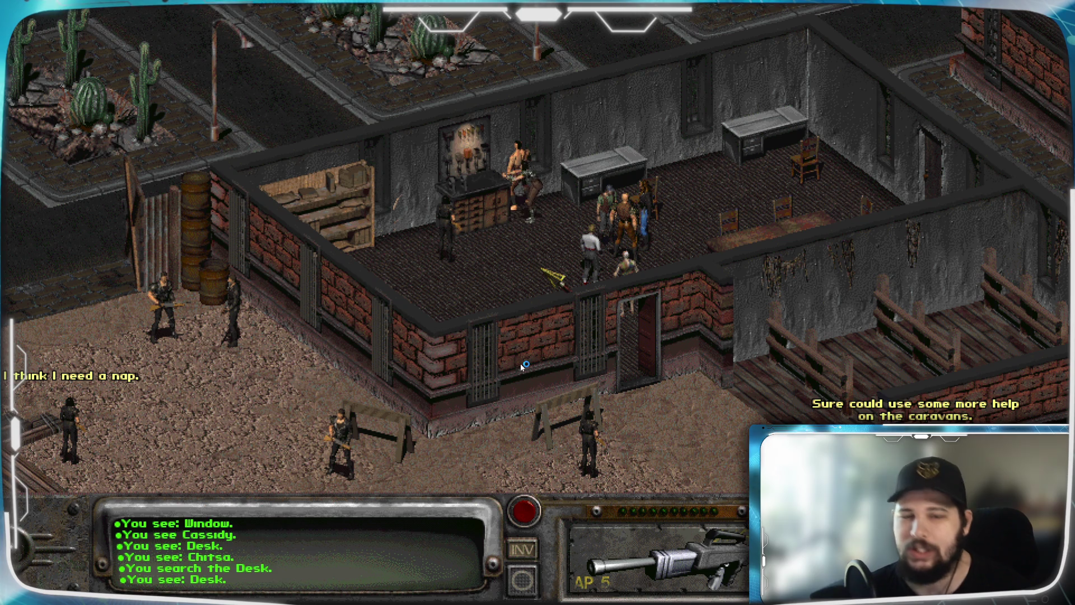
left_click(582, 254)
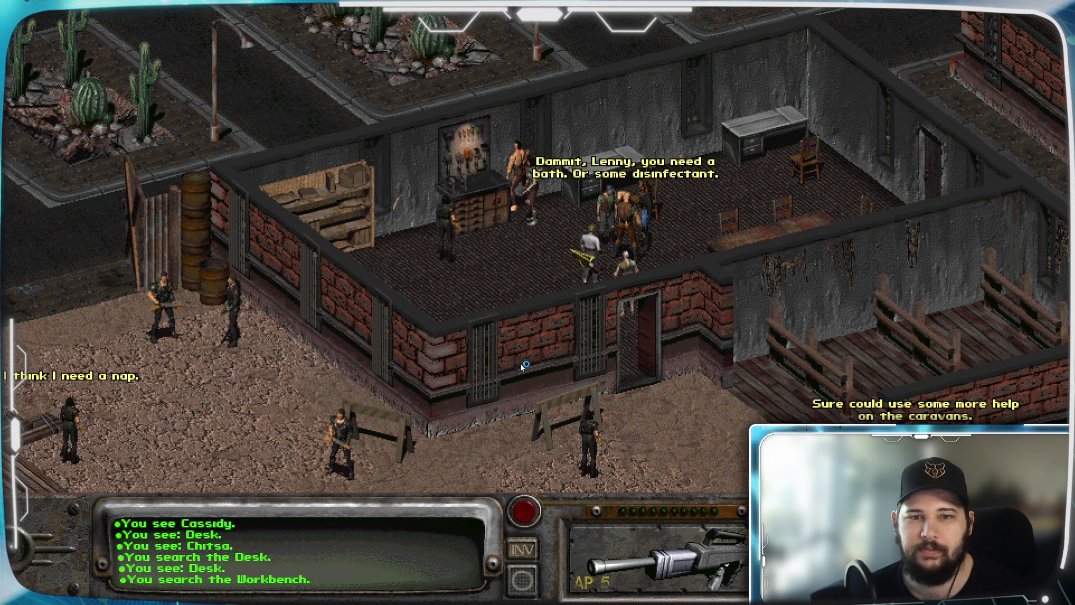
key("Escape")
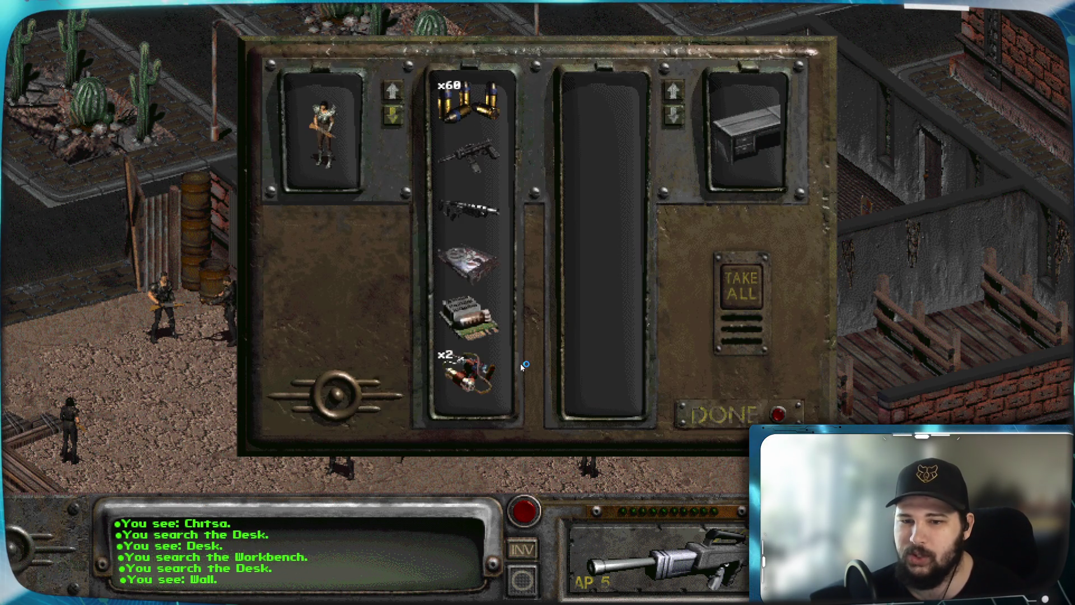
key("Escape")
Pan the map across town to the brick buildings and the alley
key("Left")
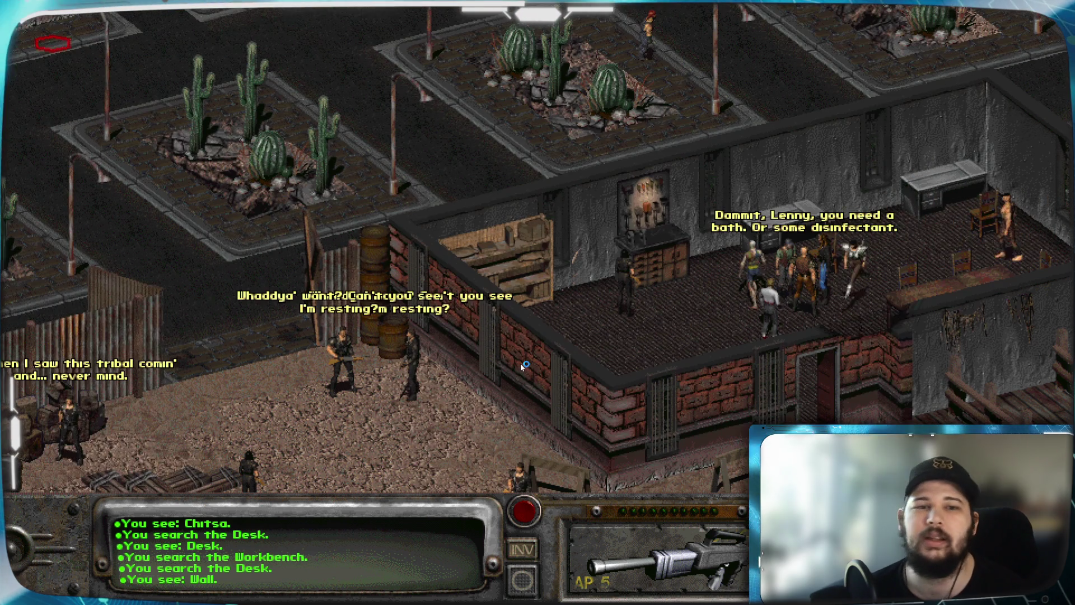
key("Down")
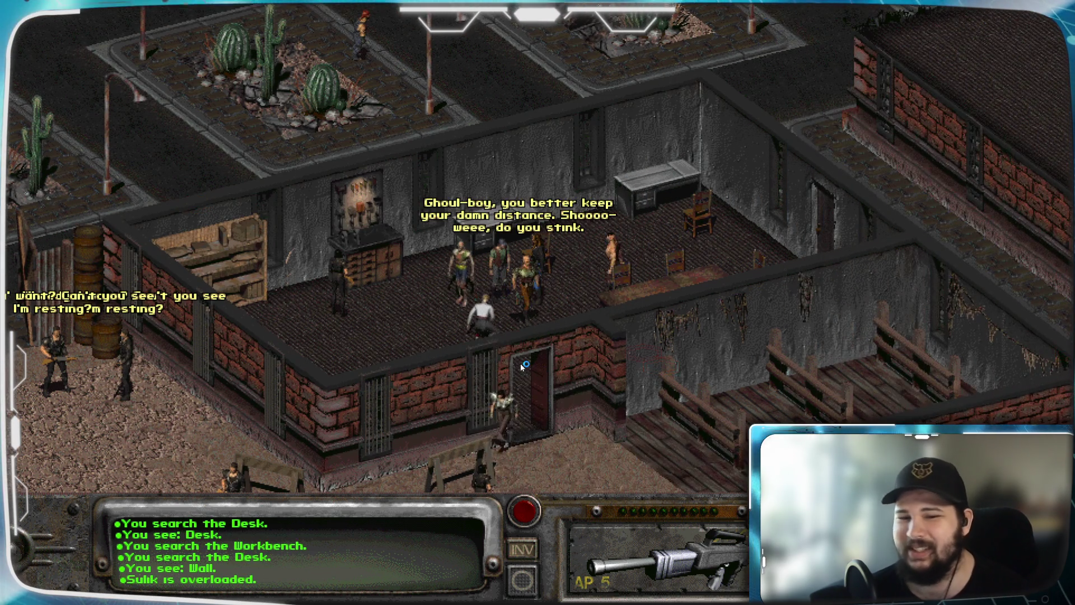
key("Right")
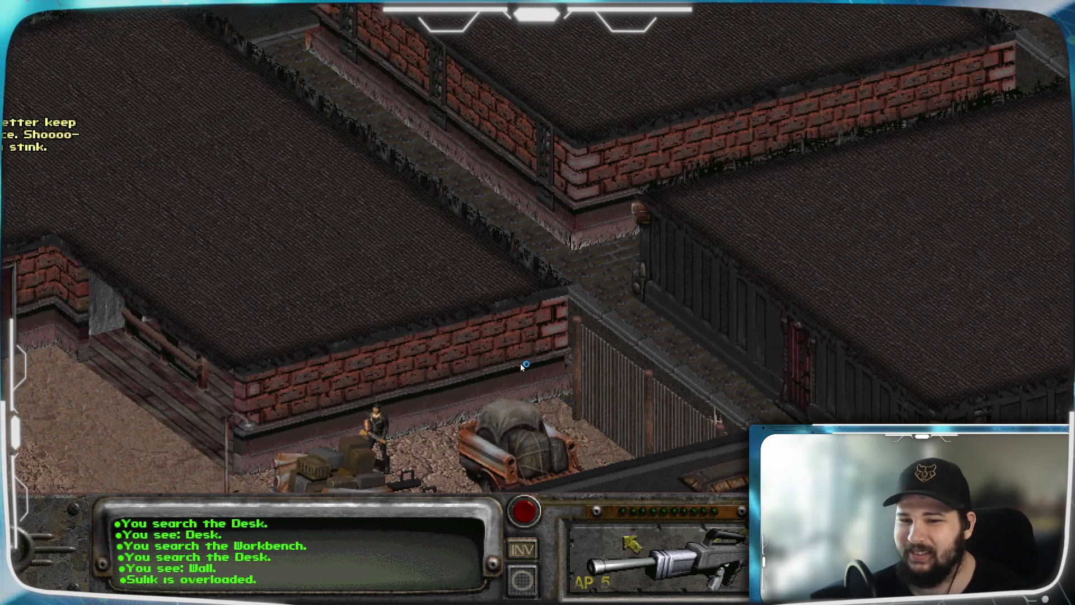
key("Down")
key("Left")
key("Up")
key("Left")
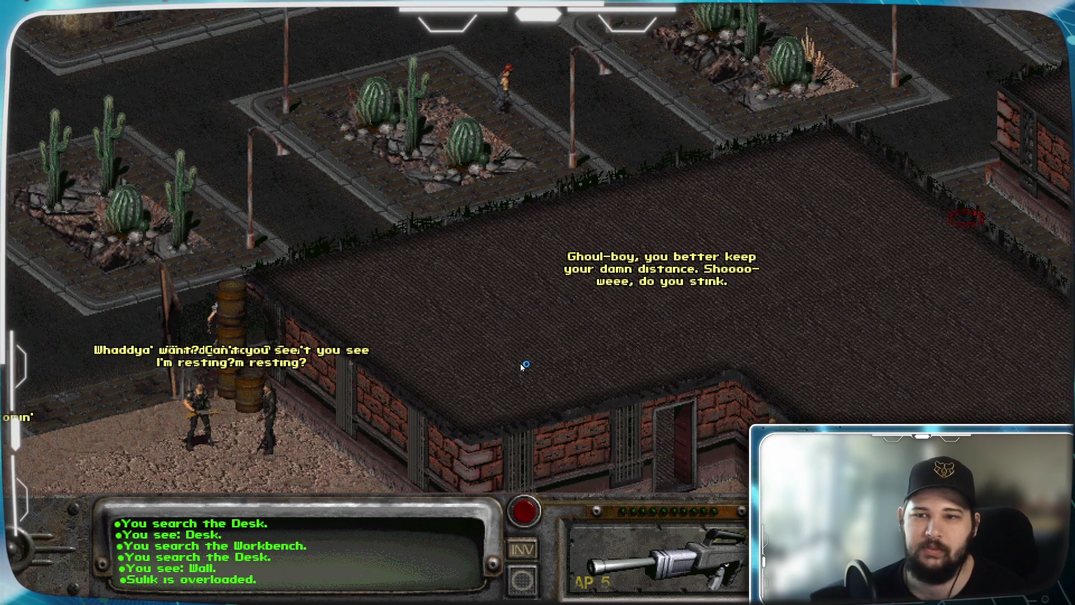
key("Up")
key("Right")
key("Right")
key("Down")
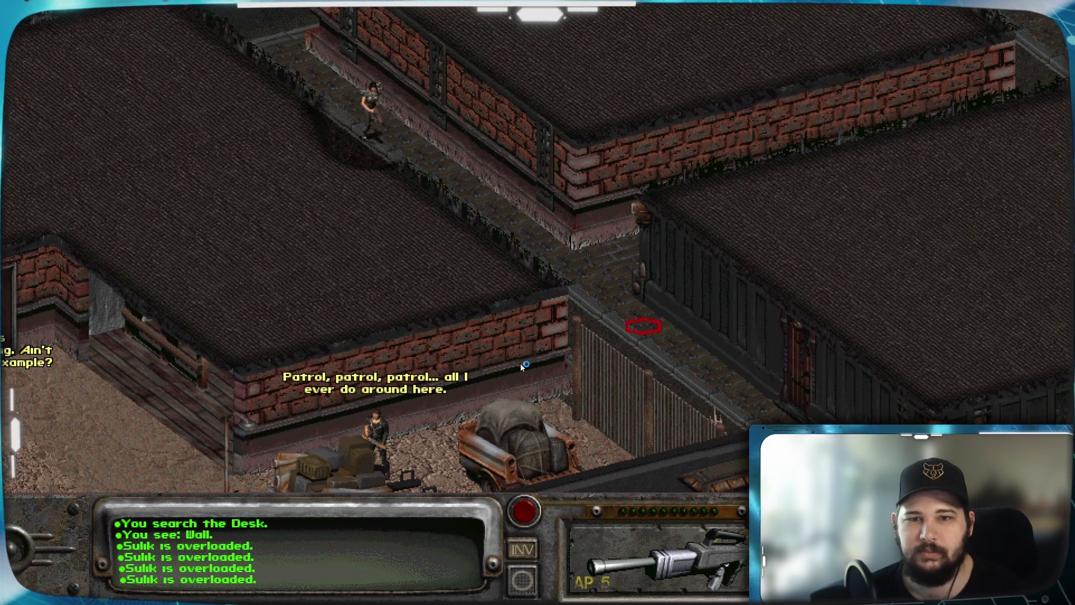
key("Down")
key("Up")
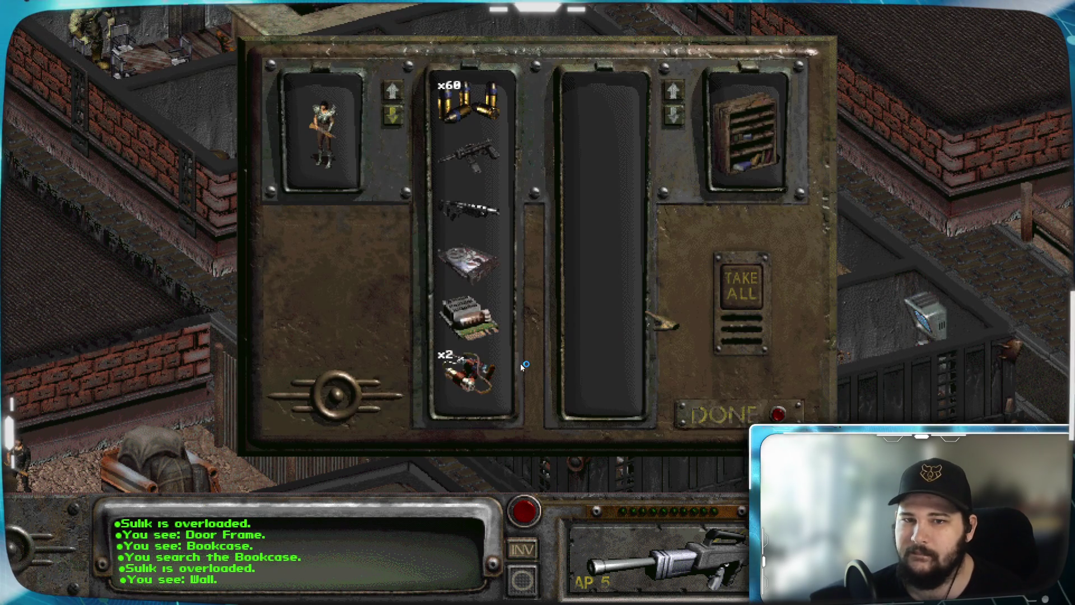
Search the remaining bookcases, then go through the doorway toward Doc Holliday
key("Escape")
left_click(686, 302)
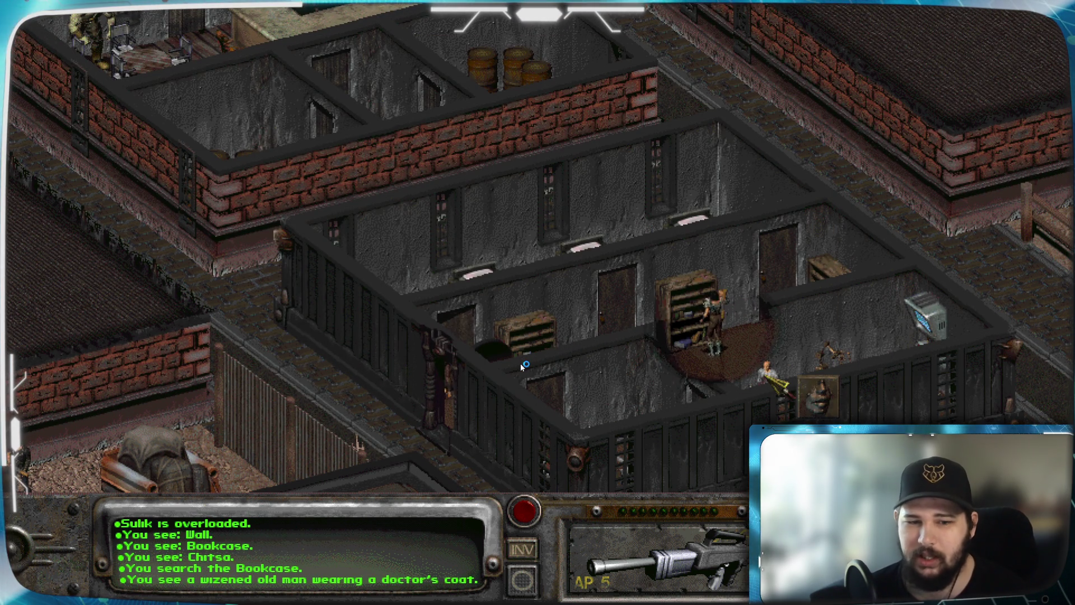
key("Escape")
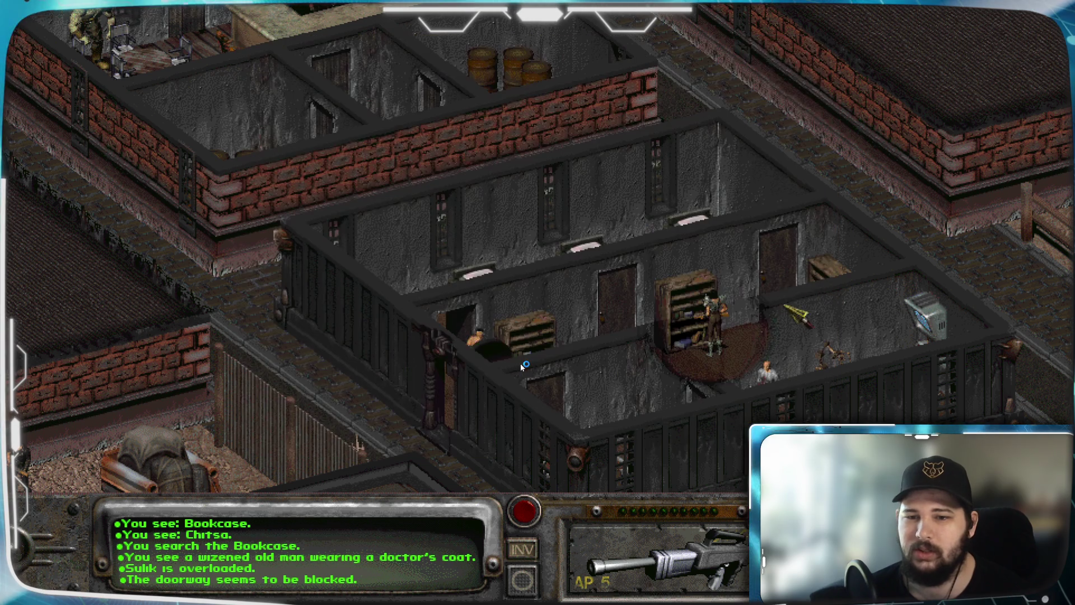
left_click(829, 297)
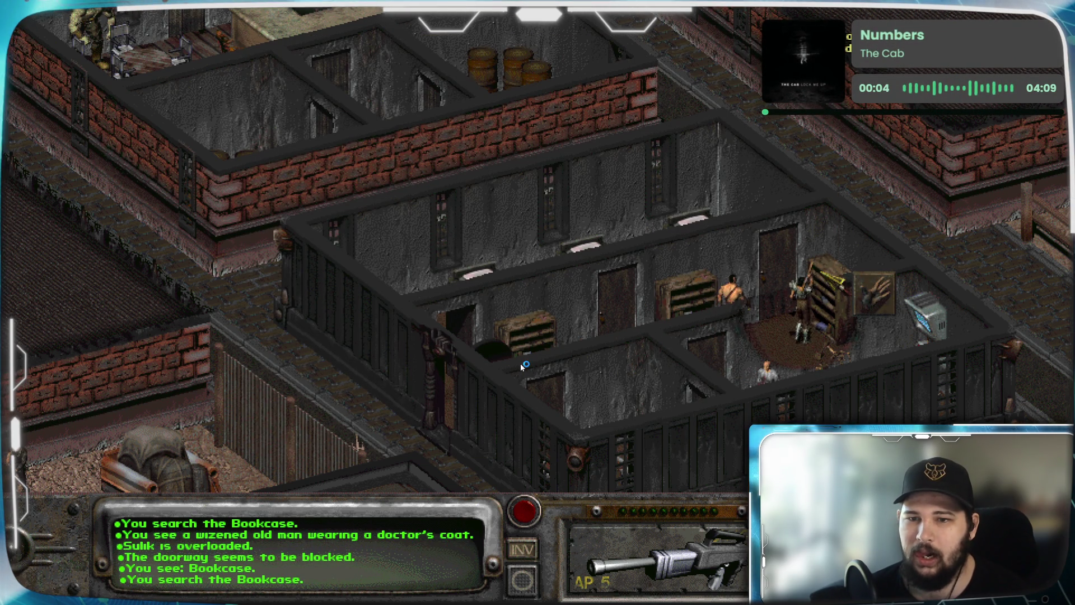
key("Escape")
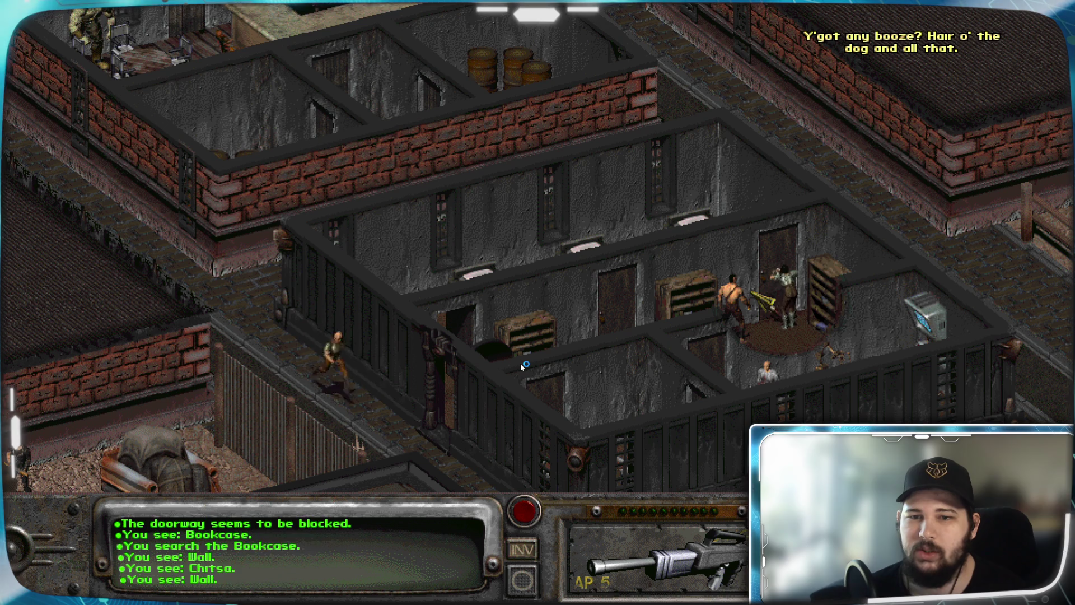
left_click(818, 311)
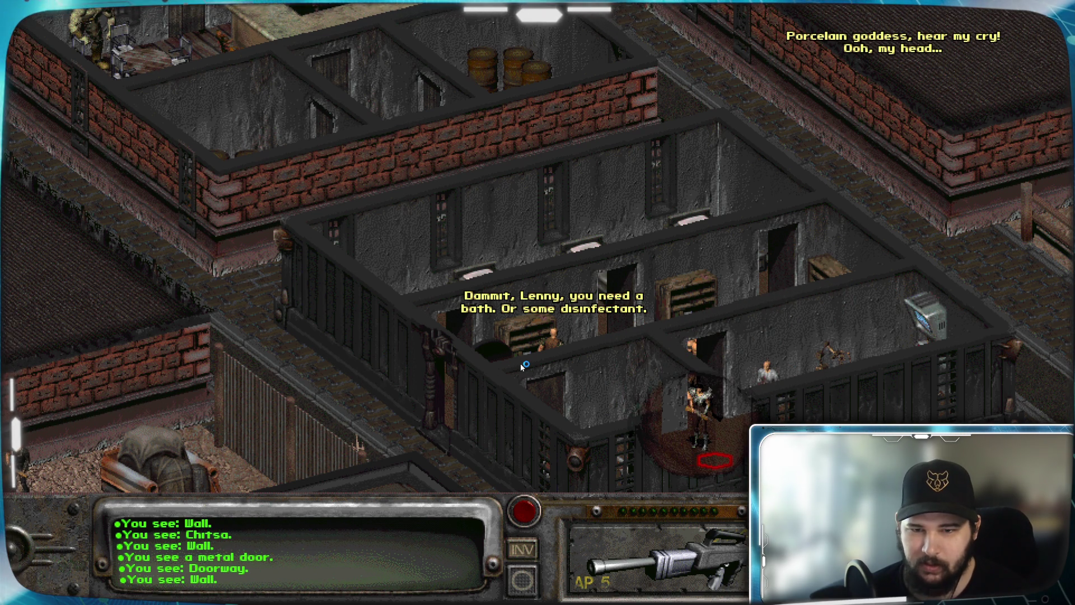
key("Down")
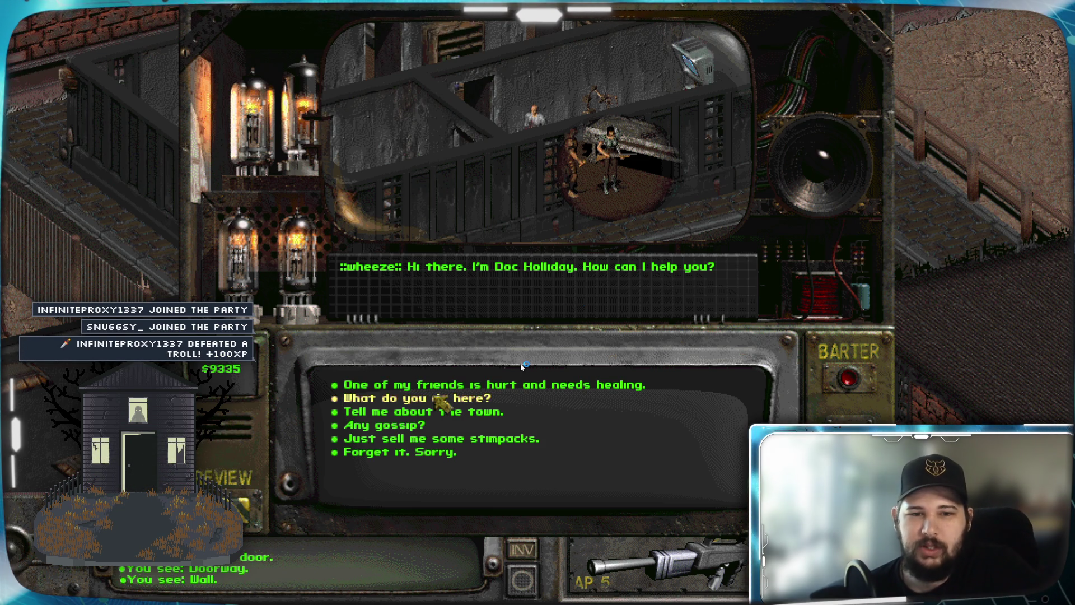
Ask Doc Holliday about his work, pick the 'what our elders once knew' reply, then return to other questions
left_click(441, 399)
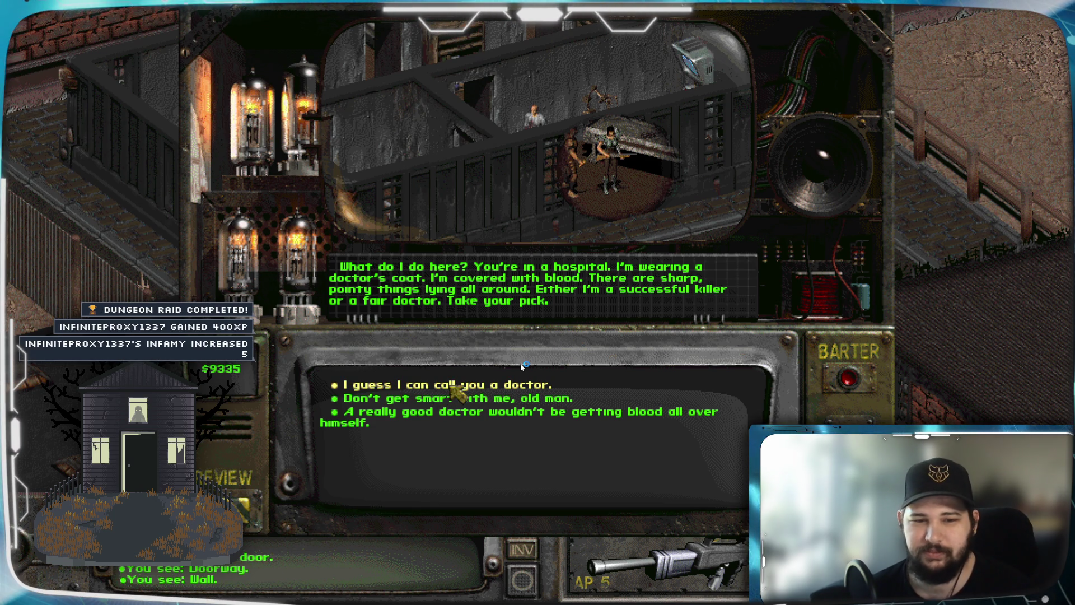
left_click(453, 386)
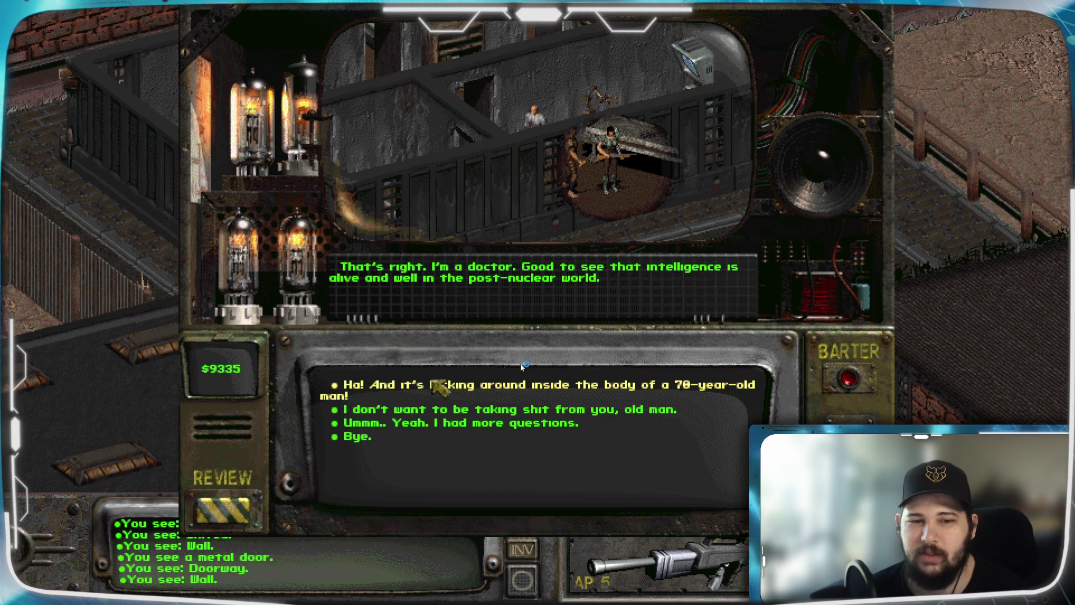
left_click(428, 385)
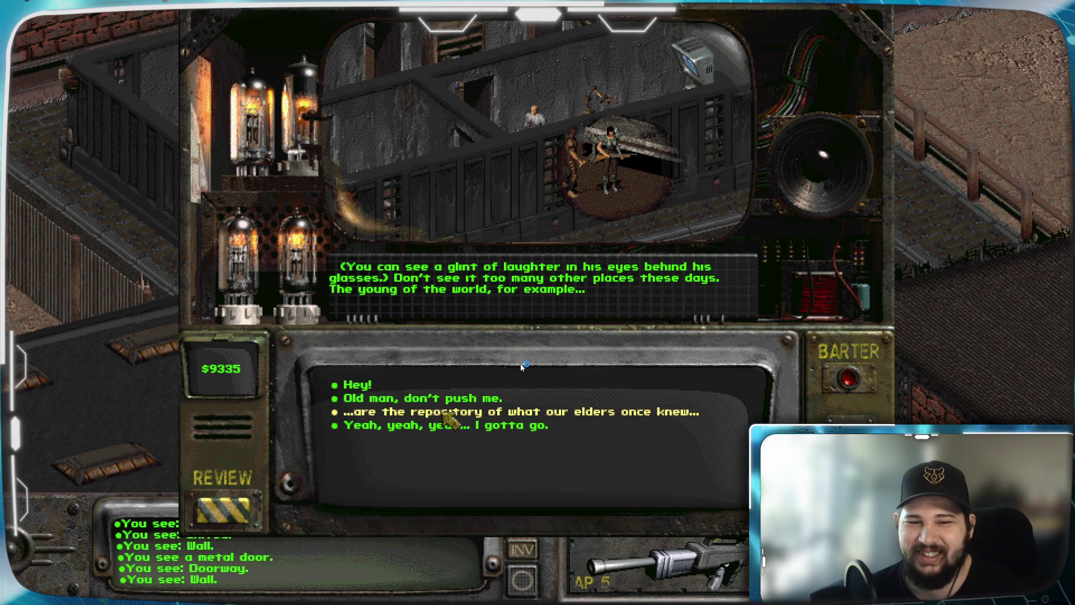
left_click(449, 413)
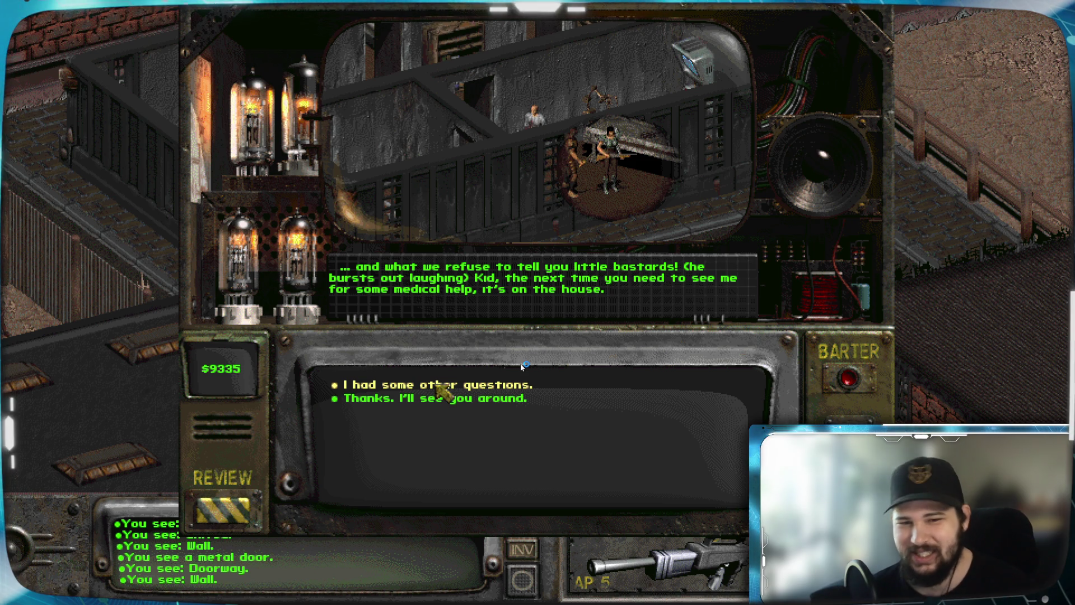
left_click(437, 385)
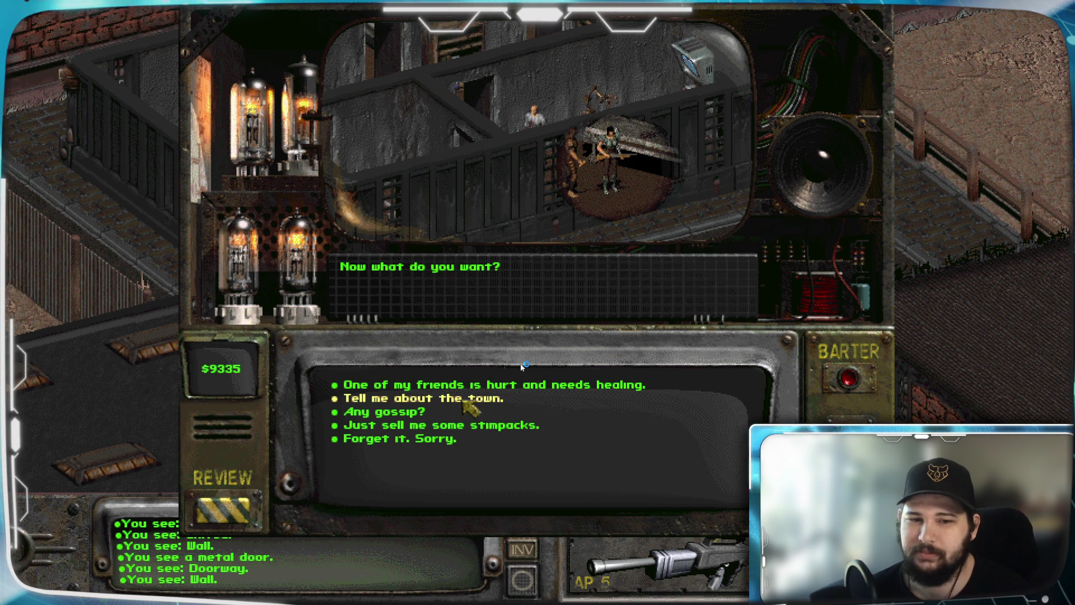
Ask the doctor about the town and page through the start of his history
left_click(464, 400)
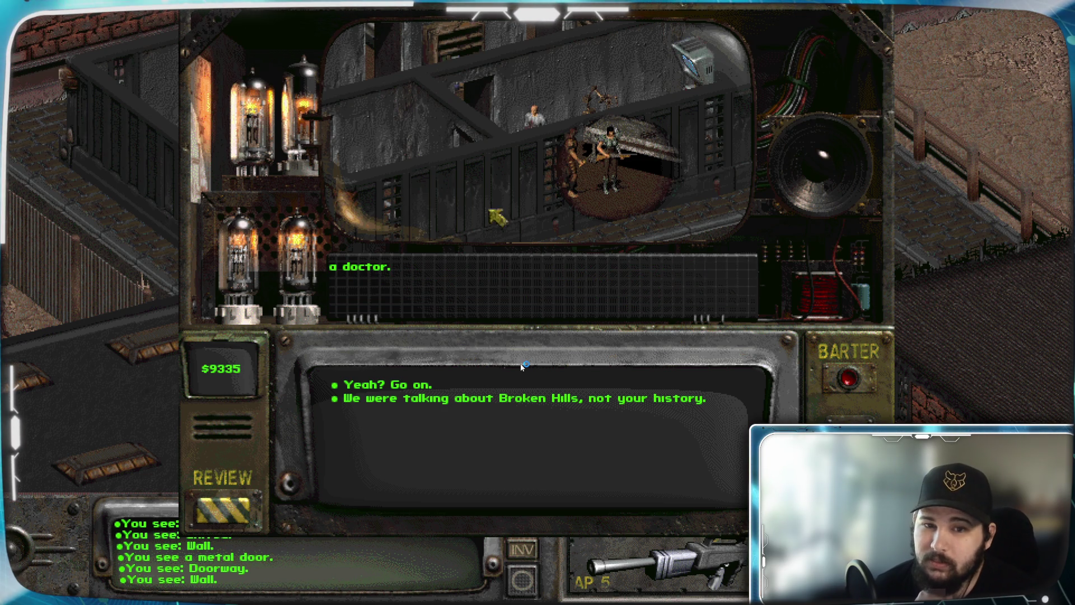
left_click(516, 276)
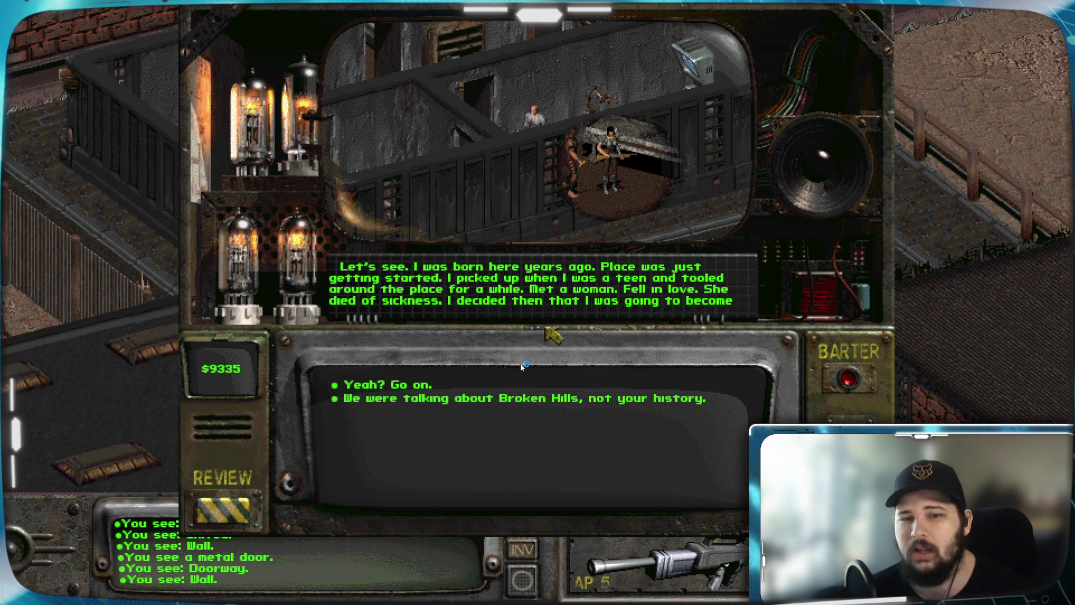
left_click(535, 288)
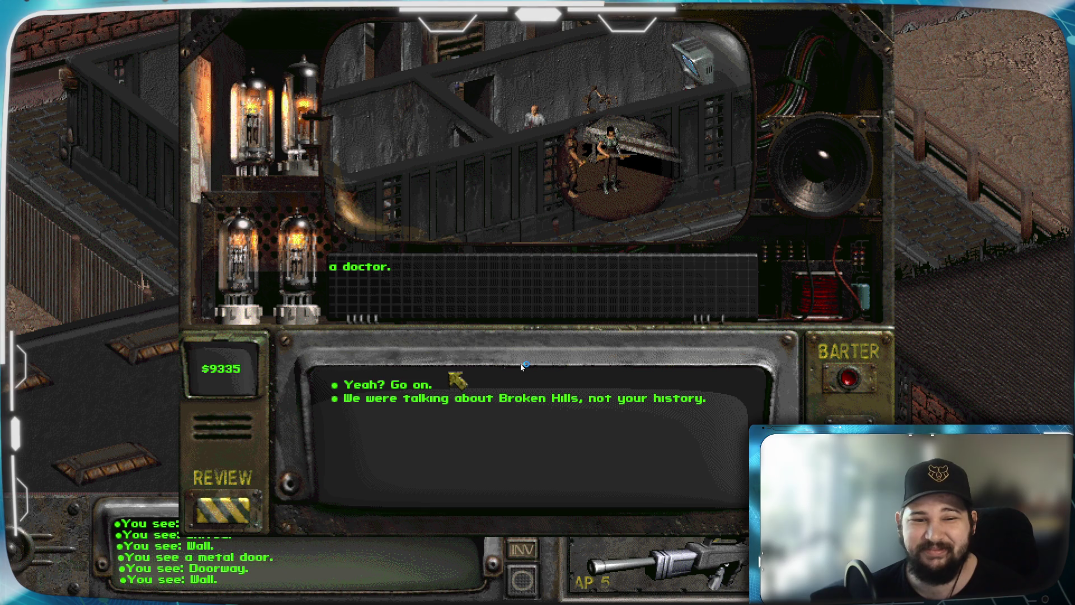
left_click(395, 386)
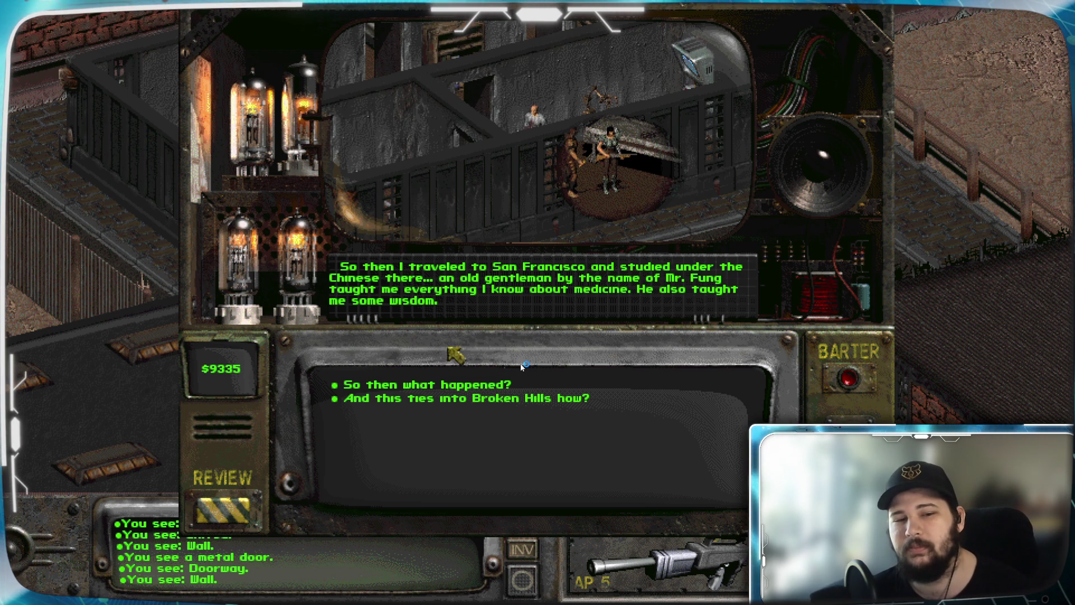
Hear the rest of his Broken Hills story, then thank him and move on
left_click(445, 387)
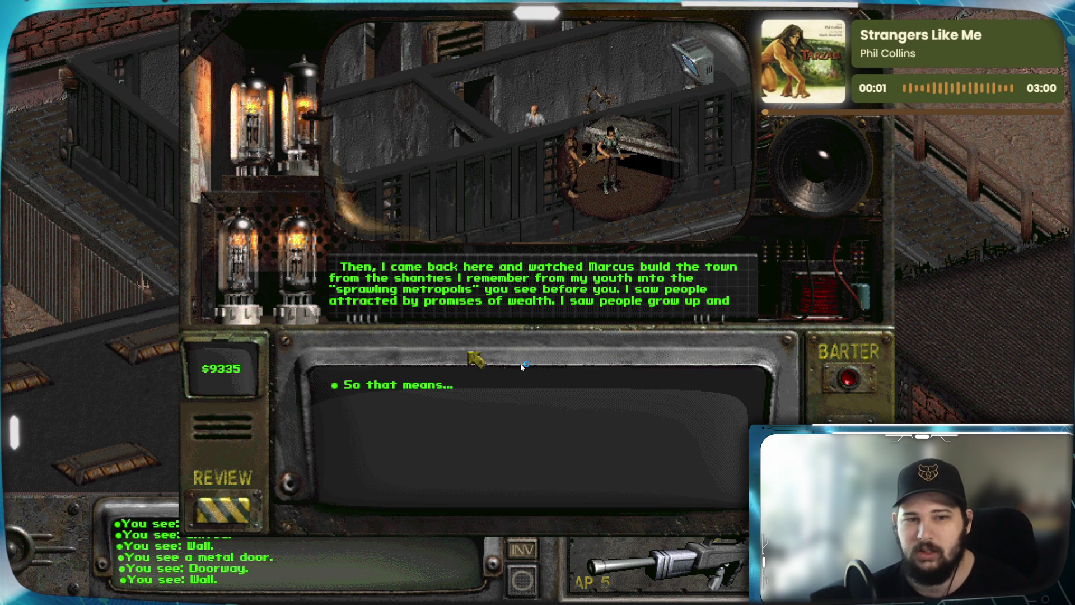
left_click(476, 286)
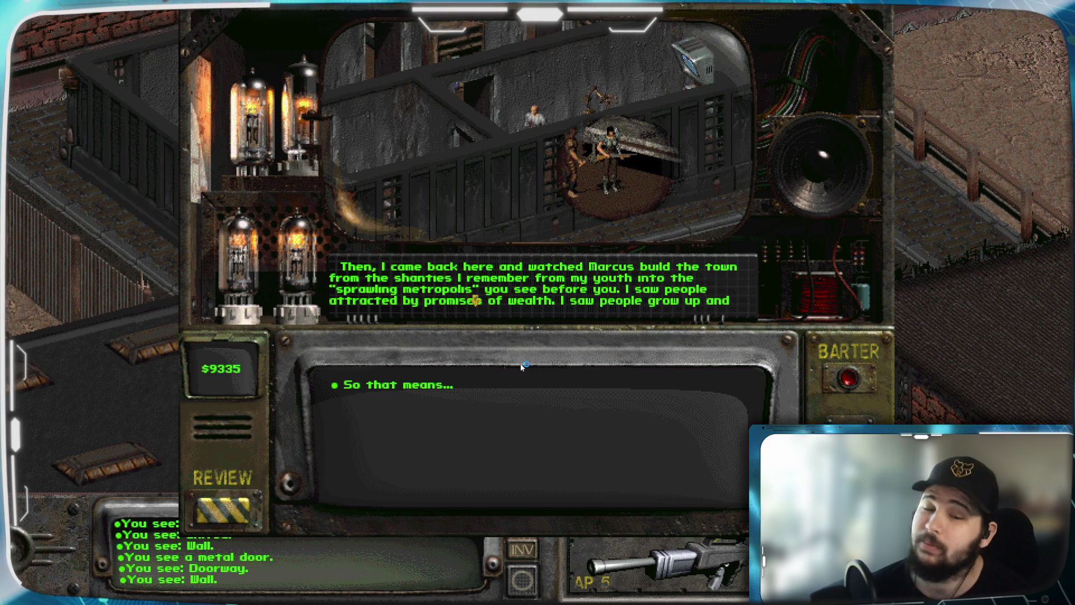
left_click(474, 301)
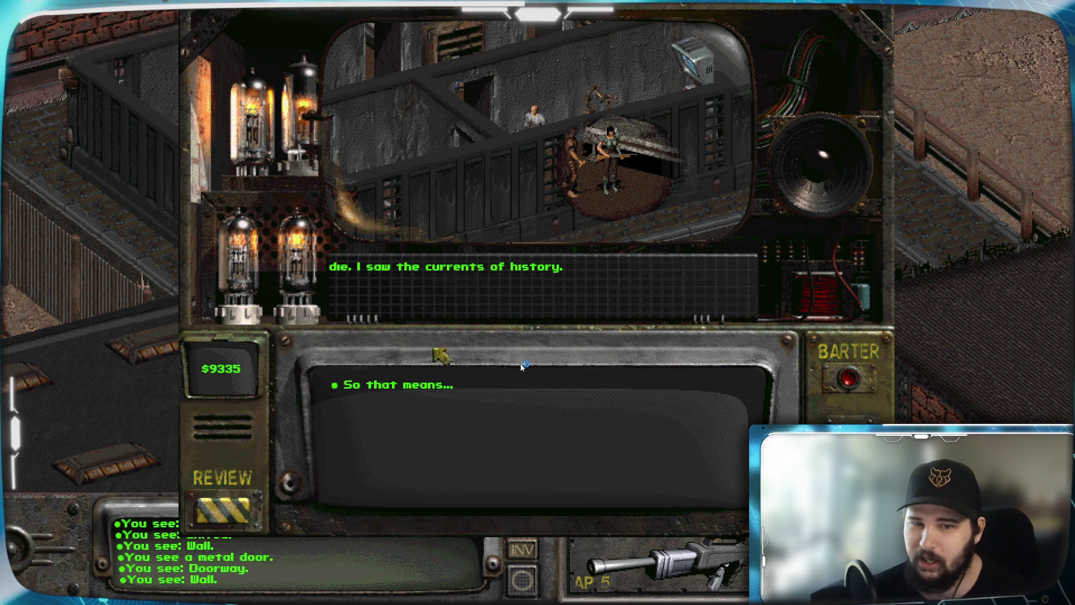
left_click(415, 386)
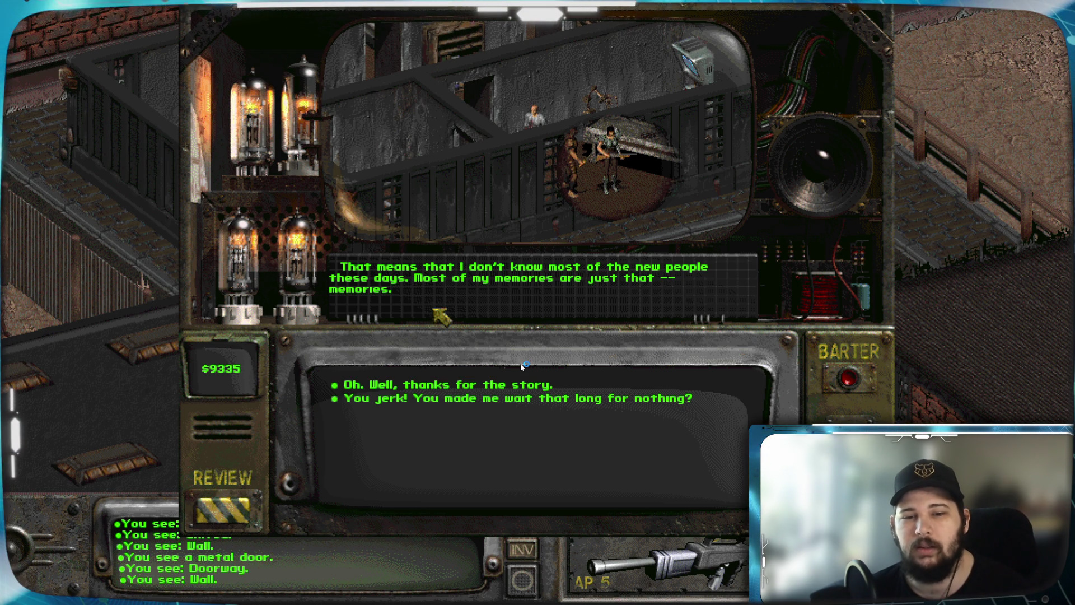
left_click(423, 391)
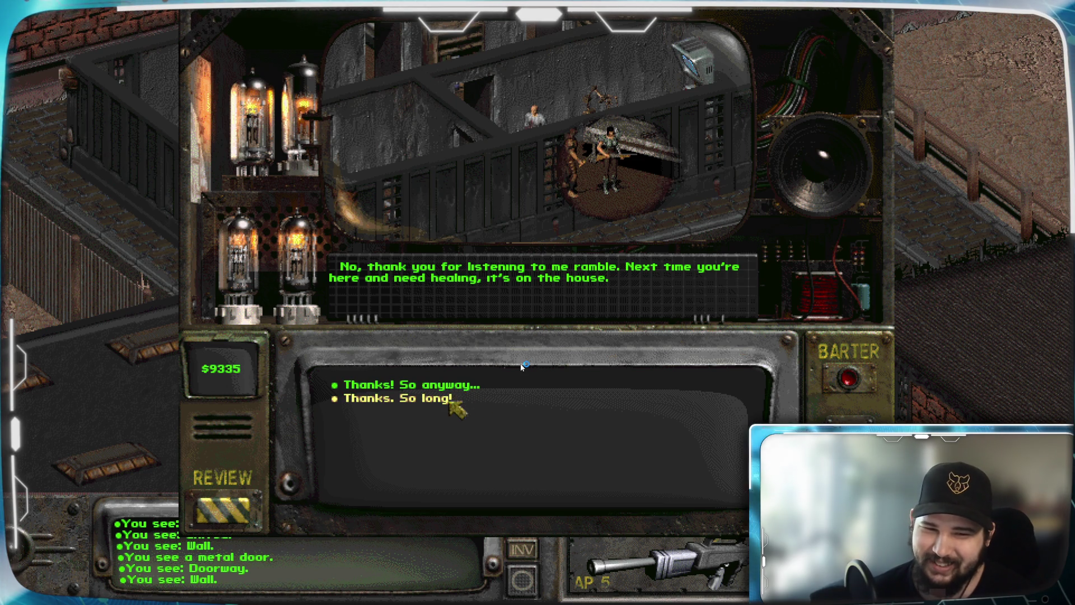
left_click(454, 388)
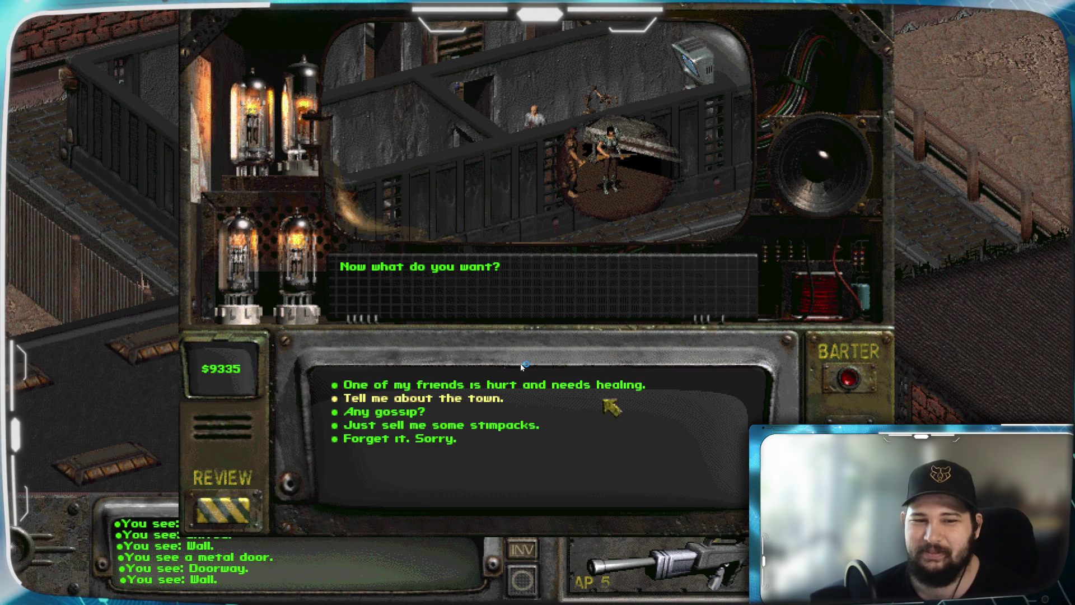
Ask 'Any gossip?', then whether he'll answer more questions, then ask to buy stimpacks
left_click(415, 412)
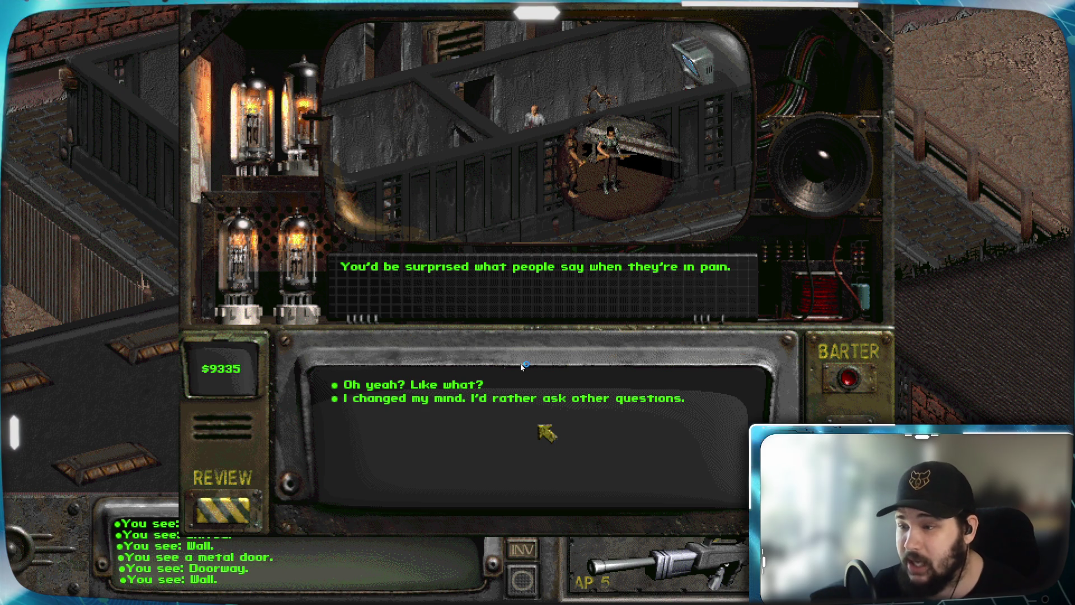
left_click(435, 386)
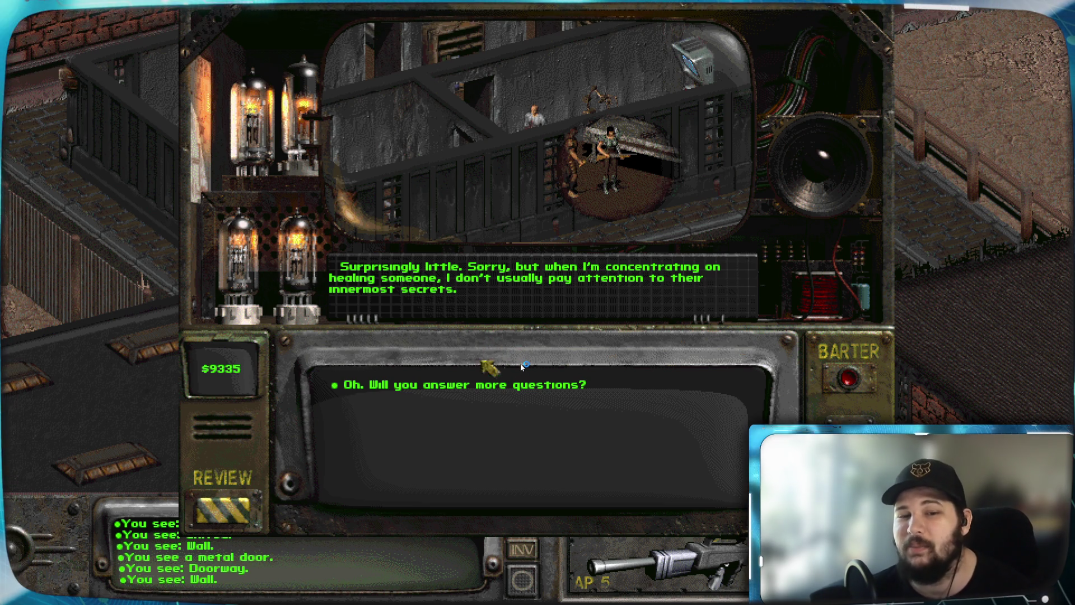
left_click(456, 388)
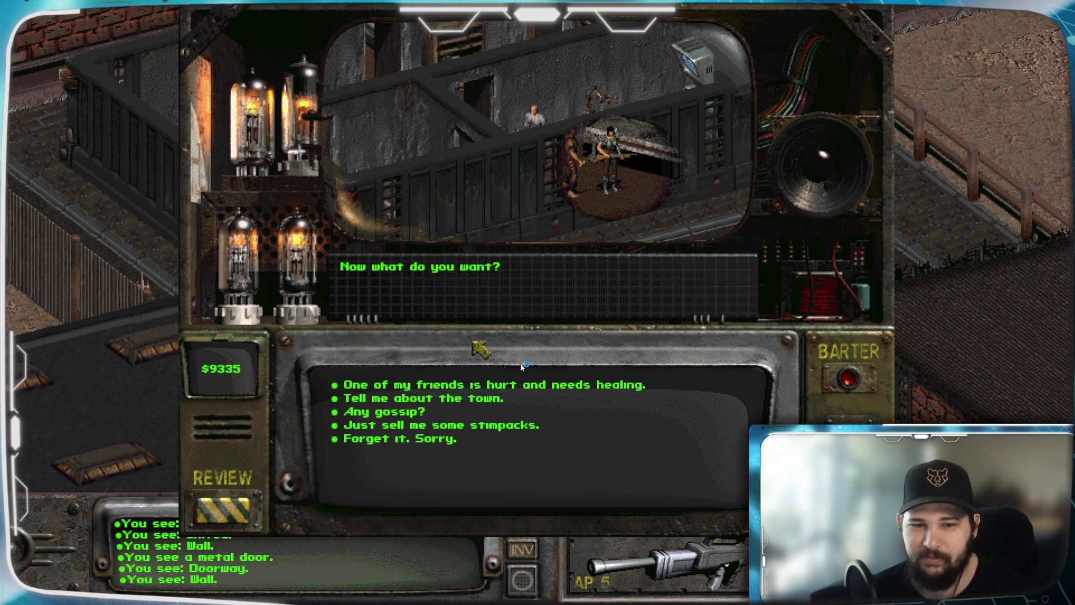
left_click(486, 428)
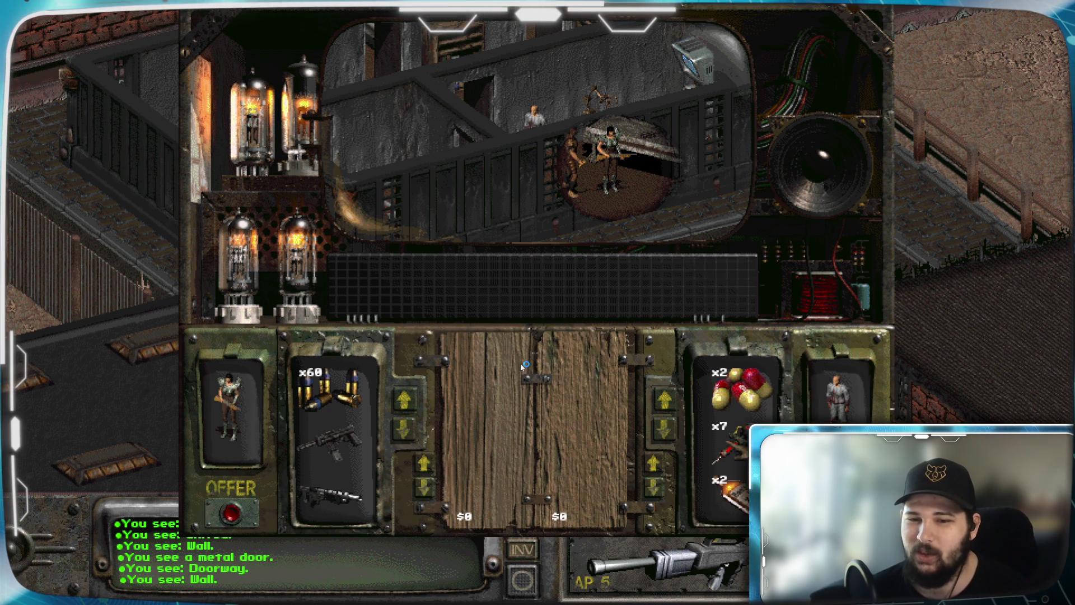
Browse the doctor's stock and your items, leave without buying, thank him, then talk to Sulik
left_click(672, 440)
left_click(673, 439)
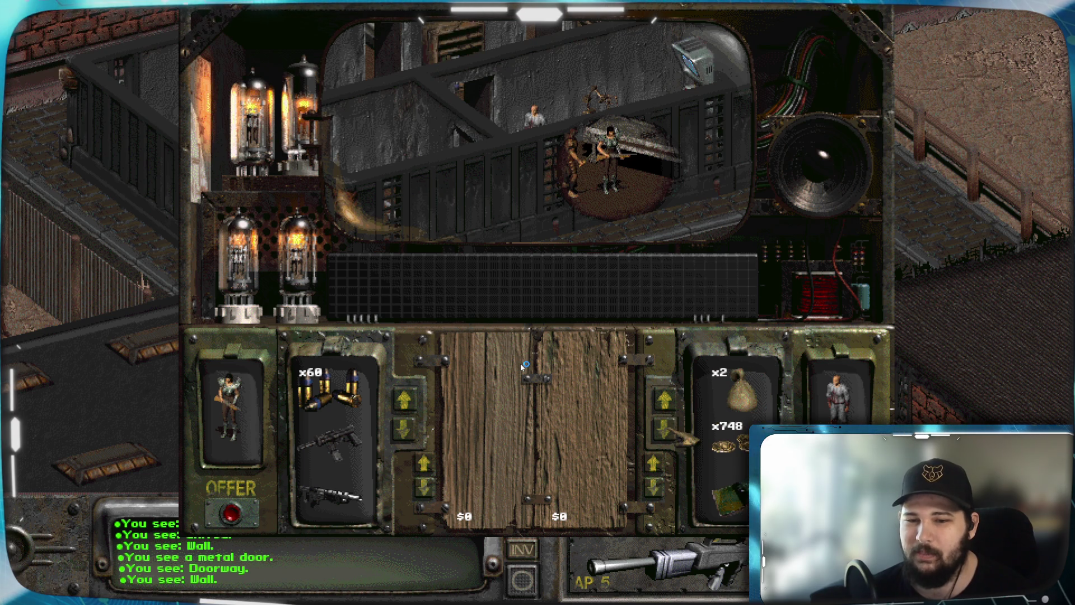
left_click(667, 400)
left_click(667, 400)
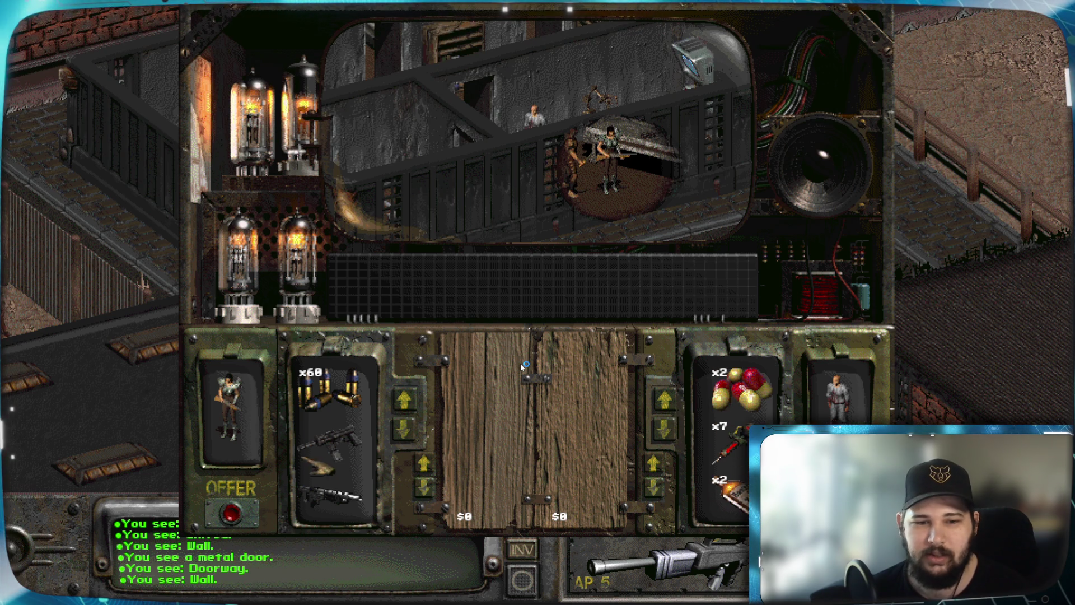
left_click(404, 428)
left_click(403, 429)
left_click(404, 399)
left_click(404, 399)
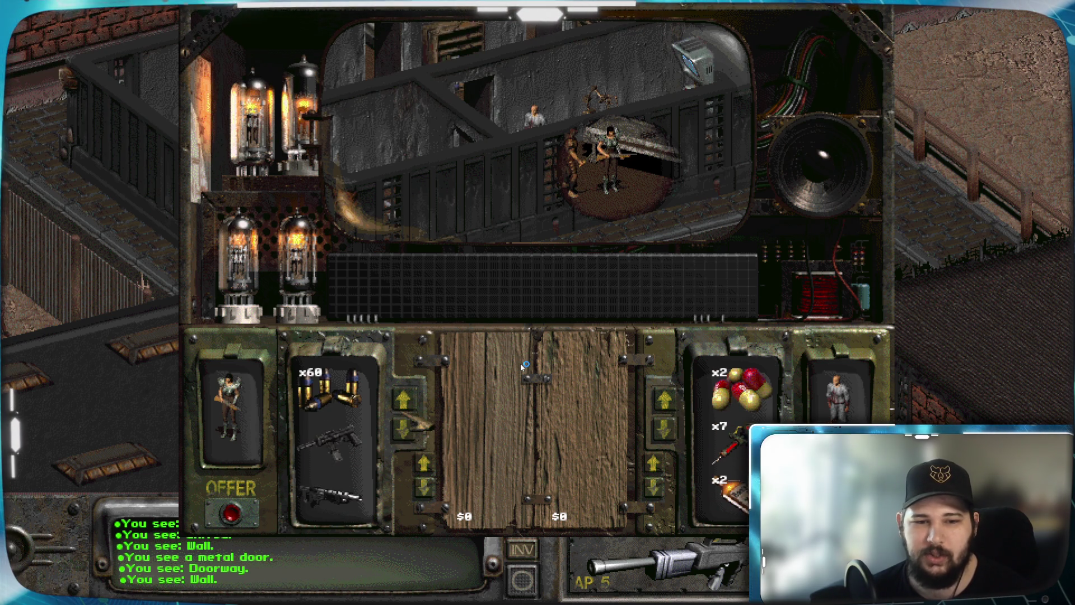
key("Escape")
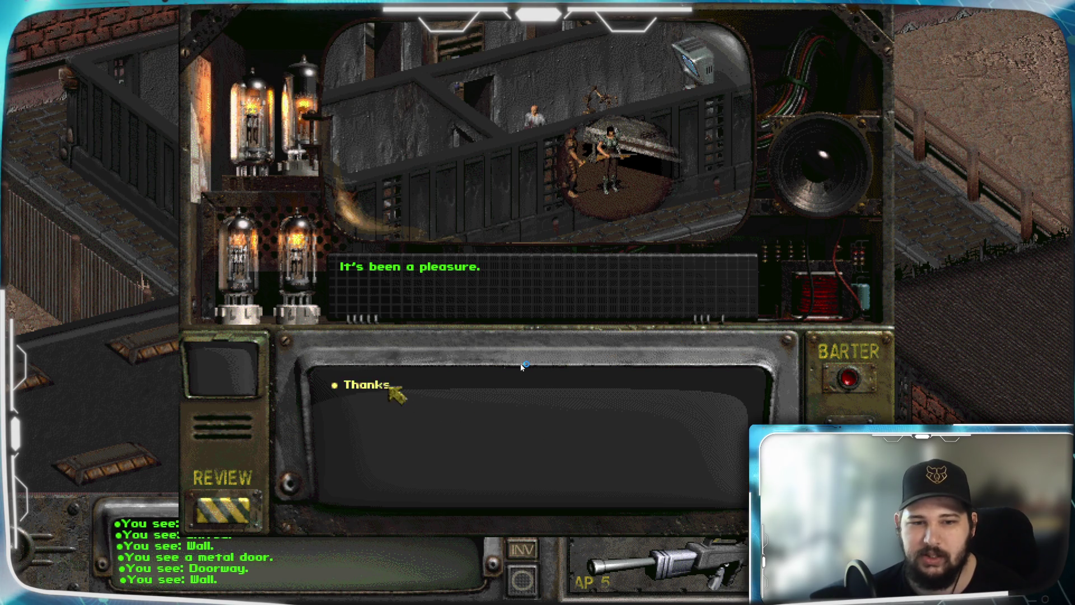
left_click(391, 386)
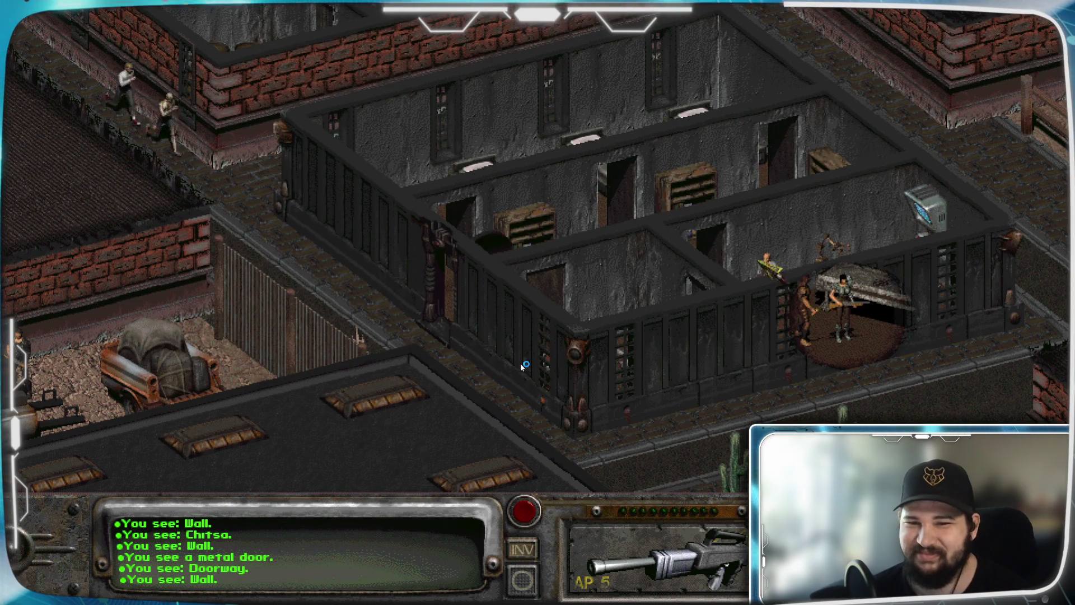
left_click(812, 313)
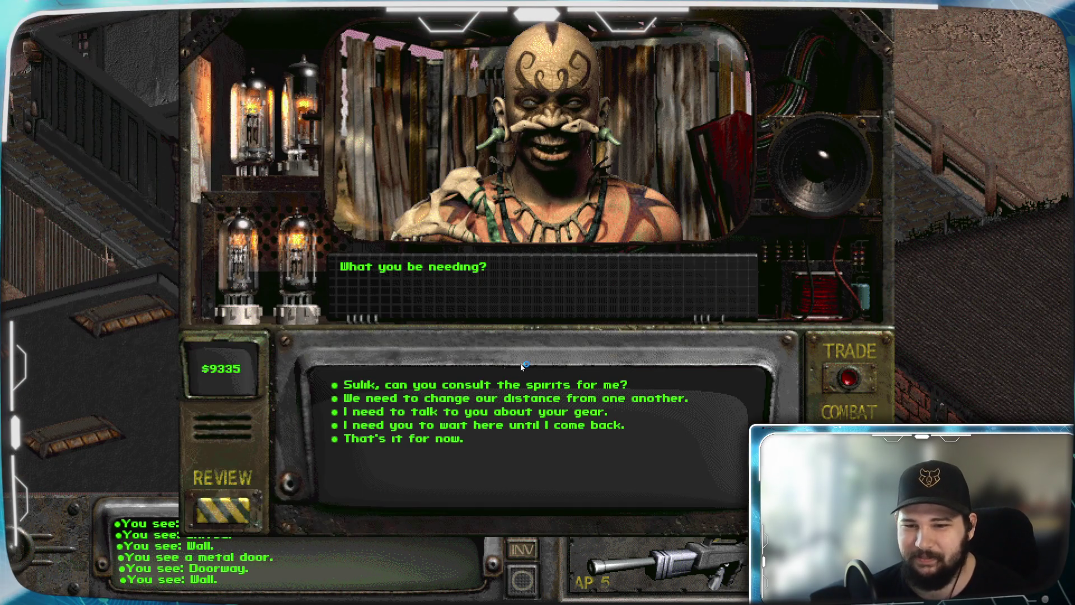
Trade with Sulik and put his SMG and shotgun on the trade table
left_click(848, 380)
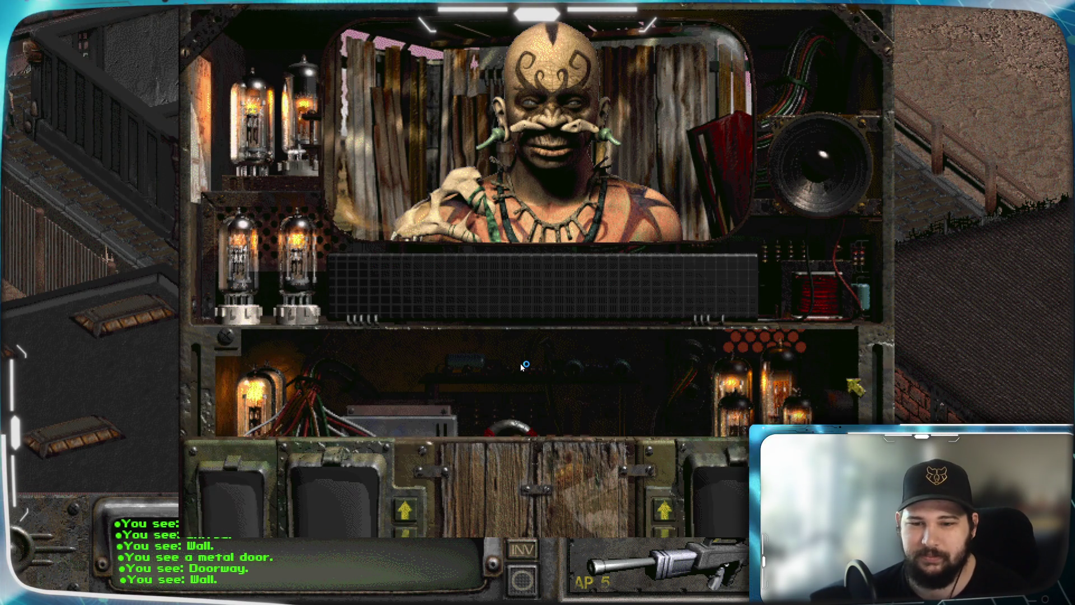
left_click(664, 428)
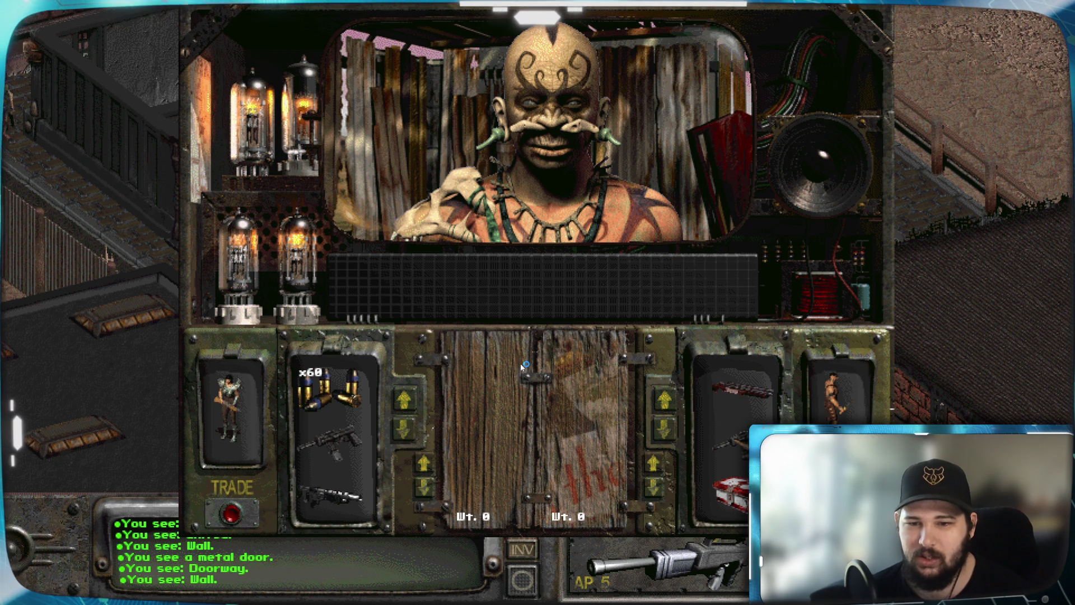
mouse_move(731, 440)
left_mouse_down()
mouse_move(549, 417)
mouse_move(585, 373)
left_mouse_up()
mouse_move(742, 387)
left_mouse_down()
mouse_move(699, 410)
mouse_move(636, 417)
mouse_move(588, 404)
left_mouse_up()
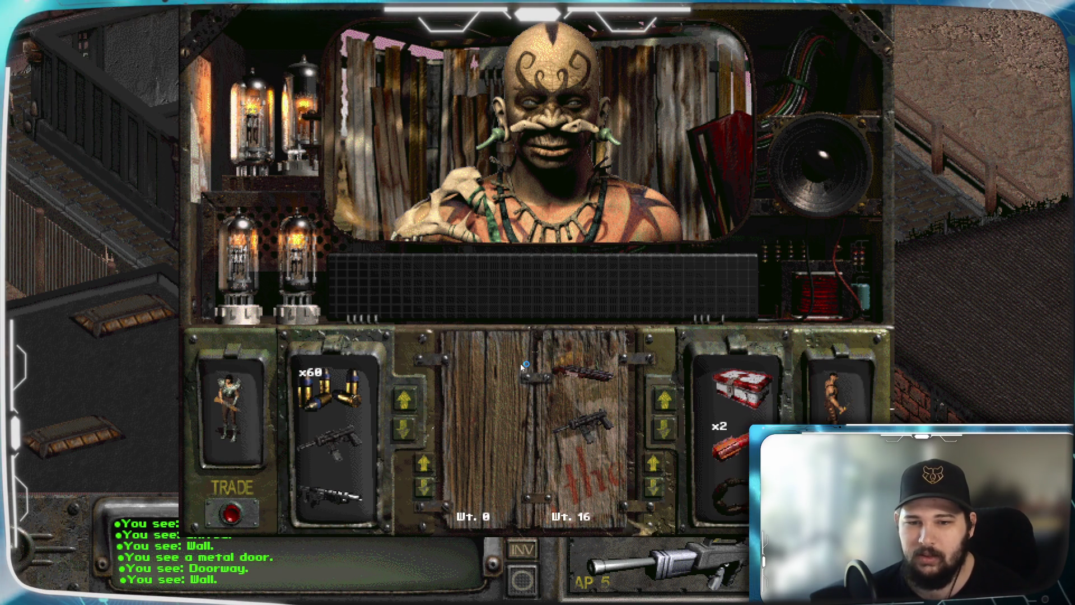
mouse_move(728, 493)
left_mouse_down()
mouse_move(577, 432)
mouse_move(583, 392)
left_mouse_up()
left_click(665, 430)
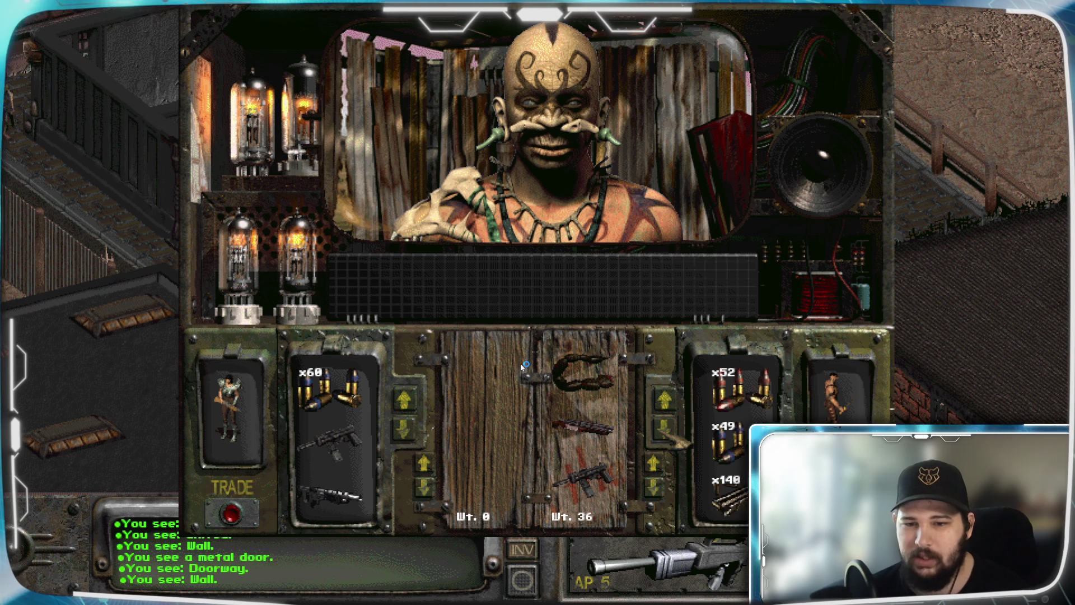
left_click(665, 430)
left_click(666, 430)
left_click(666, 430)
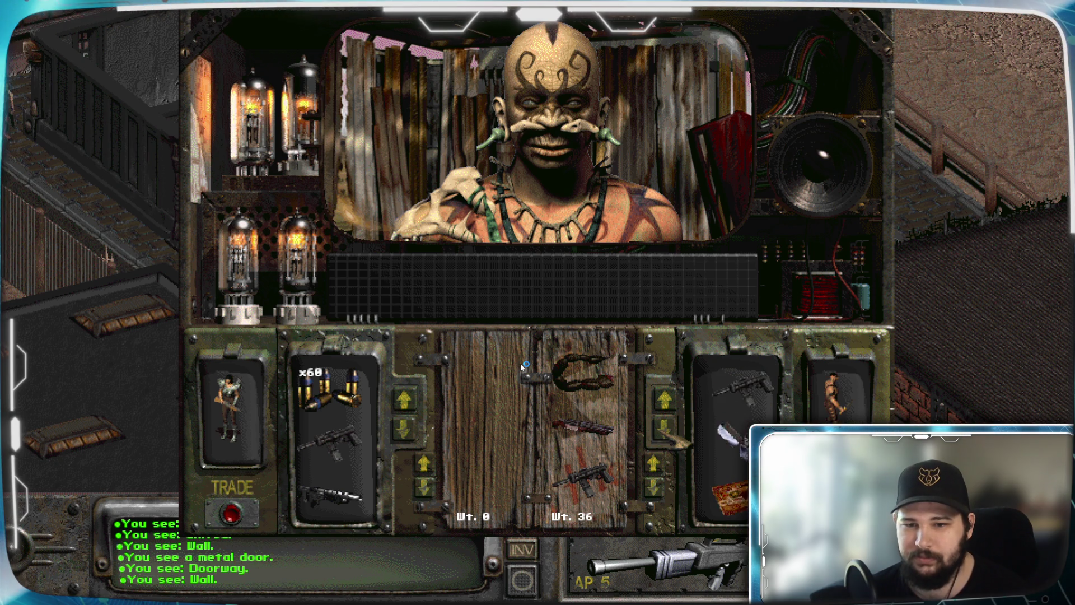
left_click(665, 430)
Add another weapon, return the whip, finish the swap with Sulik, and start bartering with the trader
mouse_move(734, 392)
left_mouse_down()
mouse_move(645, 408)
mouse_move(583, 403)
left_mouse_up()
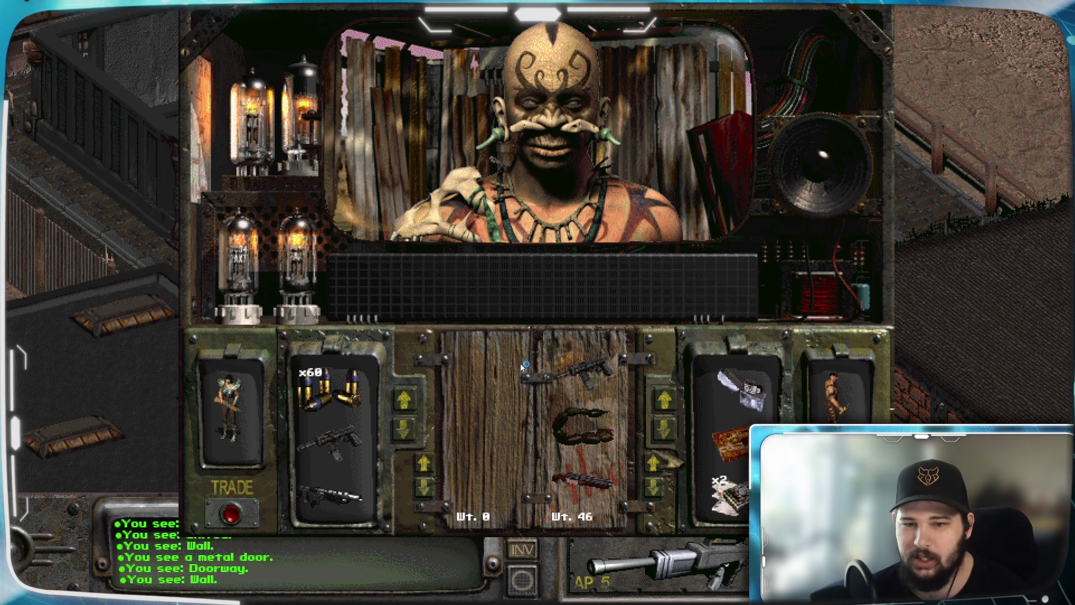
left_click(666, 430)
left_click(666, 430)
left_click(666, 430)
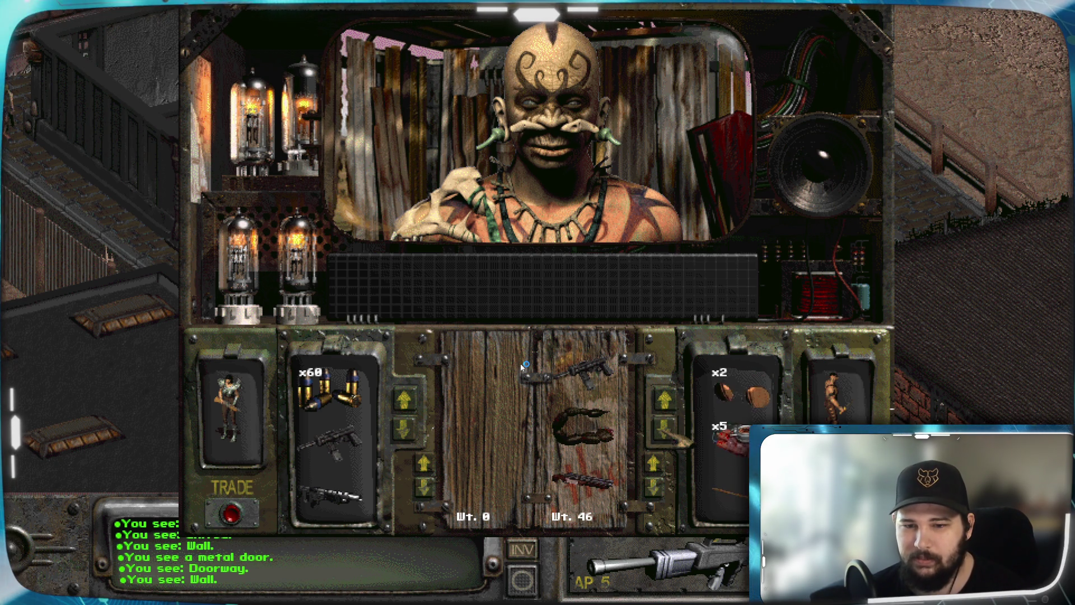
left_click(665, 430)
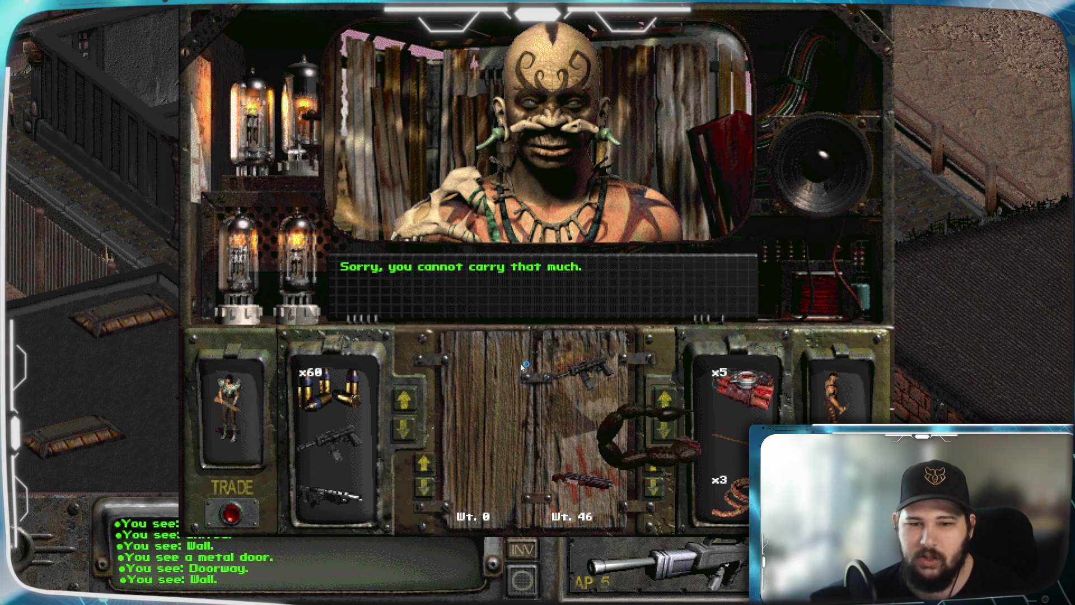
left_click_drag(583, 428, 733, 393)
key("m")
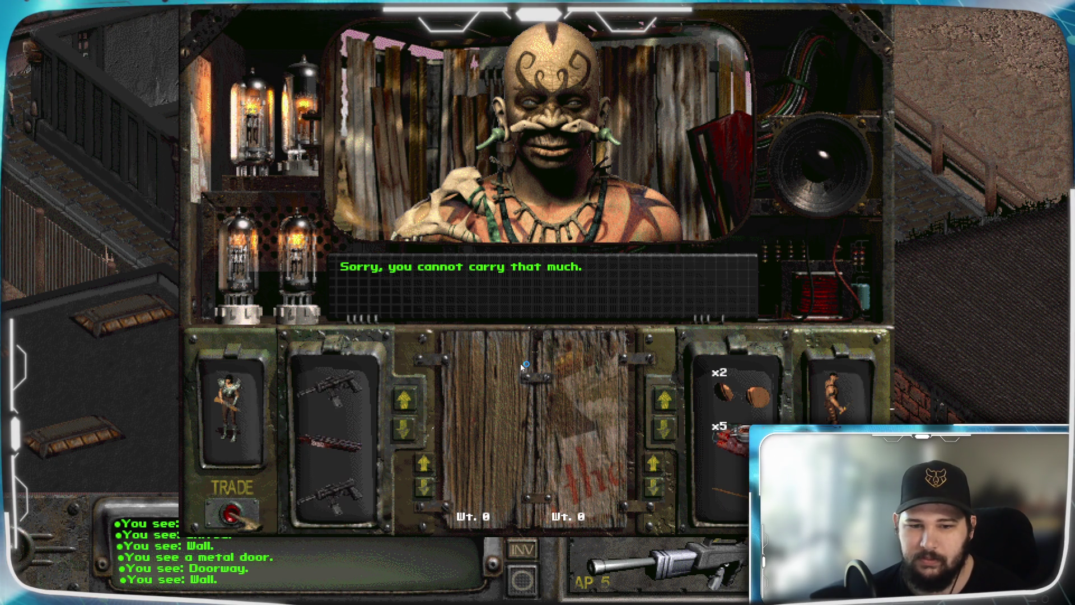
key("Escape")
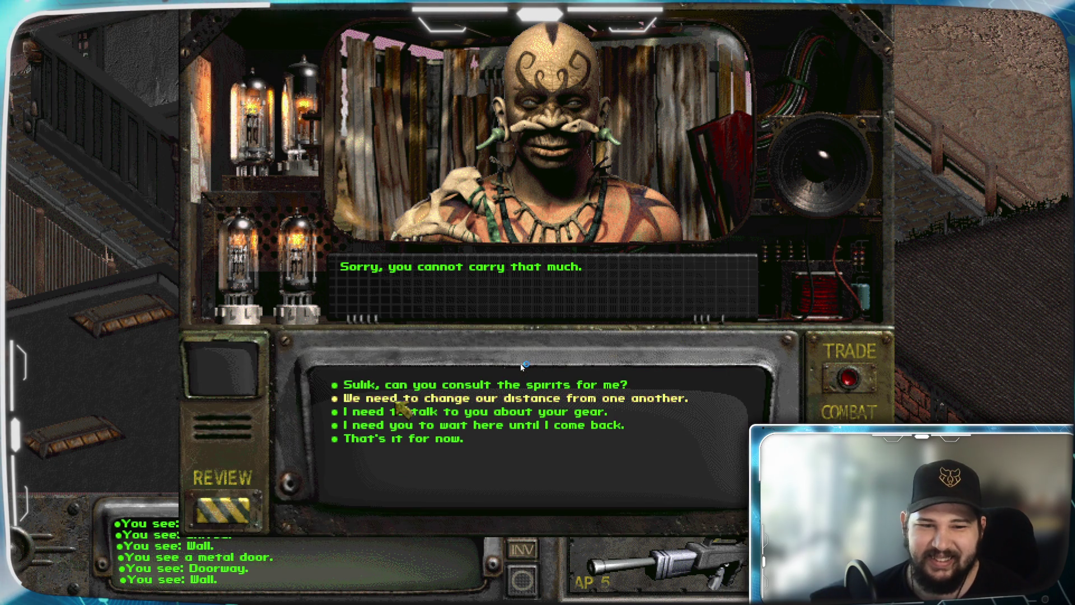
left_click(407, 444)
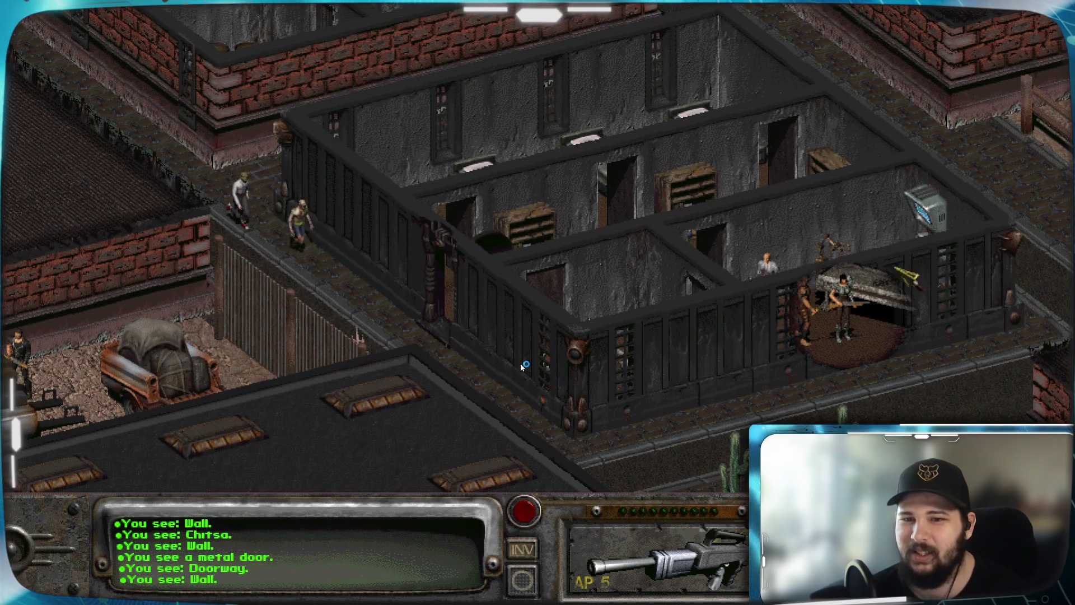
left_click(406, 291)
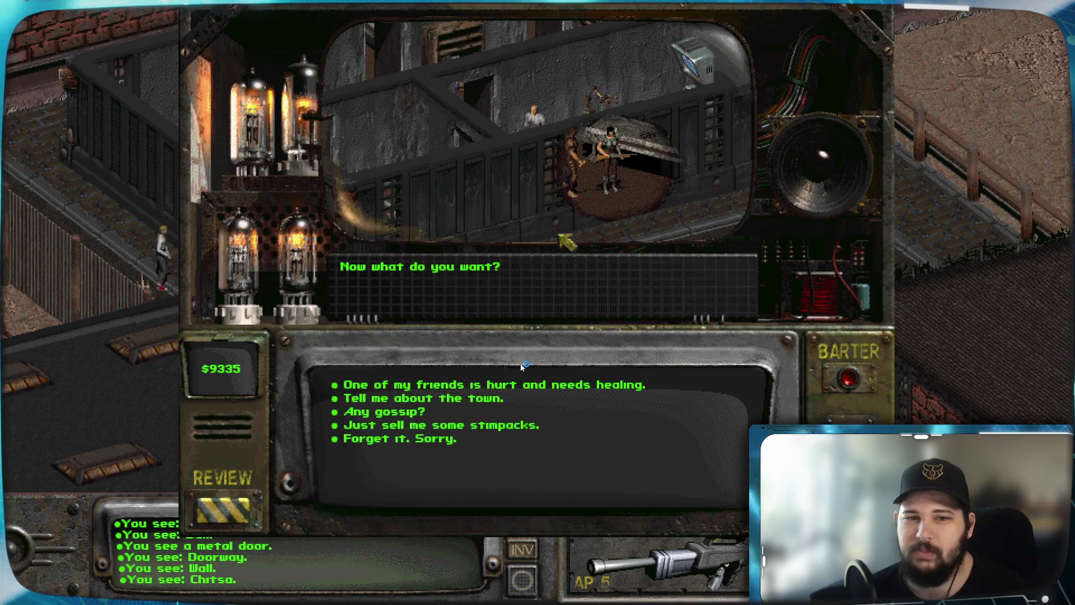
key("4")
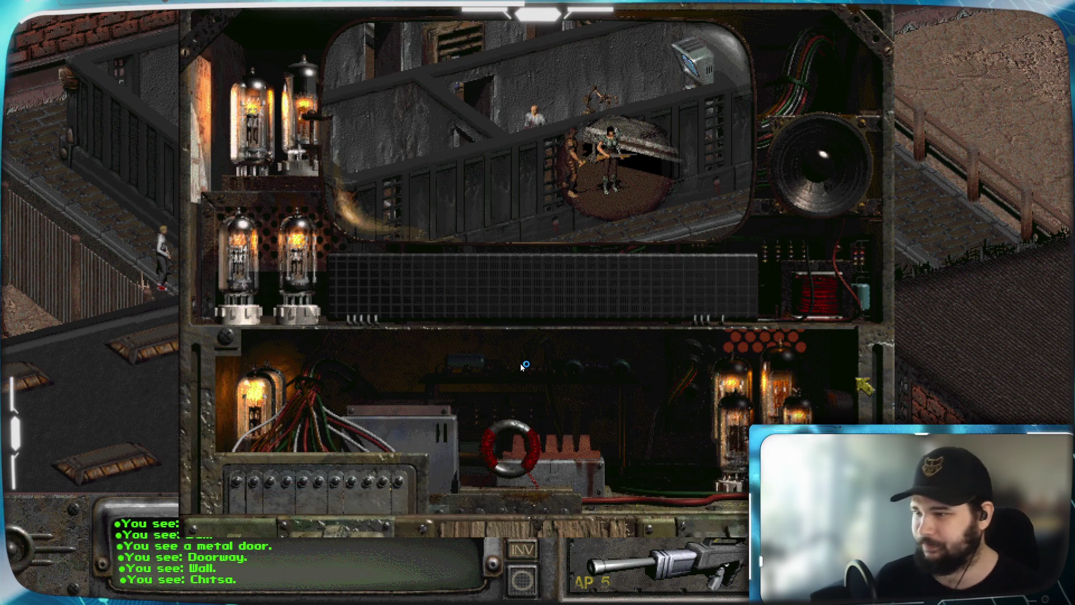
Take the trader's seven stimpaks, the fruit, two bags and the green item
left_click_drag(728, 448, 617, 395)
left_click(454, 241)
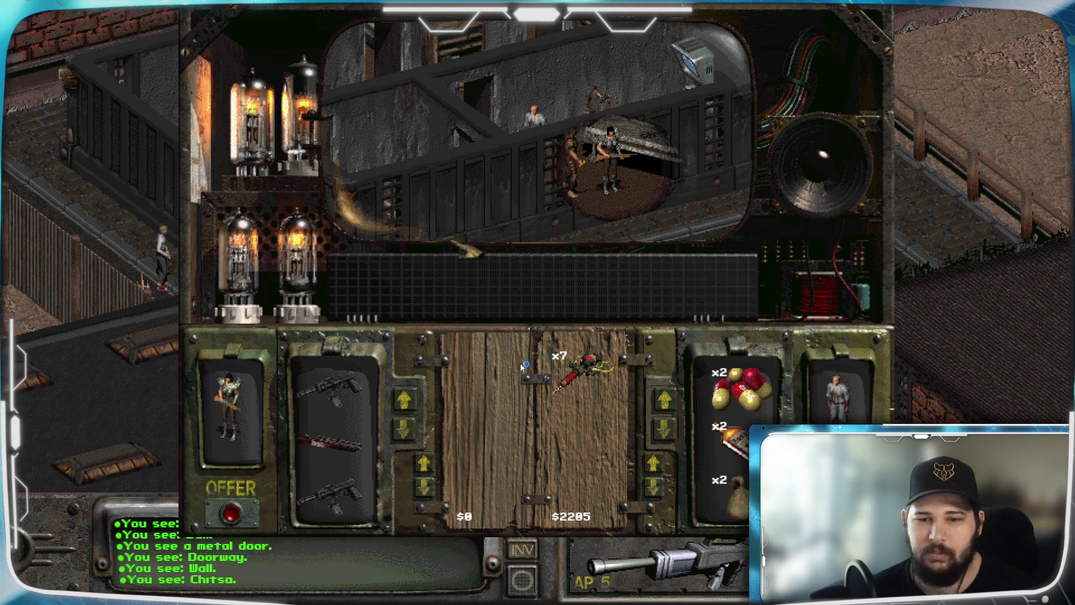
left_click_drag(740, 387, 546, 440)
left_click(515, 196)
left_click(451, 246)
left_click_drag(723, 448, 599, 470)
left_click(518, 194)
left_click(454, 244)
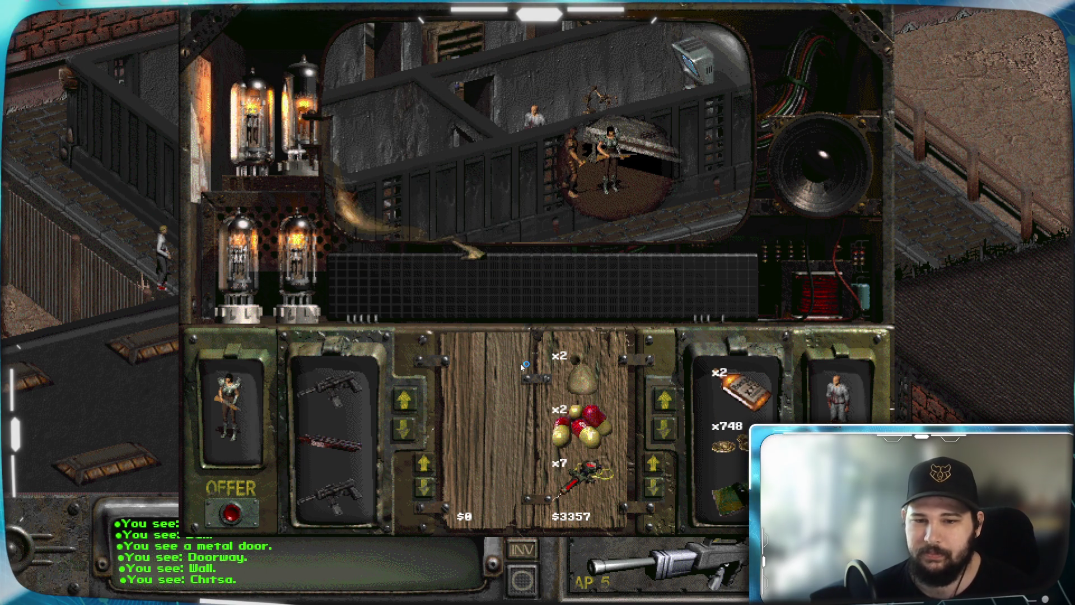
left_click_drag(726, 496, 583, 431)
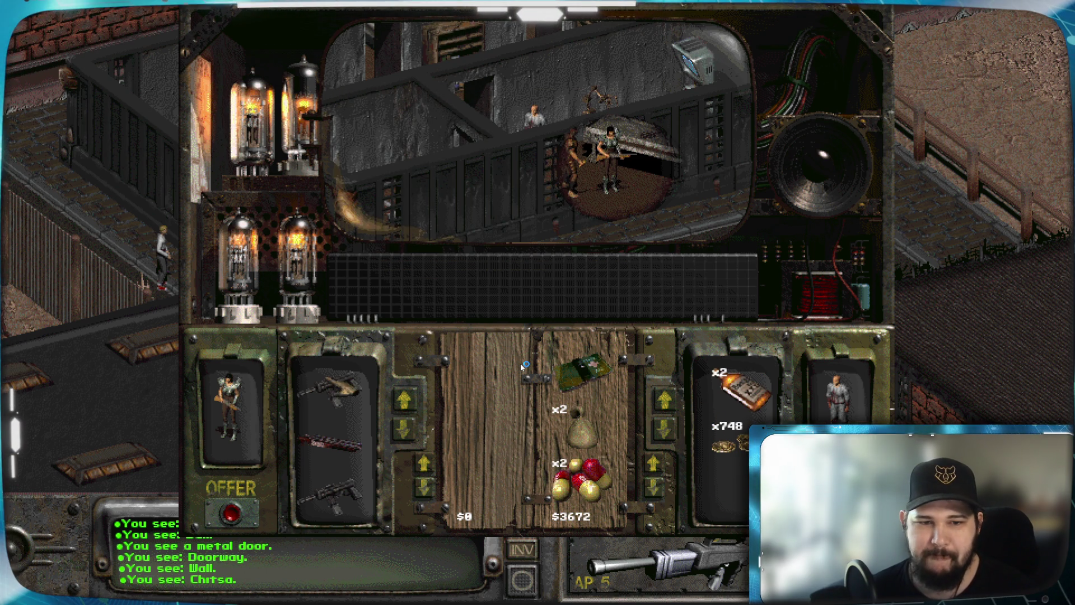
Offer two SMGs, add 180 caps to balance, and complete the trade
key("Down")
key("Down")
key("Down")
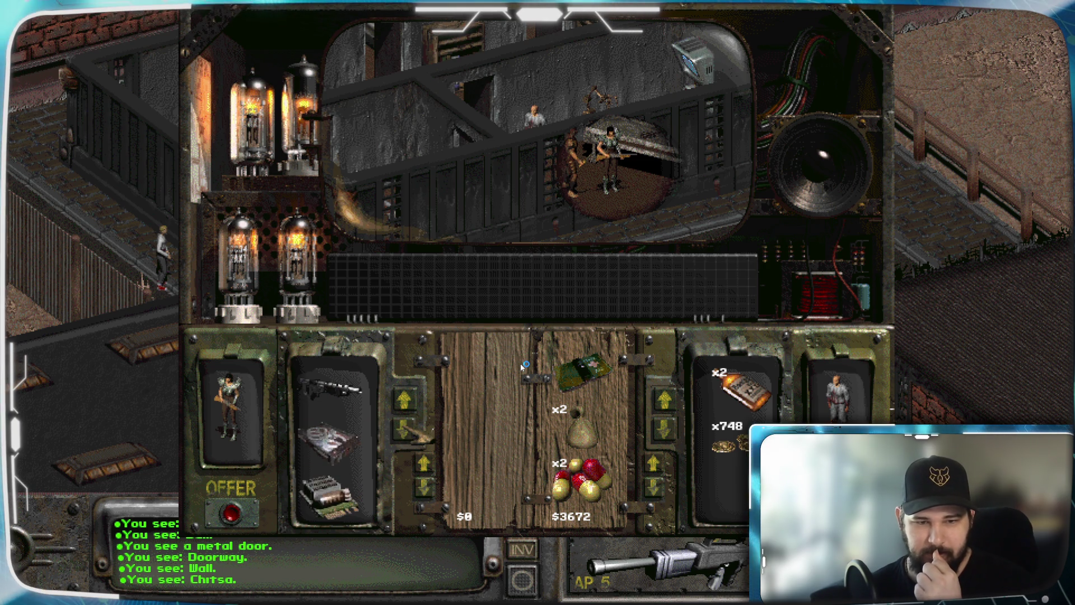
key("Up")
mouse_move(331, 440)
left_mouse_down()
mouse_move(431, 431)
mouse_move(524, 366)
left_mouse_up()
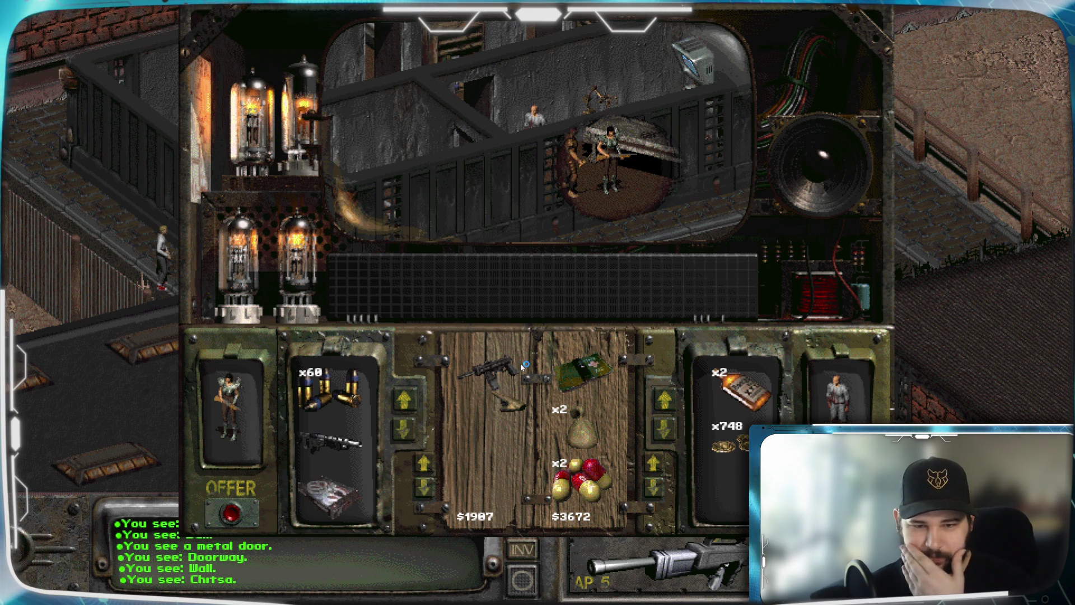
mouse_move(331, 439)
left_mouse_down()
mouse_move(487, 426)
mouse_move(443, 426)
mouse_move(336, 392)
mouse_move(366, 454)
mouse_move(482, 448)
left_mouse_up()
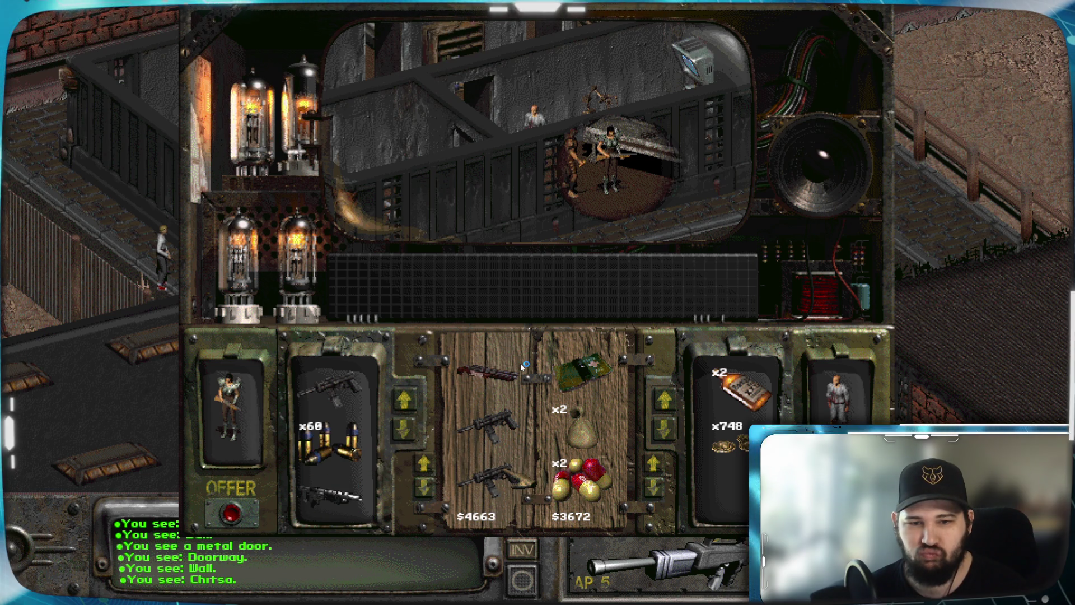
mouse_move(488, 372)
left_mouse_down()
mouse_move(283, 387)
mouse_move(331, 392)
left_mouse_up()
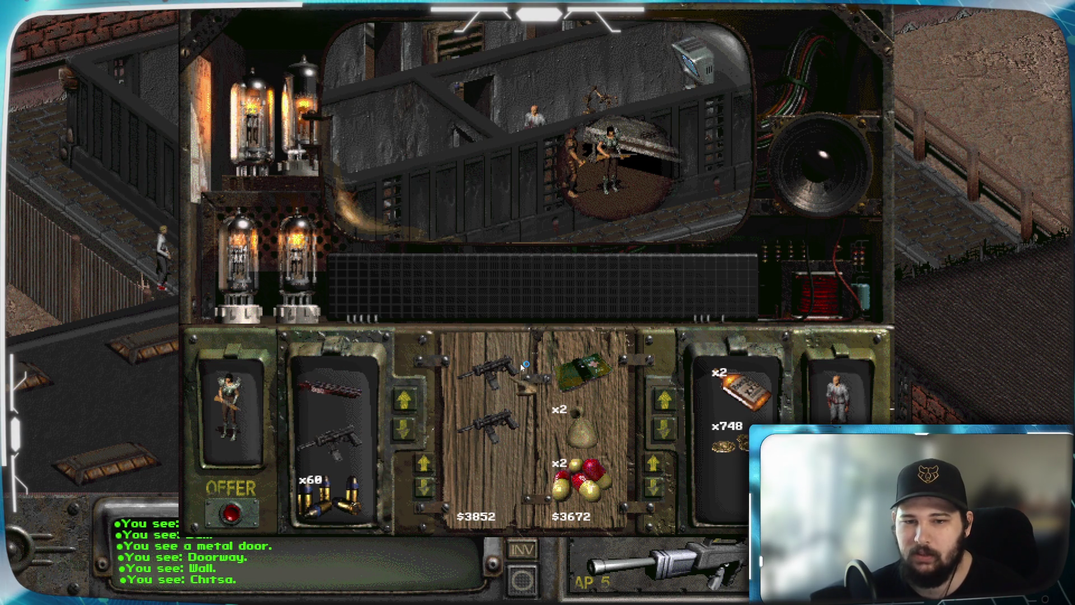
left_click_drag(726, 445, 630, 488)
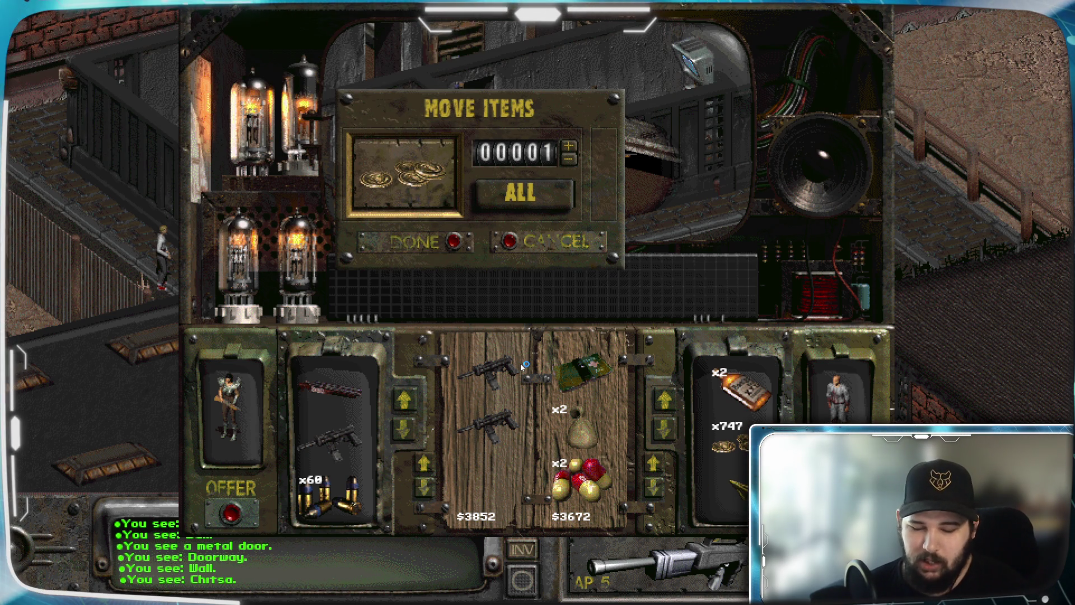
left_click(455, 243)
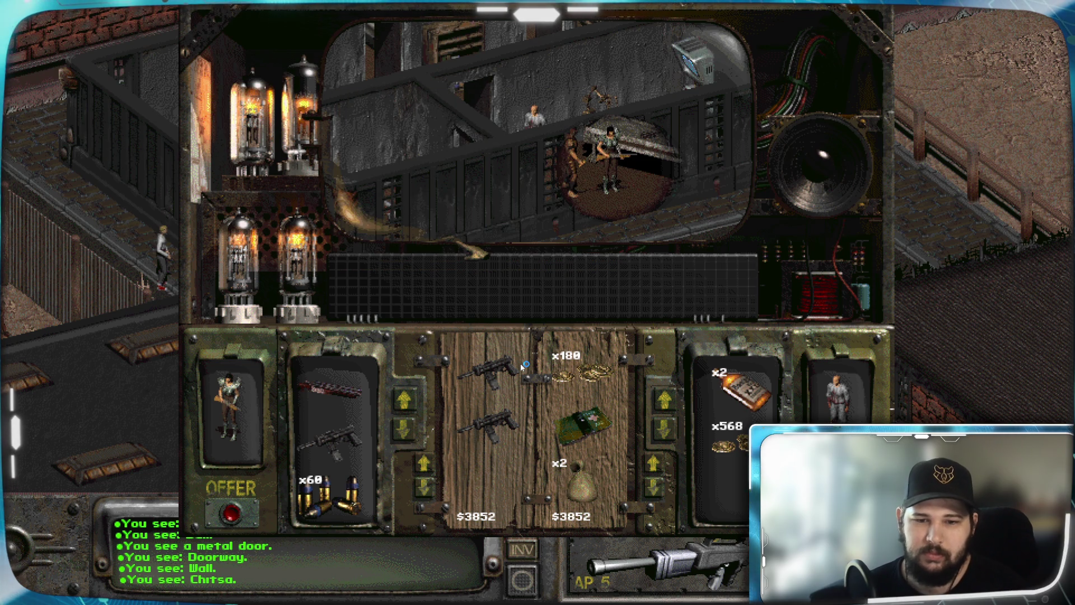
left_click(235, 512)
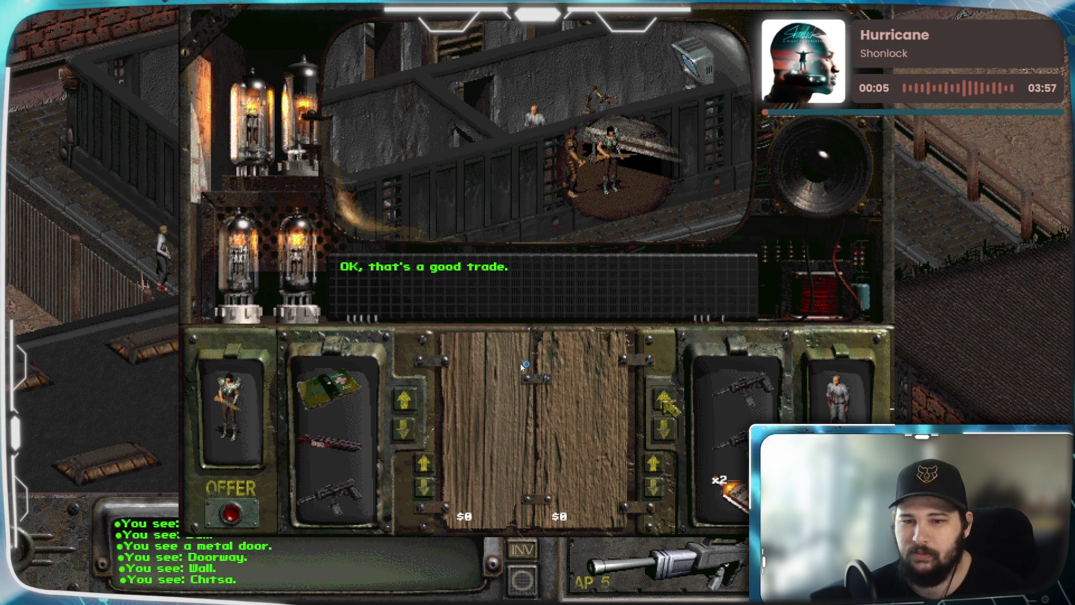
left_click(666, 425)
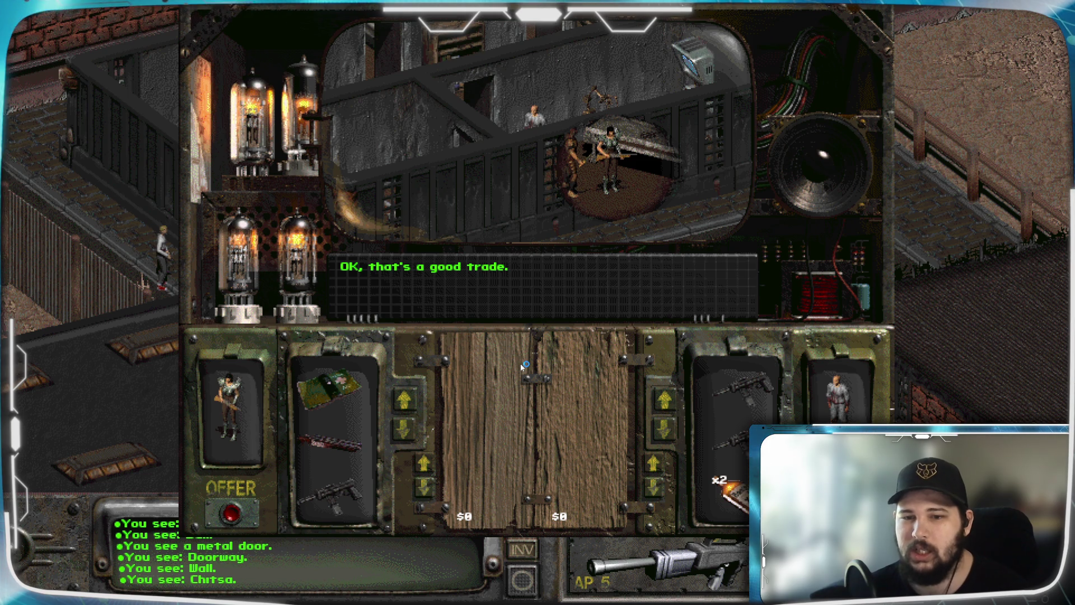
key("Escape")
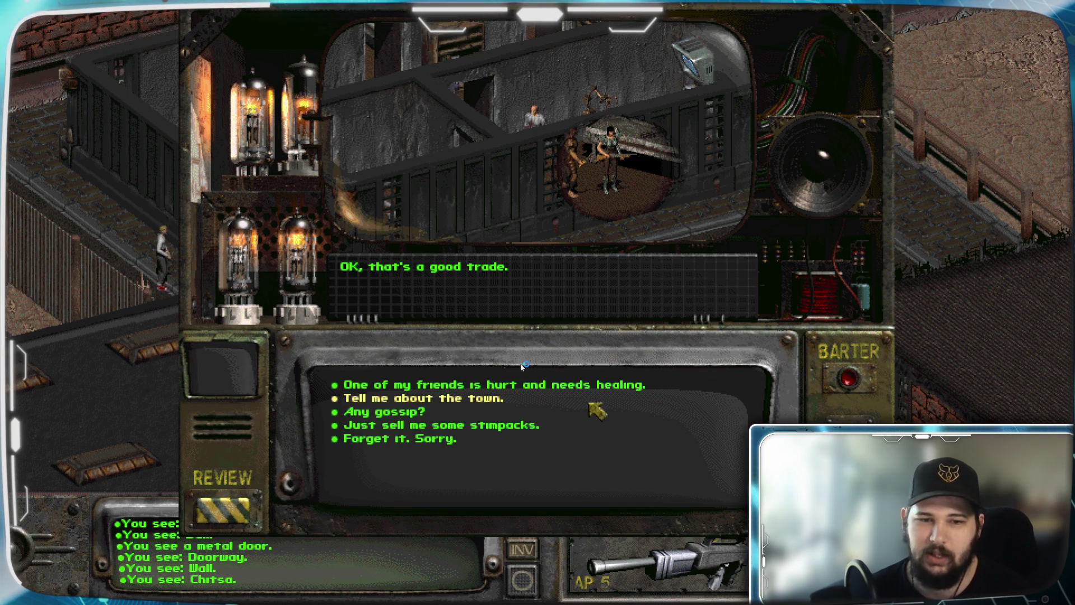
End the trader conversation with 'Forget it. Sorry.' and walk through the doorway into the building
left_click(446, 441)
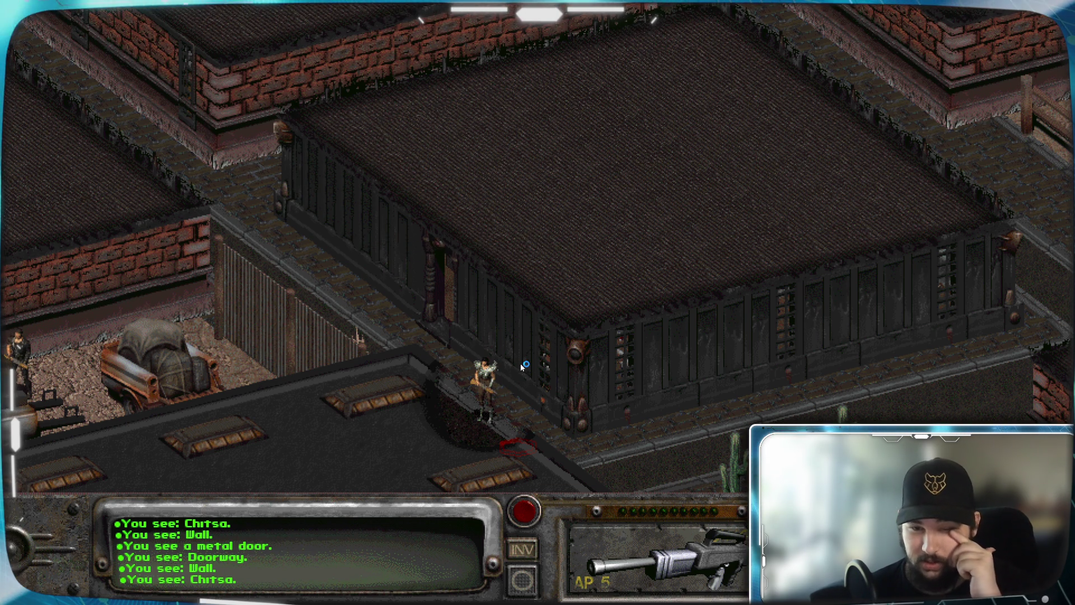
left_click(522, 365)
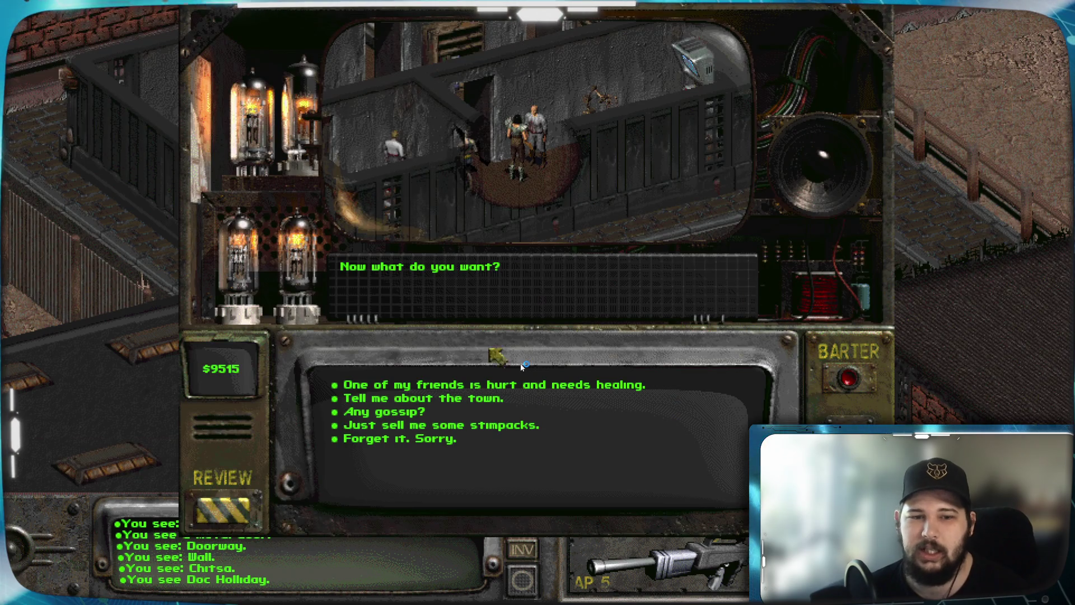
Have Doc Holliday heal Myron free of charge, then say goodbye
left_click(507, 390)
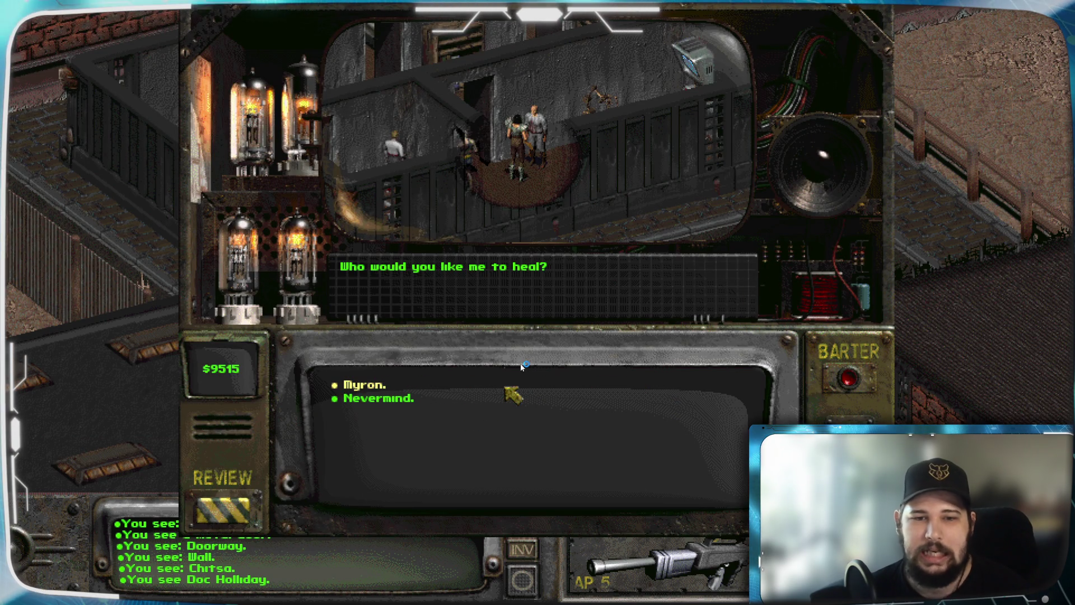
left_click(376, 385)
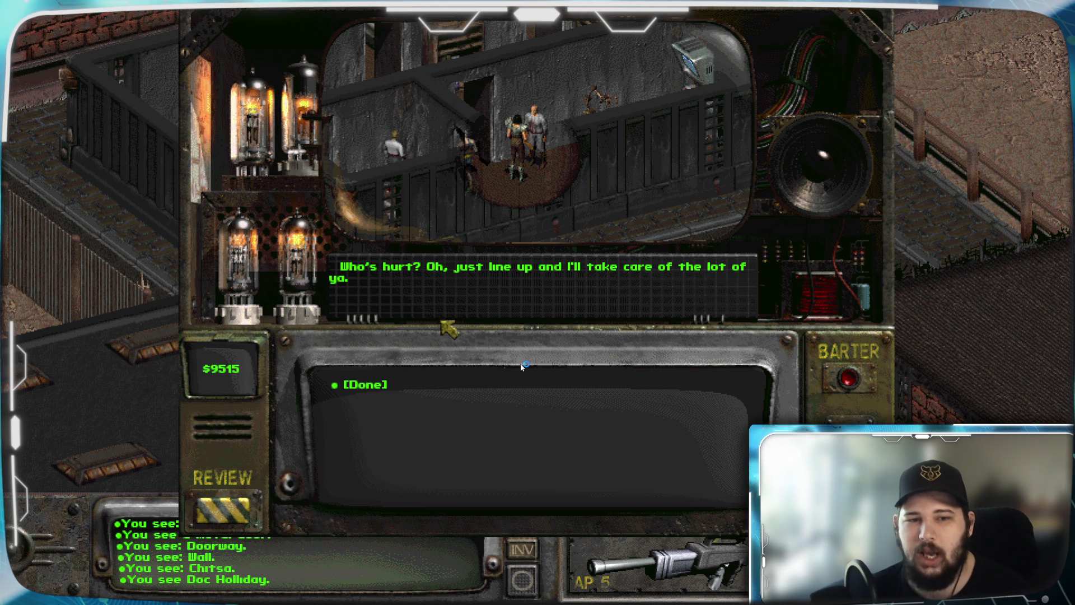
left_click(382, 386)
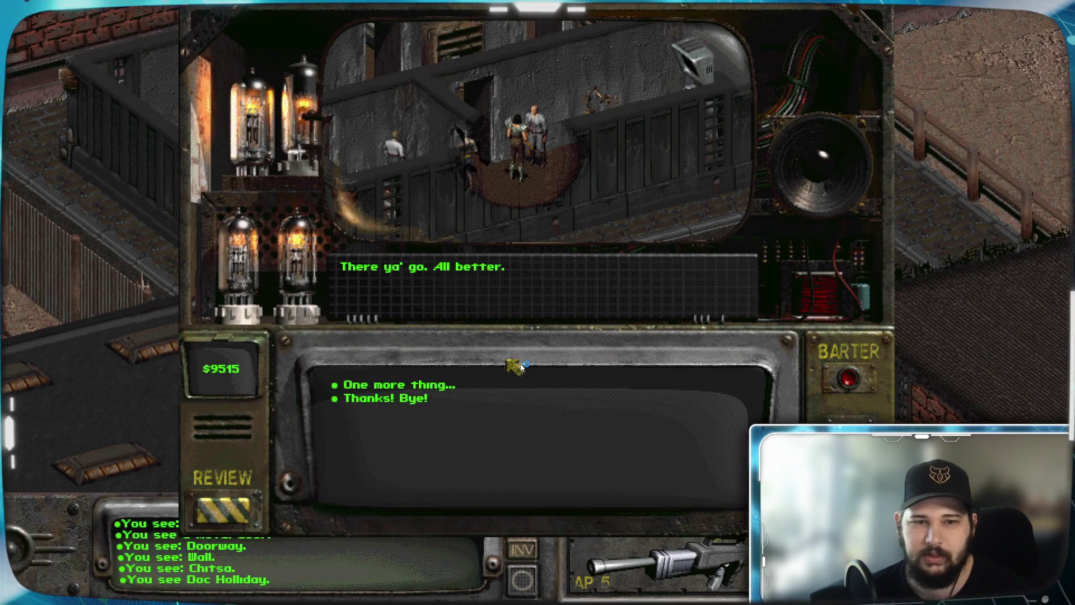
left_click(408, 400)
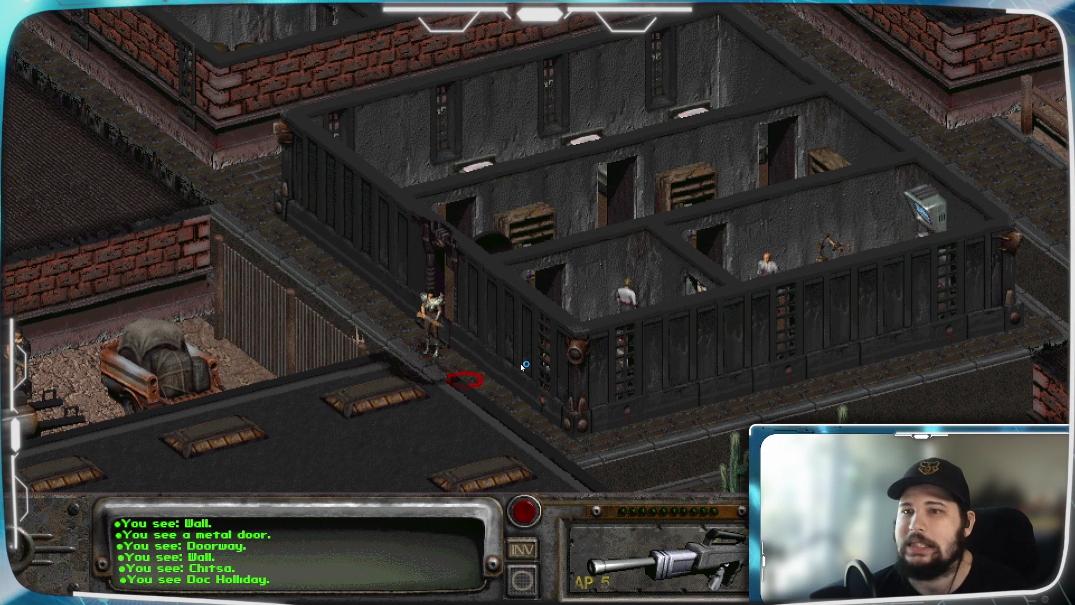
Scroll the map past the warehouse to centre on the neighbouring building's machinery-filled interior
key("Right")
key("Down")
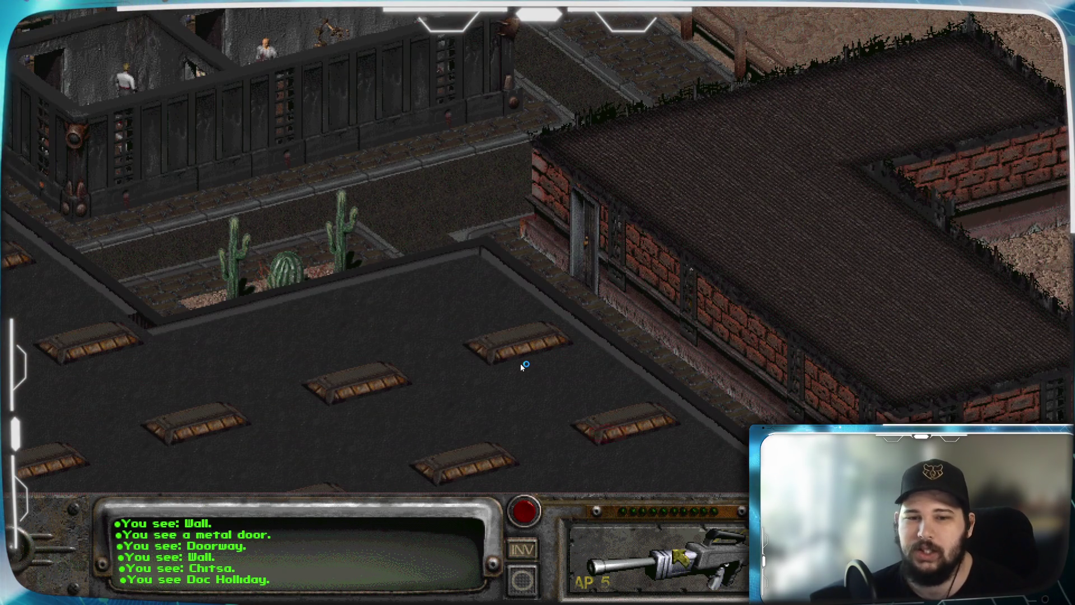
key("Left")
key("Up")
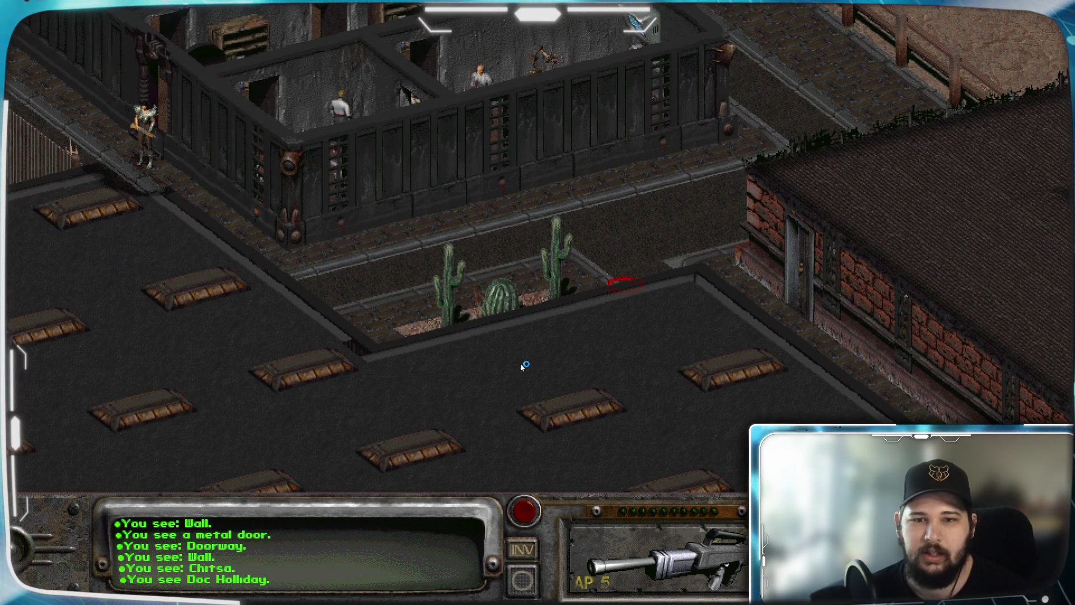
key("Down")
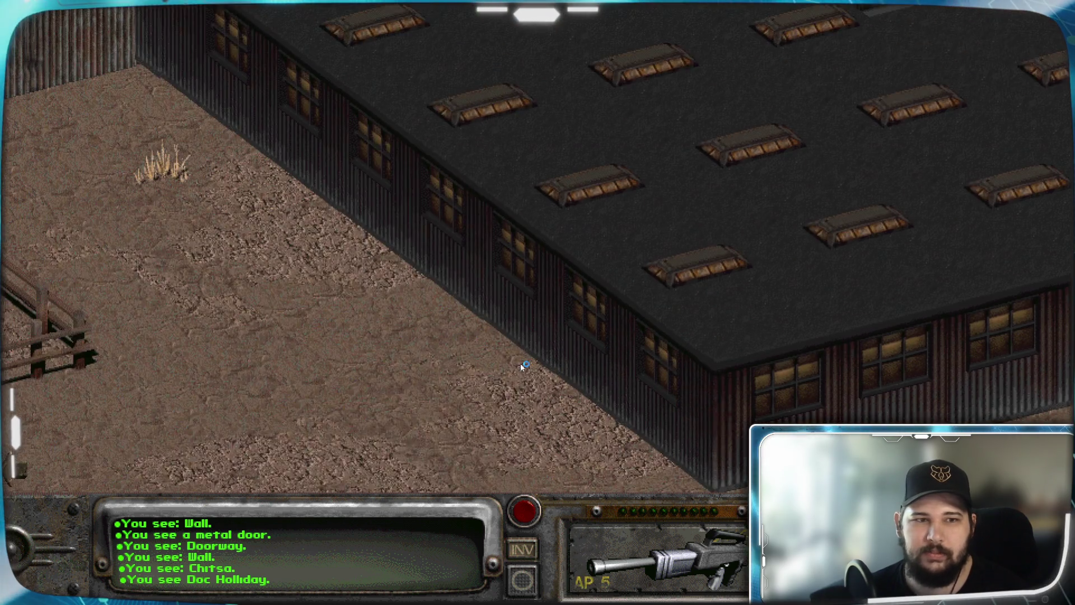
key("Up")
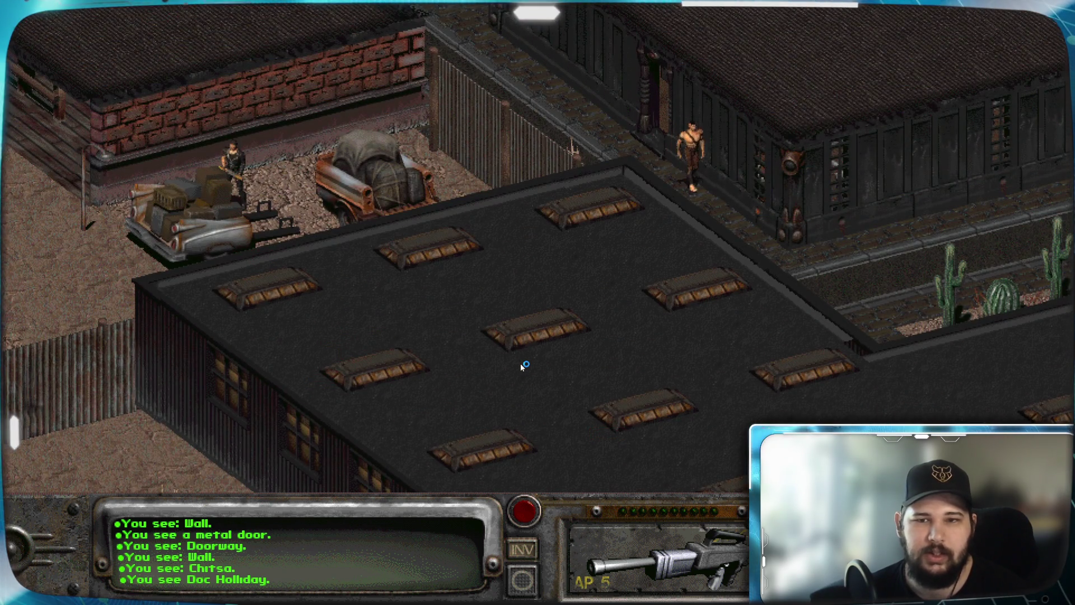
key("Right")
key("Down")
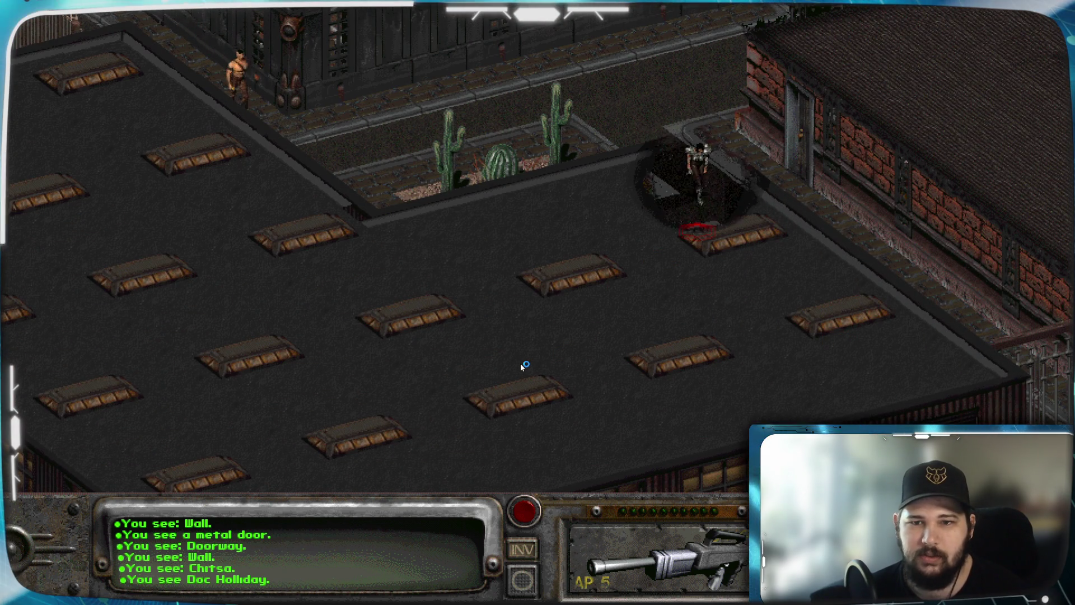
key("Left")
key("Left")
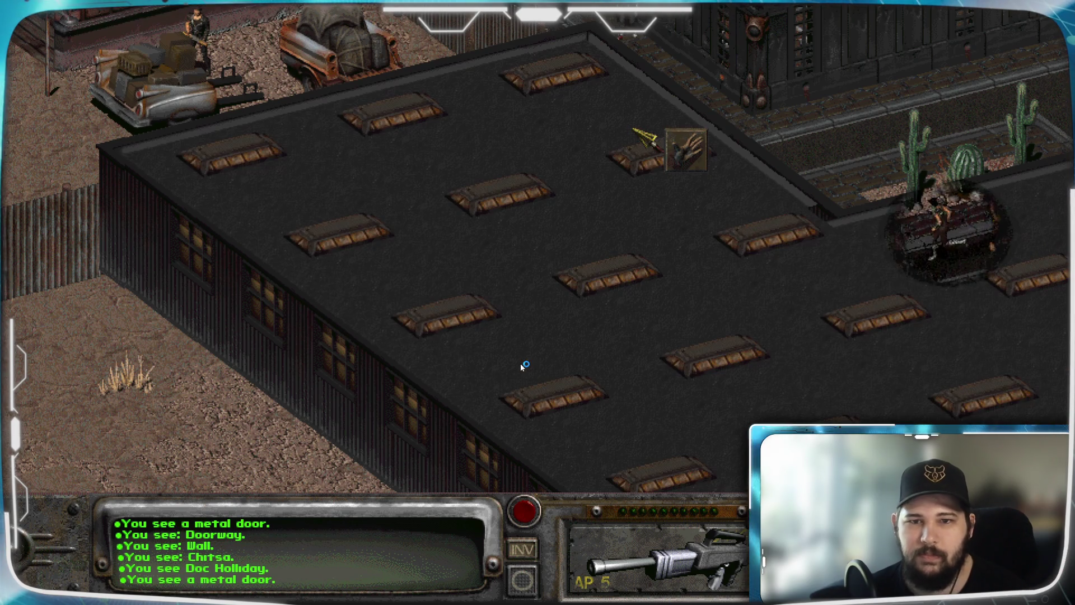
key("Up")
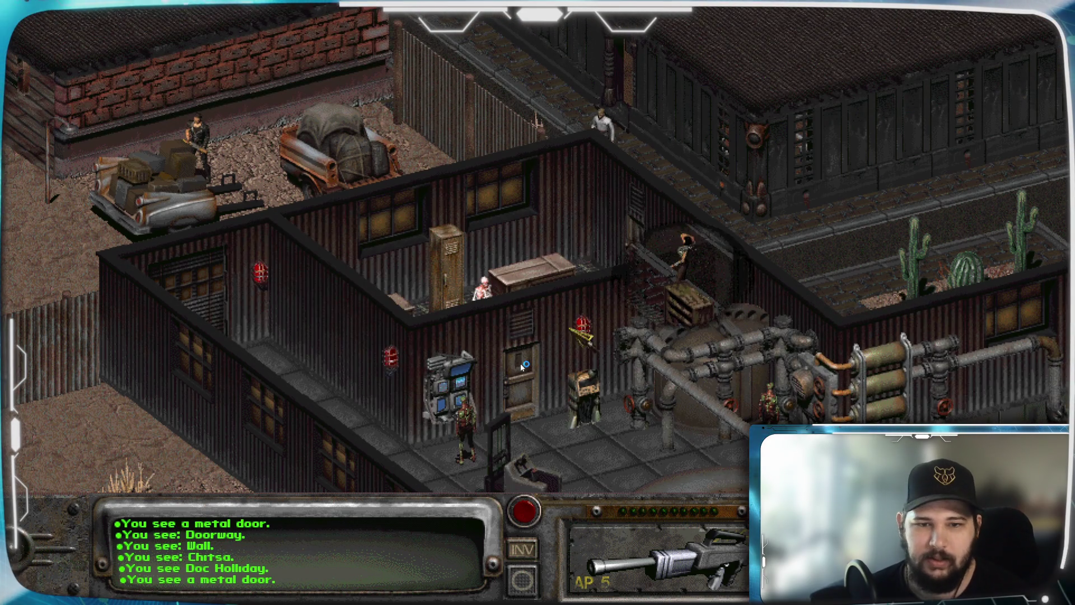